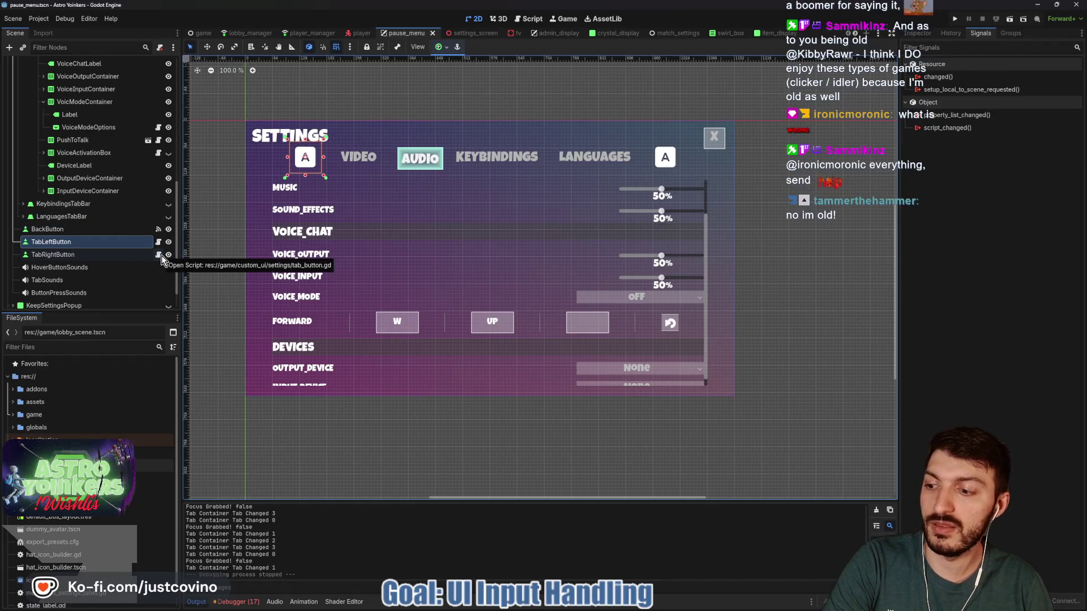
# Step: Open tab_button.gd in the Script workspace to review its _ready() signal connections
pyautogui.click(532, 18)
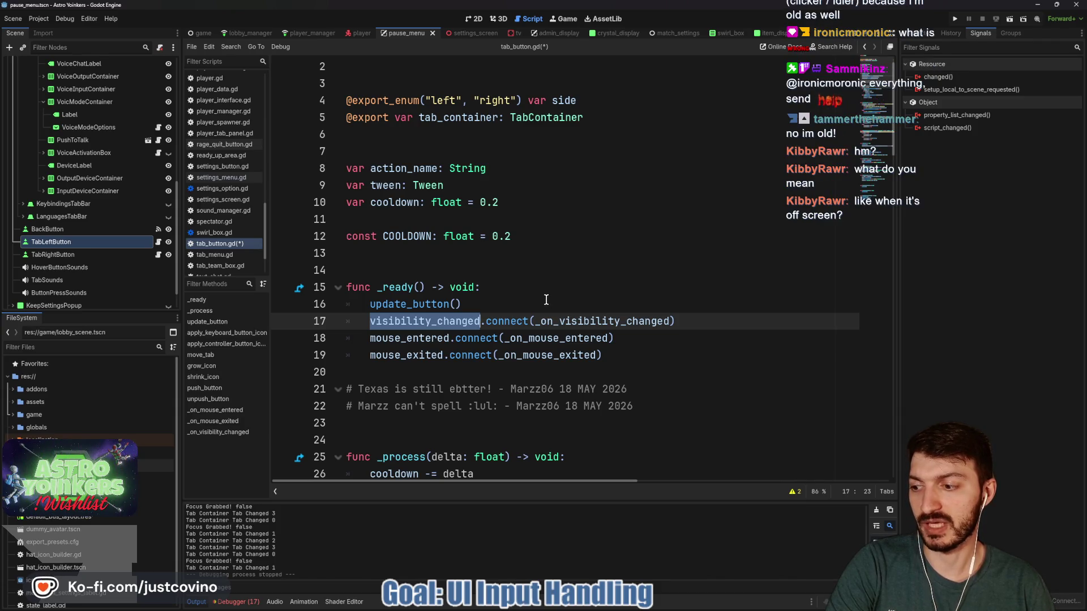
pyautogui.click(461, 323)
pyautogui.moveTo(702, 321); pyautogui.dragTo(349, 322)
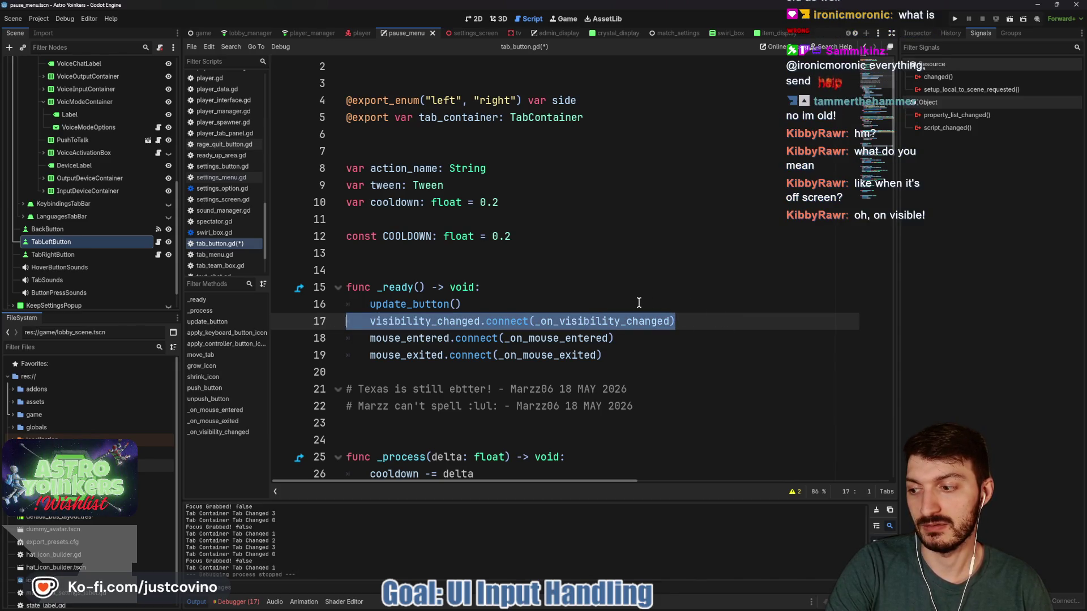
pyautogui.click(436, 322)
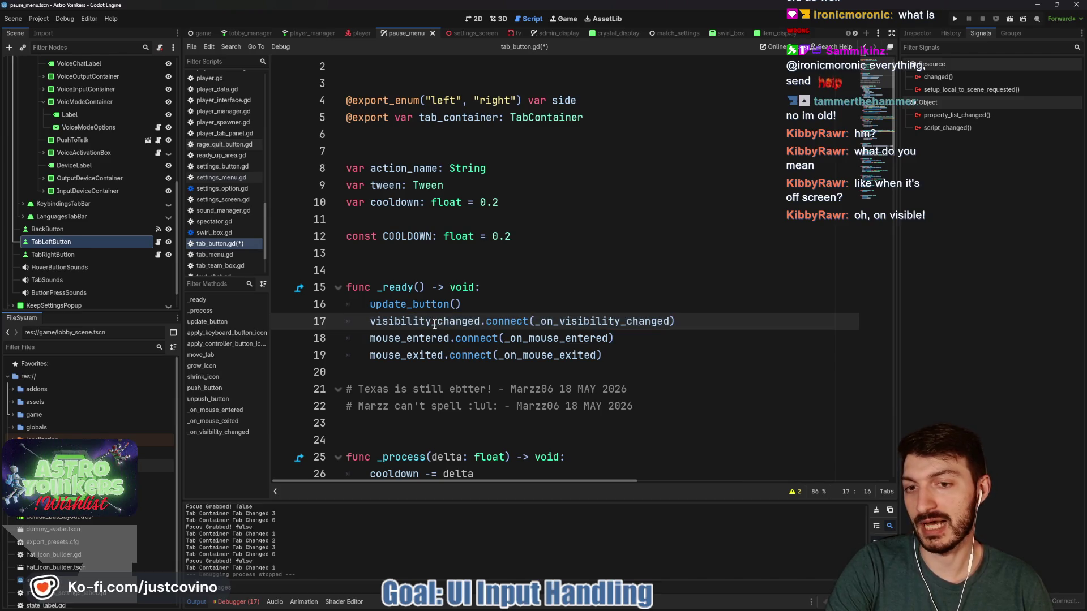
pyautogui.moveTo(435, 324)
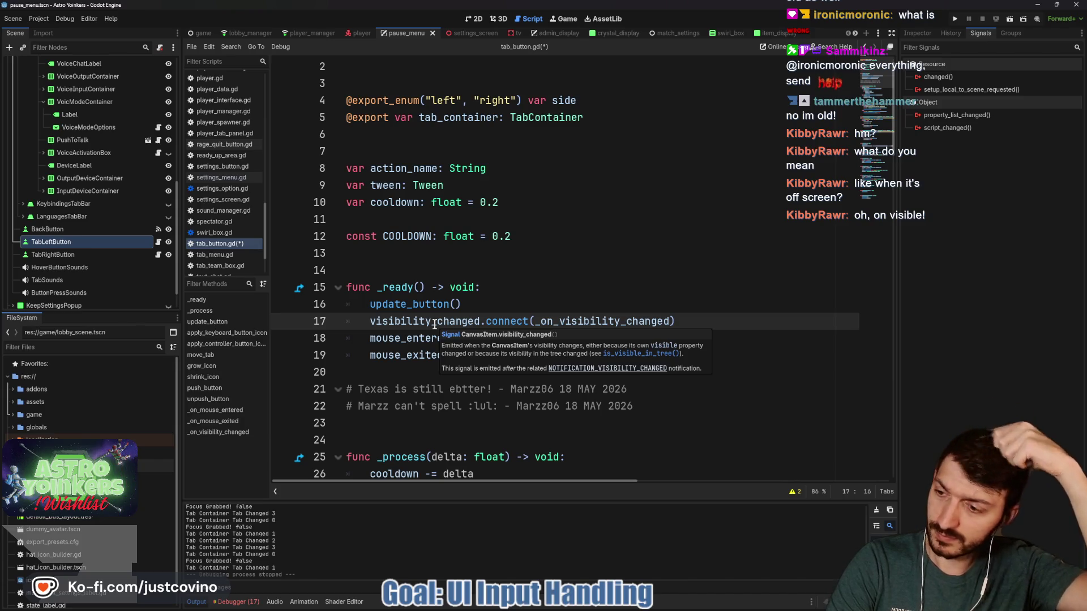
pyautogui.scroll(-20, 435, 323)
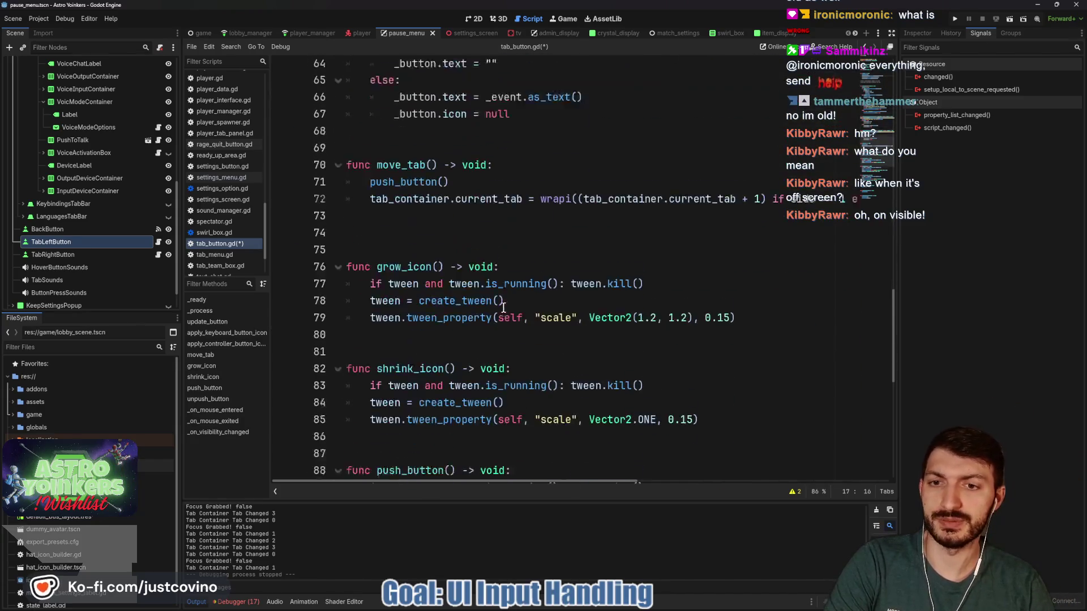
pyautogui.scroll(-2, 504, 308)
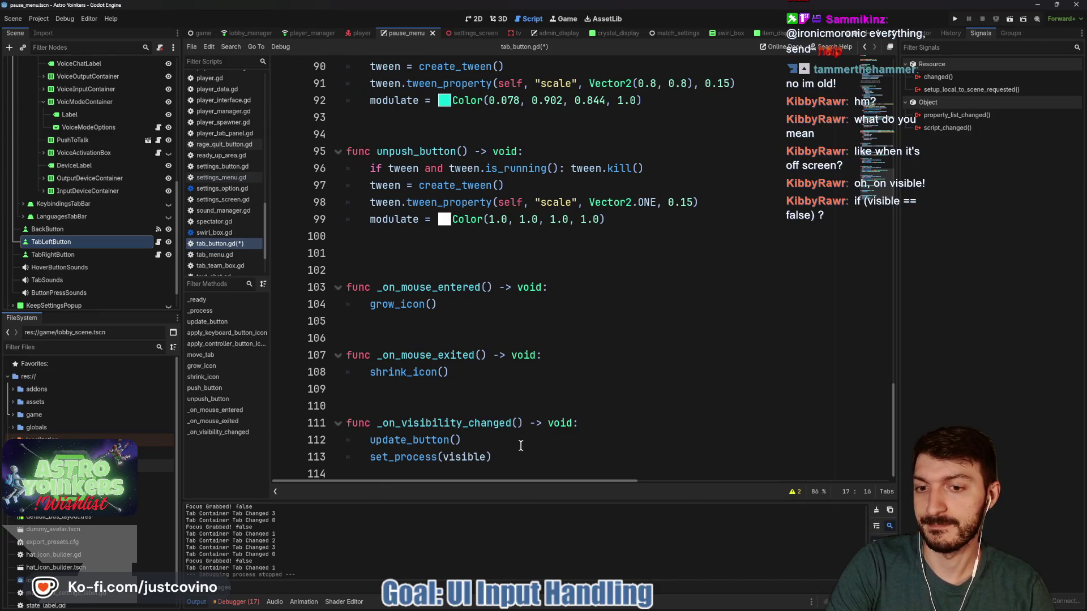
# Step: Add print("Visibility: ", visible) to _on_visibility_changed, save, and run the project
pyautogui.click(618, 423)
pyautogui.press('Return')
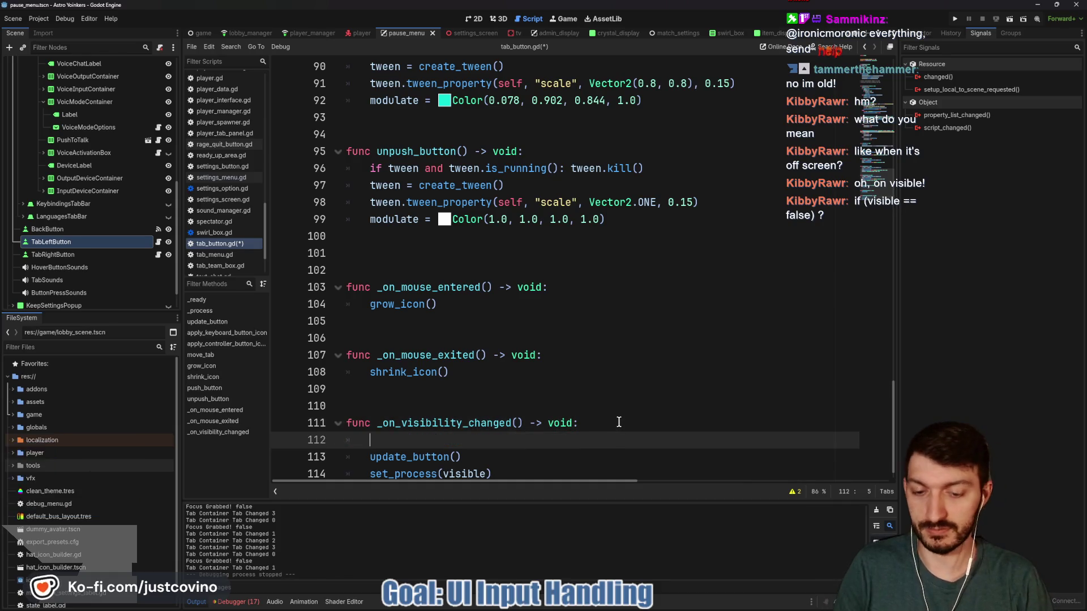
pyautogui.write('print("Visibility')
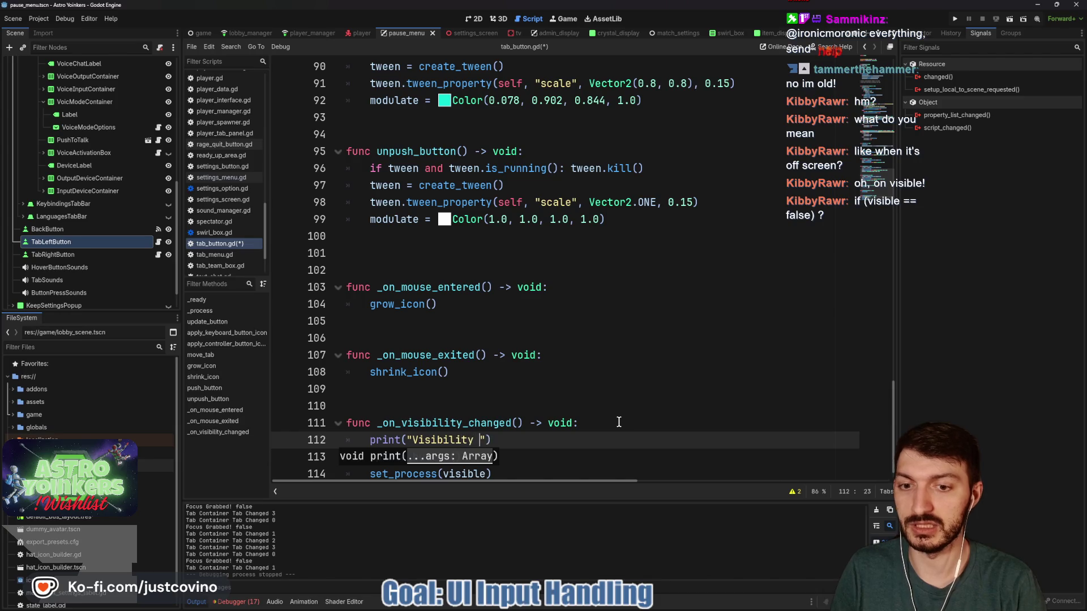
pyautogui.press('BackSpace')
pyautogui.press('BackSpace')
pyautogui.press('BackSpace')
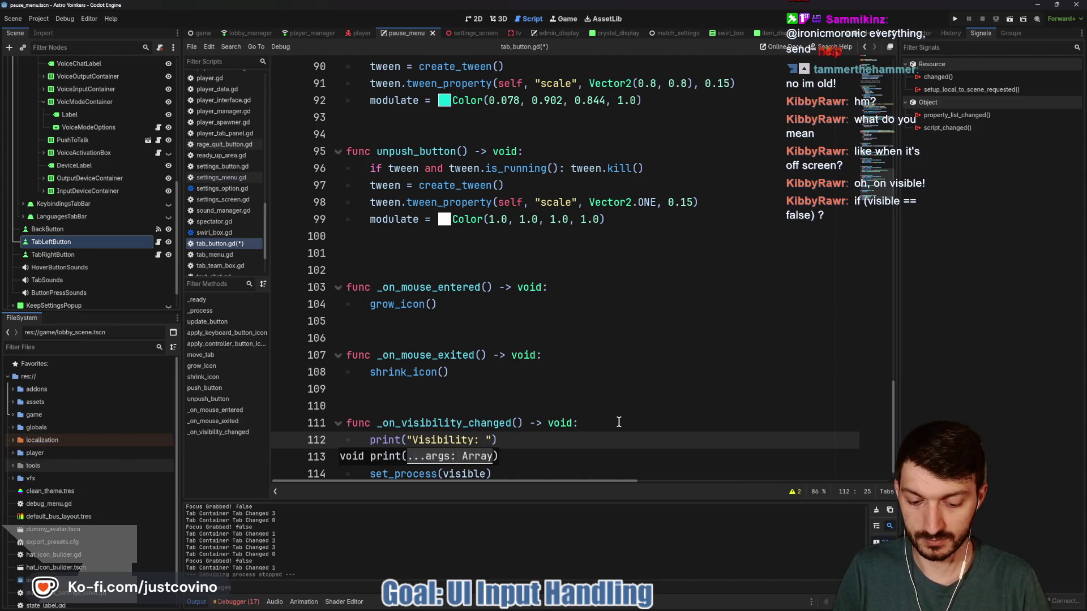
pyautogui.write(', visible')
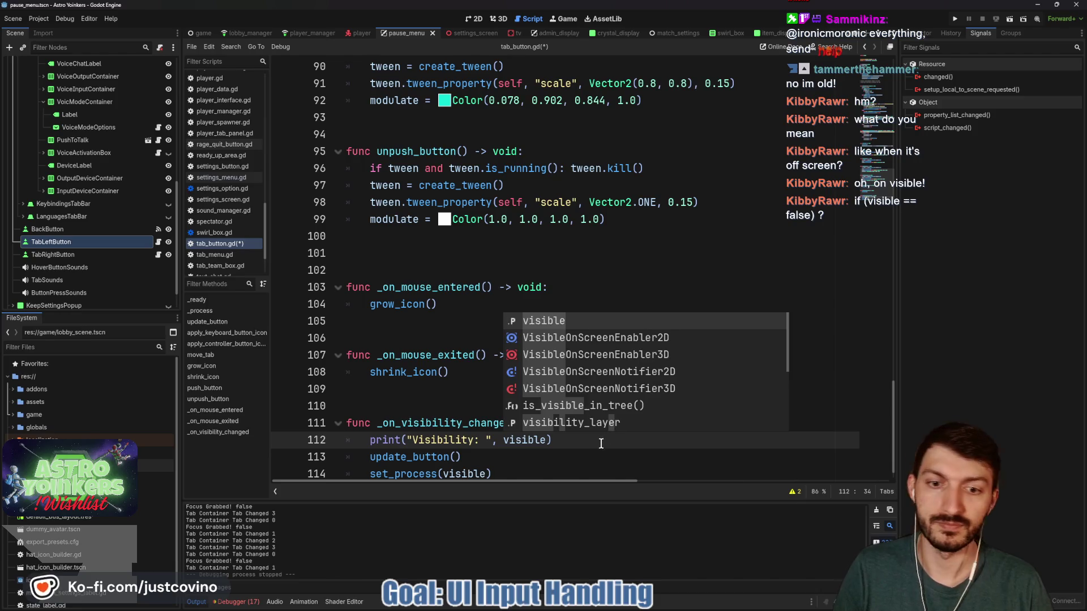
pyautogui.write(')')
pyautogui.hotkey('ctrl', 's')
pyautogui.click(951, 19)
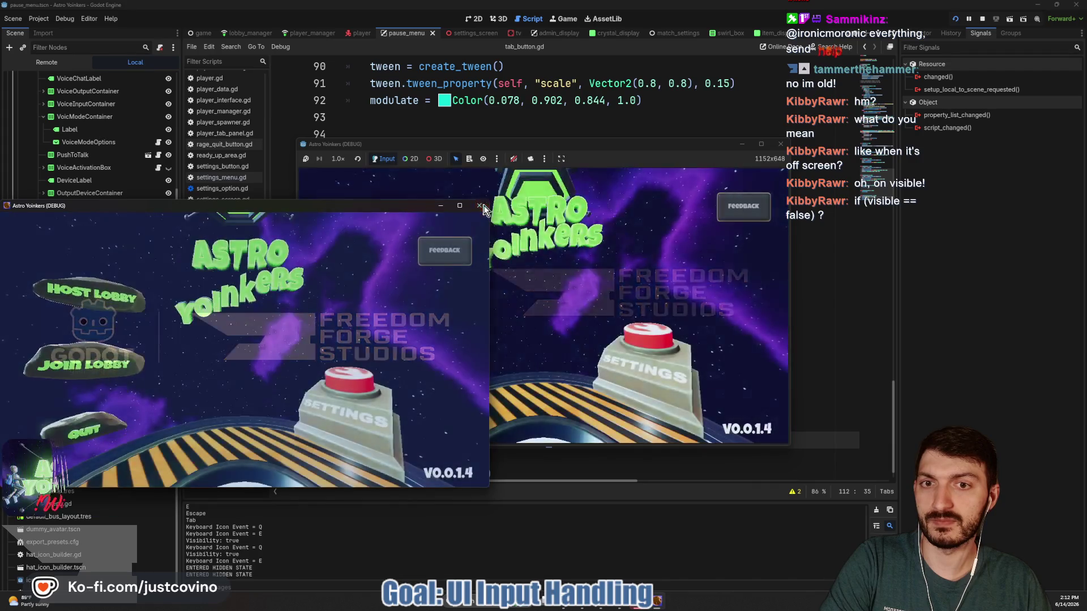
# Step: Get past the splash, host a lobby, and bring up the Pause Menu
pyautogui.click(497, 225)
pyautogui.click(502, 266)
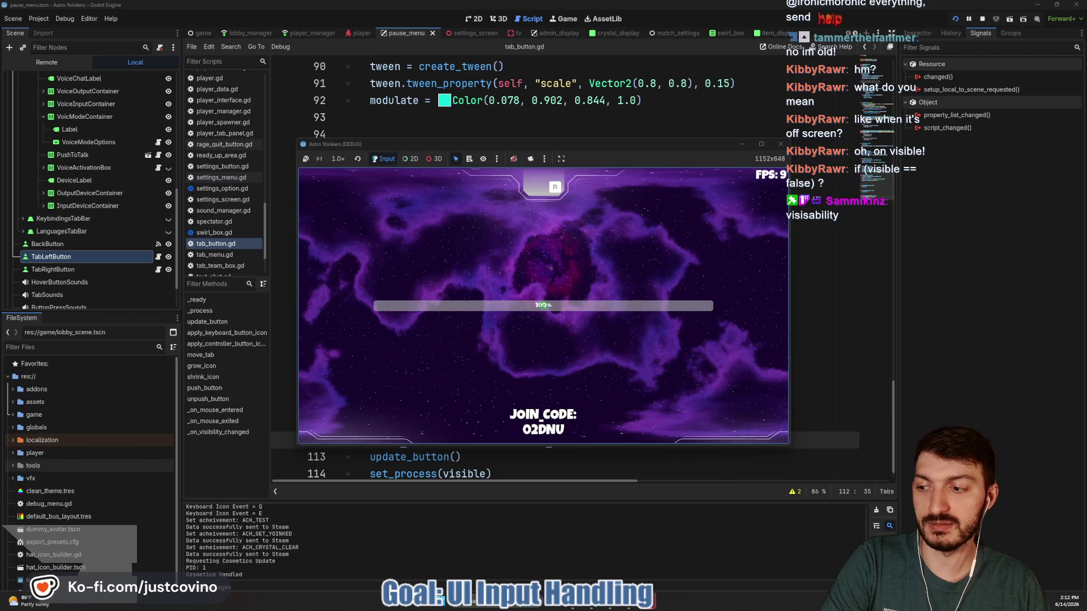
pyautogui.press('Escape')
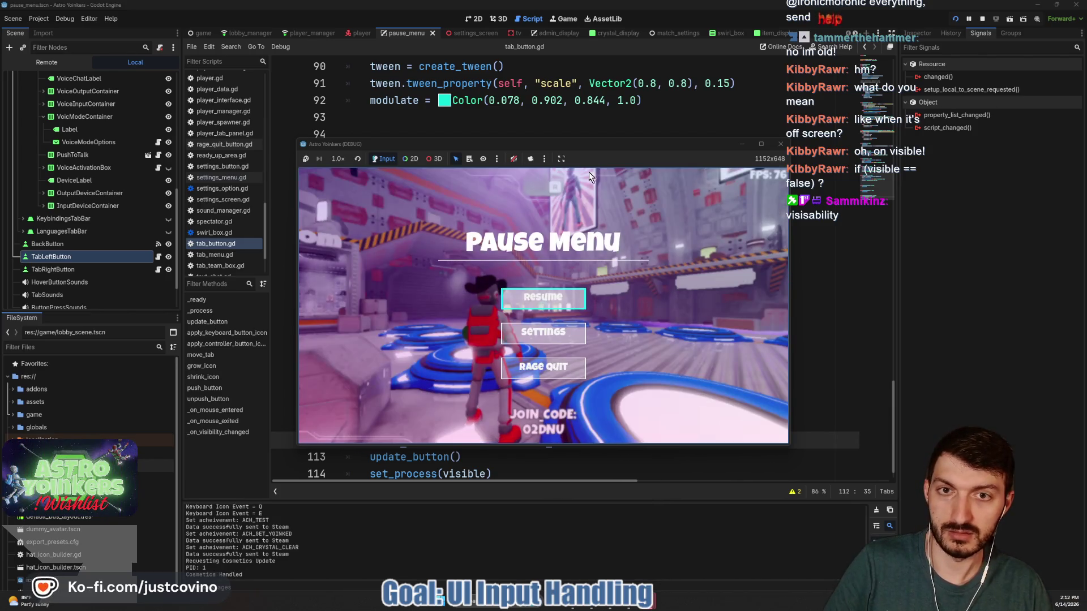
pyautogui.moveTo(582, 150)
pyautogui.mouseDown()
pyautogui.moveTo(742, 35)
pyautogui.moveTo(506, 140)
pyautogui.moveTo(523, 126)
pyautogui.mouseUp()
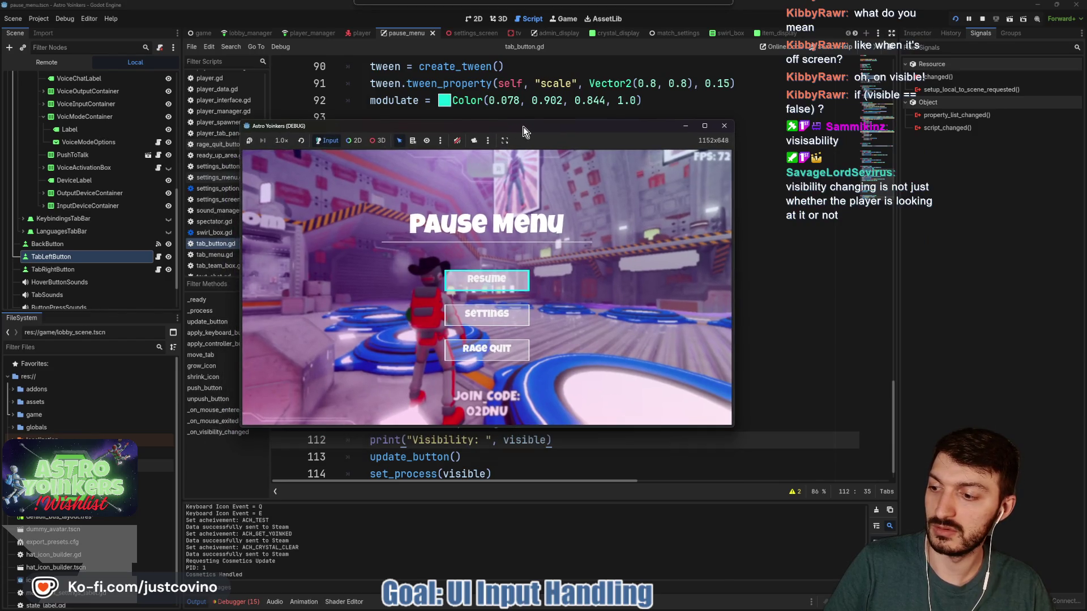
# Step: Resume play and walk the character past the blue pad toward the wall of screens
pyautogui.click(494, 283)
pyautogui.press('w')
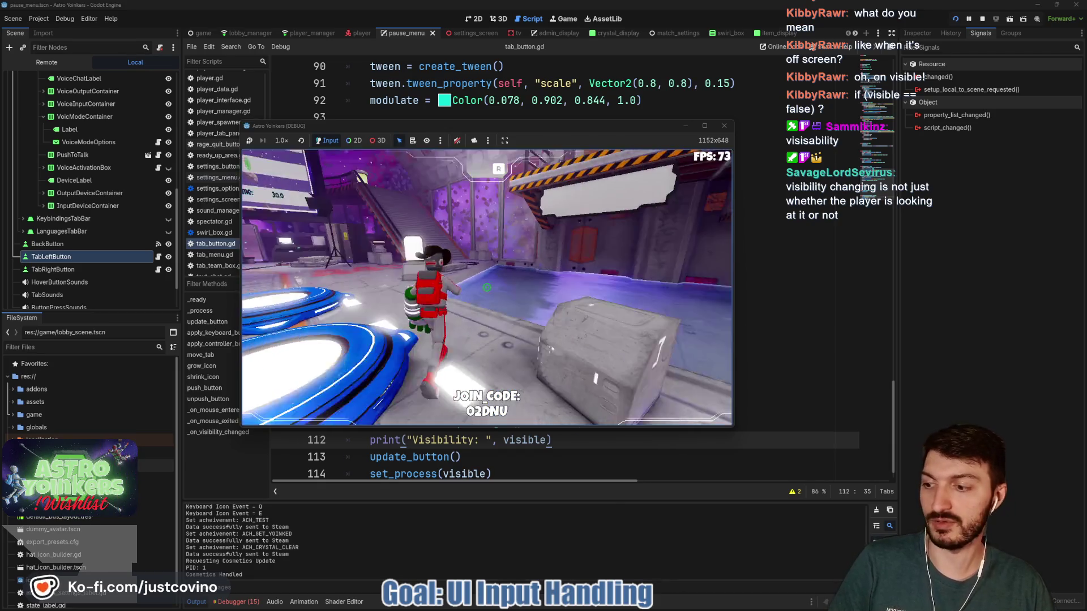
pyautogui.press('w')
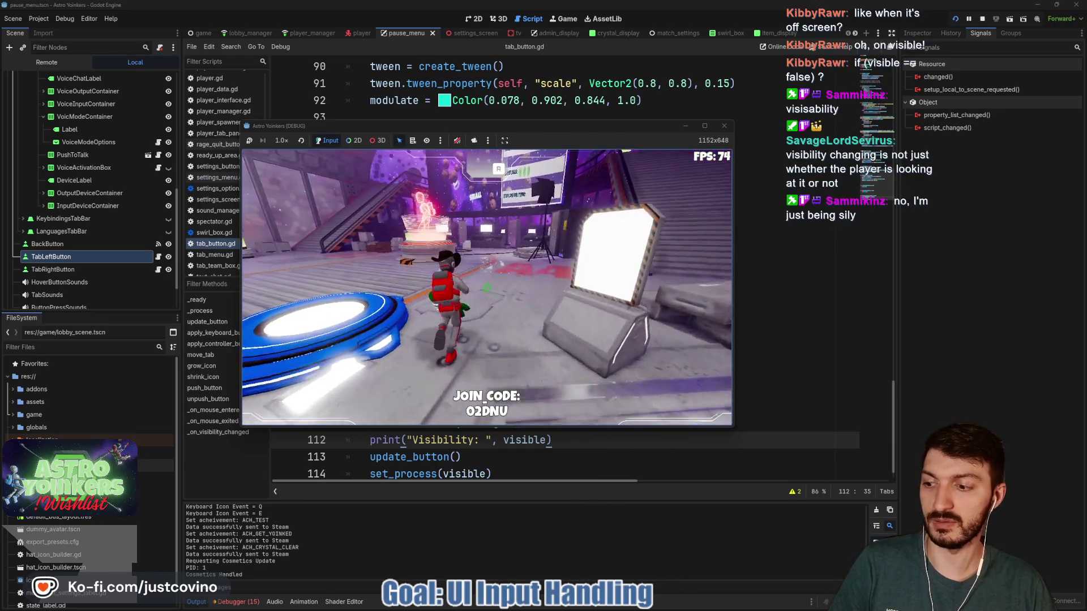
pyautogui.press('w')
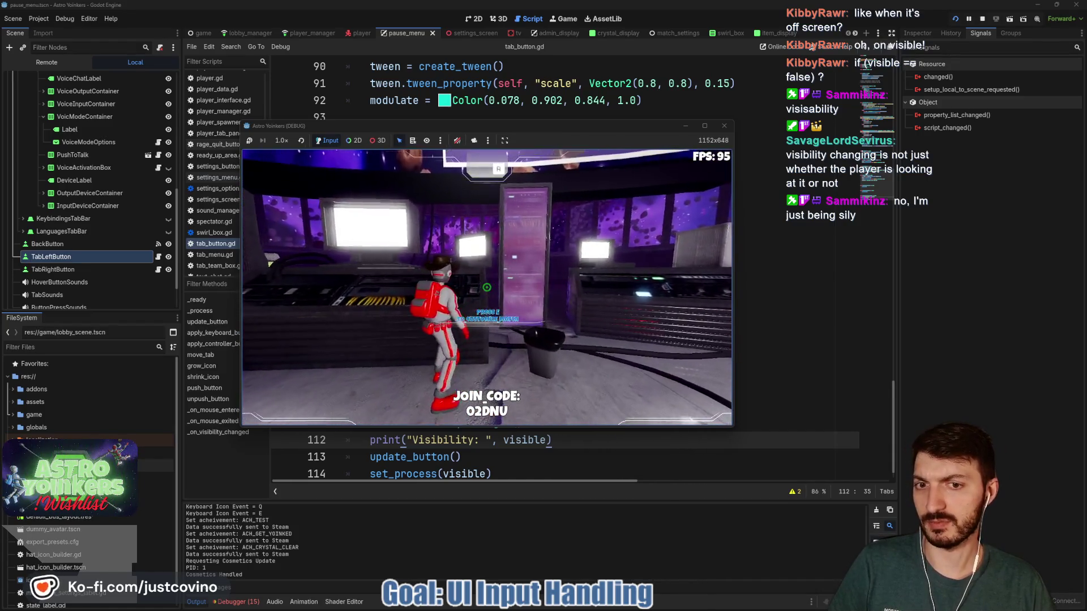
# Step: Open the customization menu, cycle Items, Hazards and Crystals tabs with Q/E, then close it
pyautogui.press('e')
pyautogui.press('q')
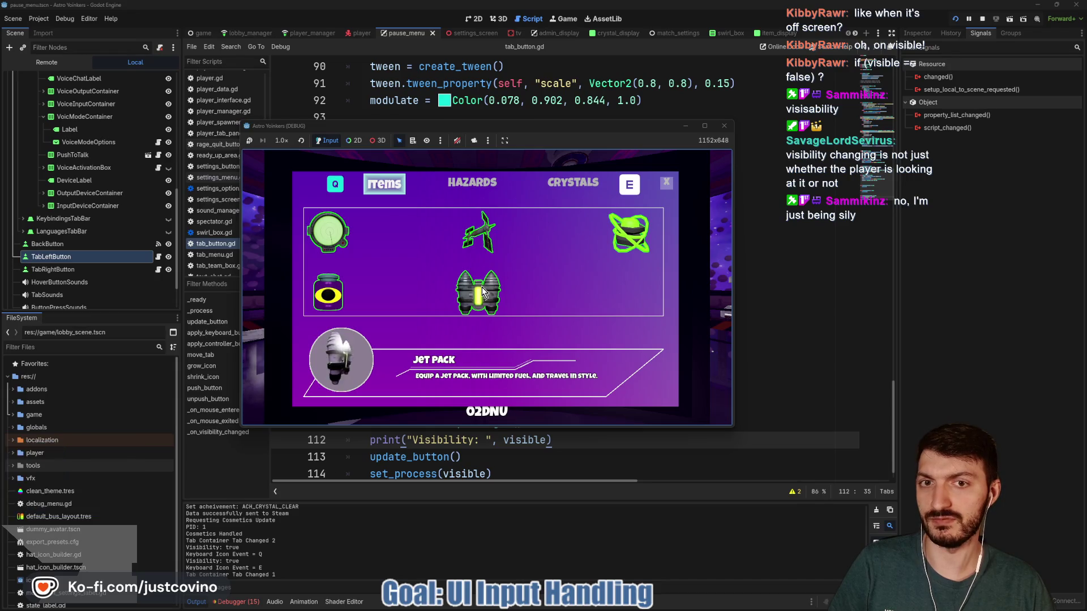
pyautogui.press('q')
pyautogui.press('e')
pyautogui.press('e')
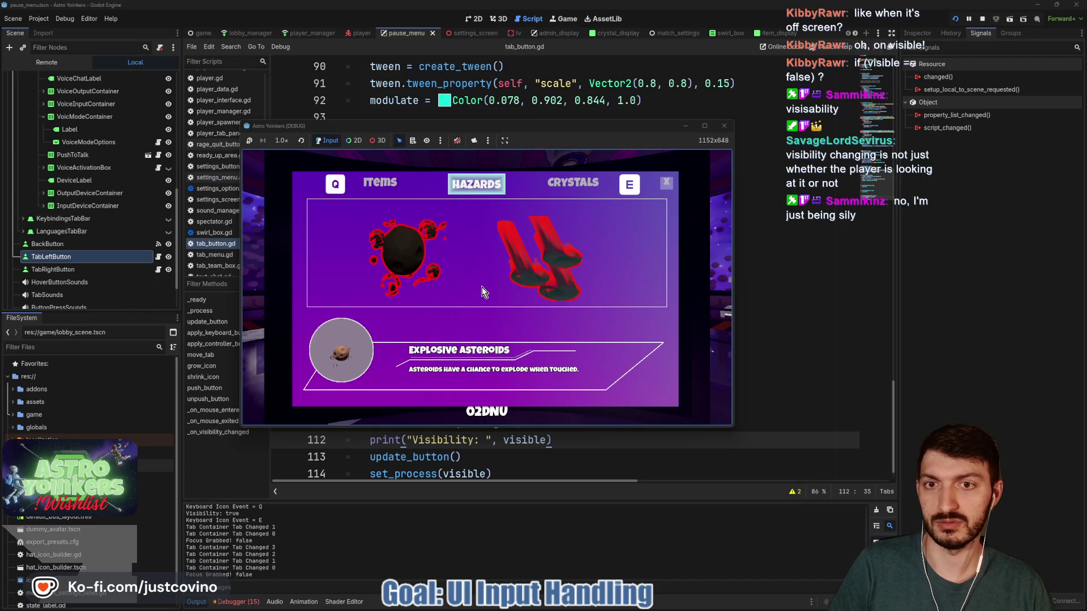
pyautogui.press('e')
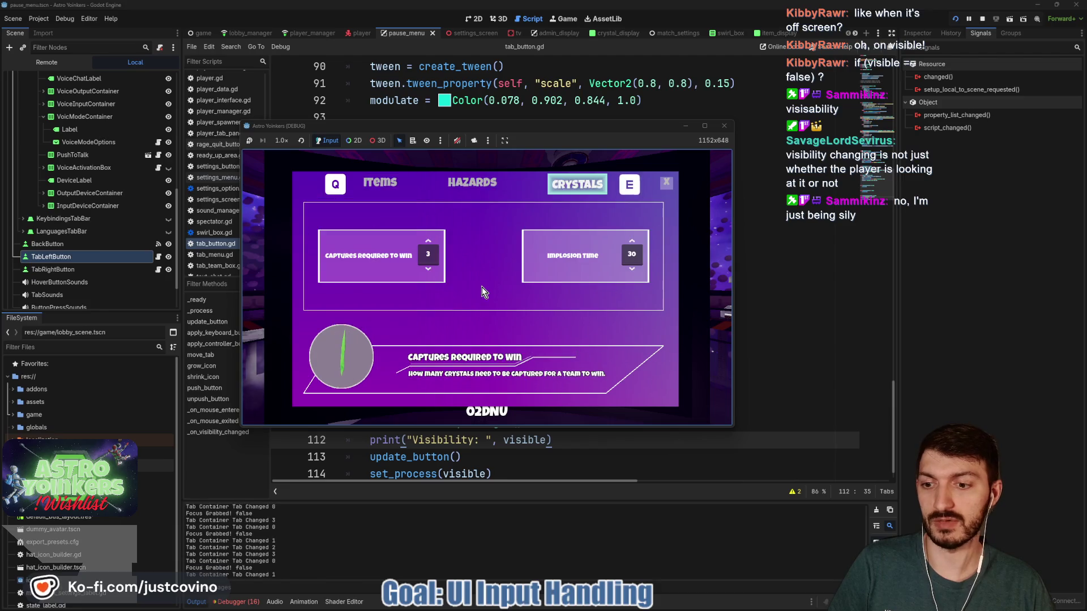
pyautogui.press('e')
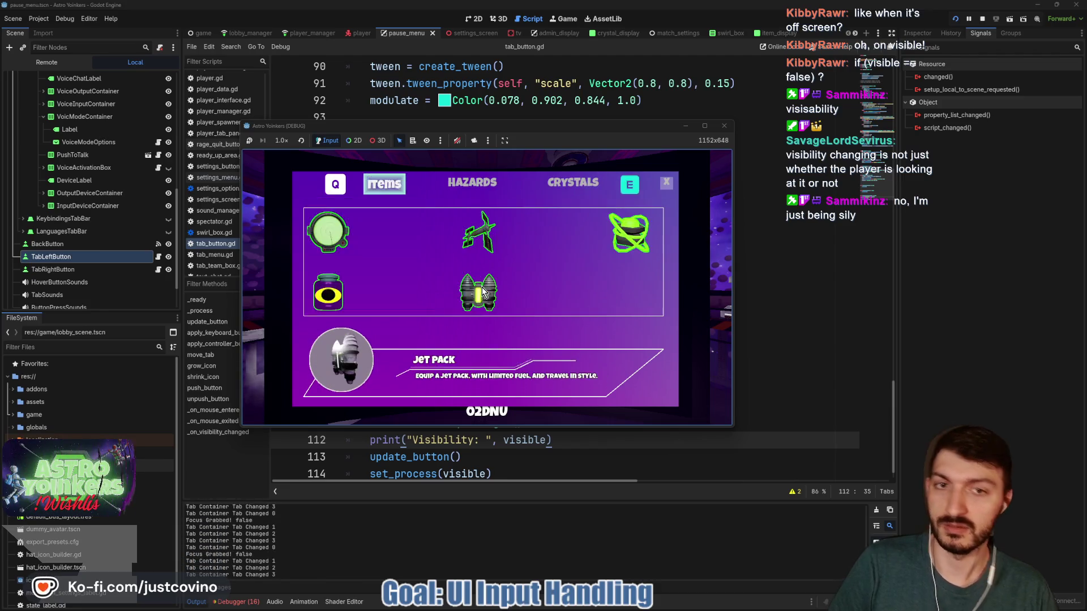
pyautogui.press('q')
pyautogui.press('q')
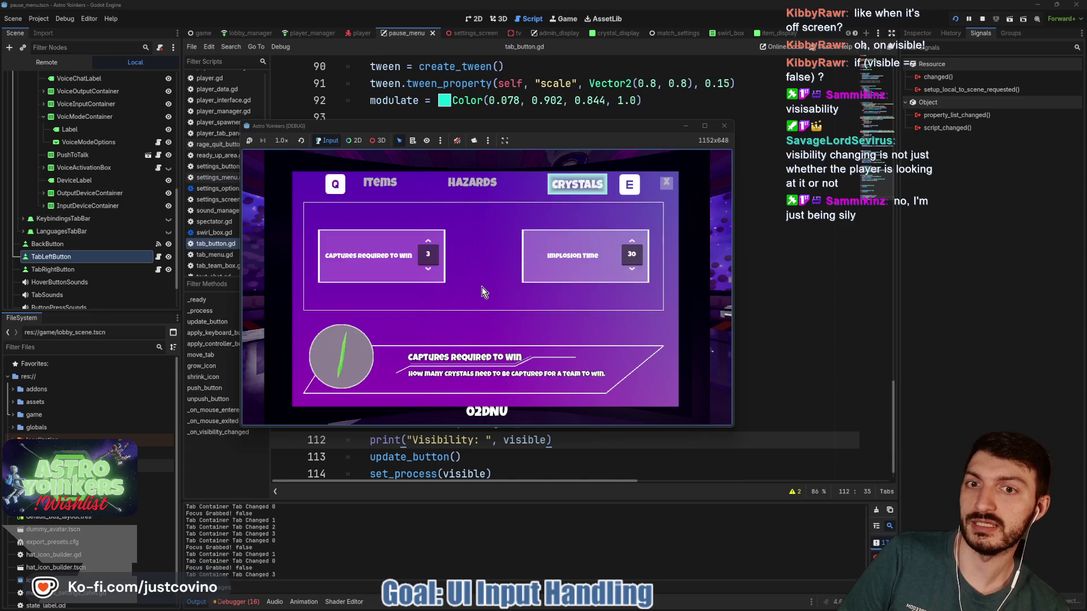
pyautogui.press('e')
pyautogui.press('e')
pyautogui.press('q')
pyautogui.press('q')
pyautogui.press('e')
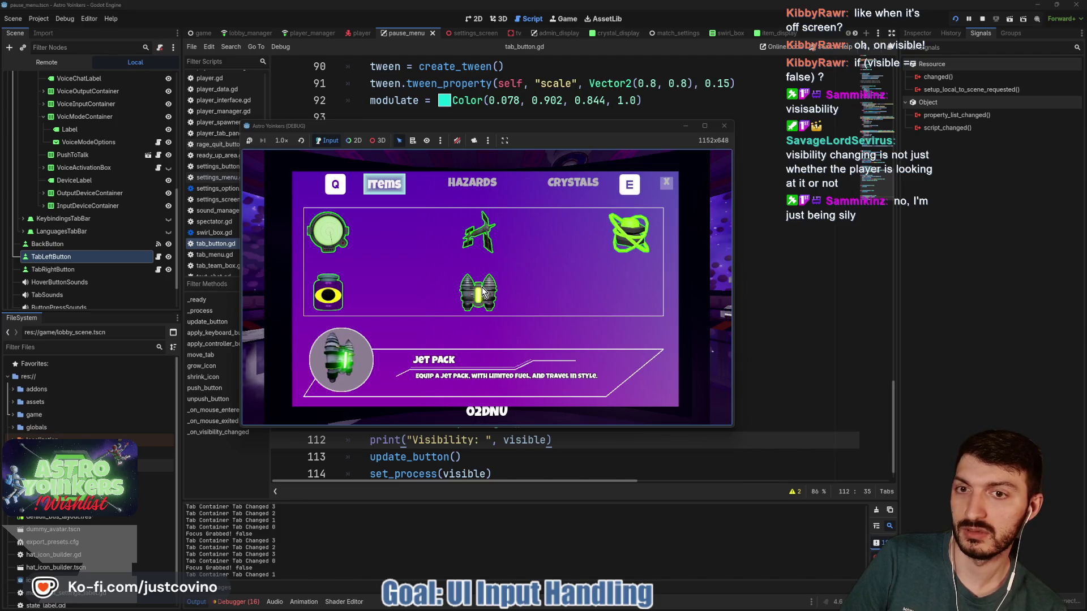
pyautogui.press('e')
pyautogui.press('e')
pyautogui.press('e')
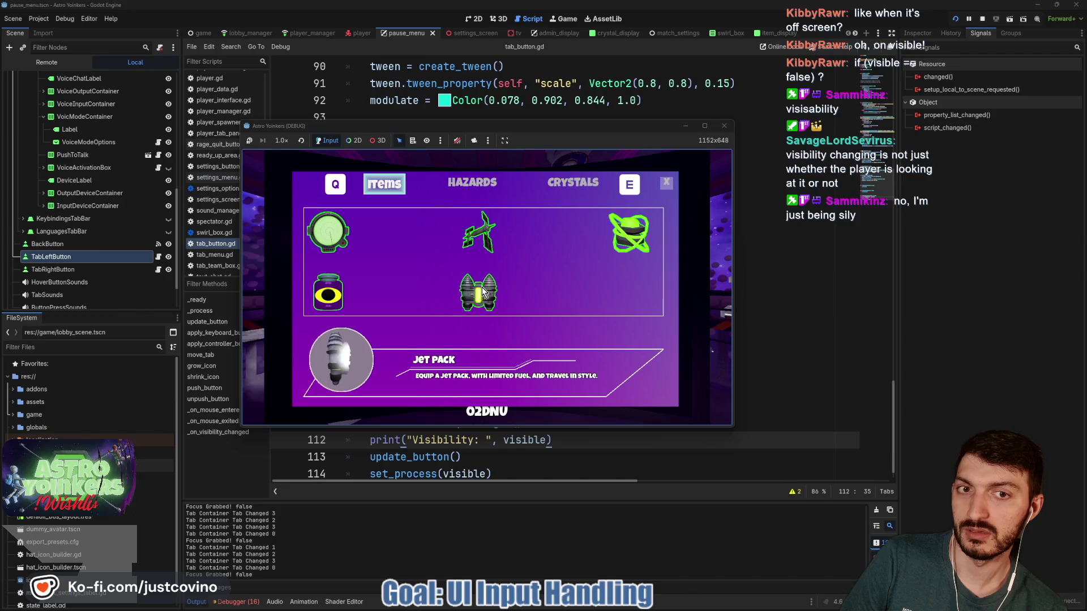
pyautogui.press('Escape')
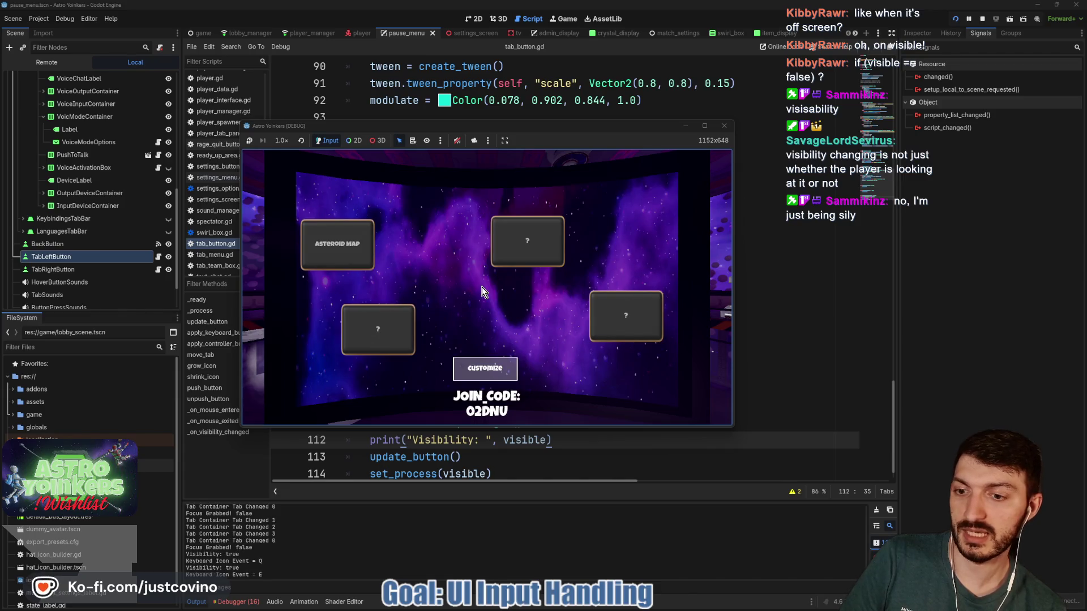
# Step: Test Q/E with the menu closed, reopen it via Customize, pick Items, and close it
pyautogui.press('e')
pyautogui.press('e')
pyautogui.press('e')
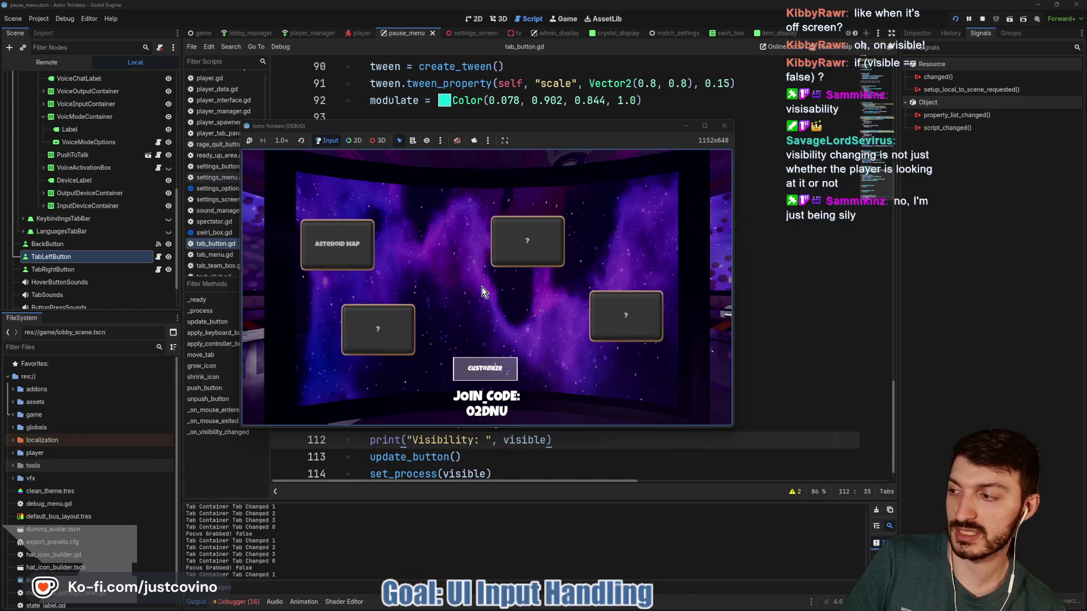
pyautogui.press('e')
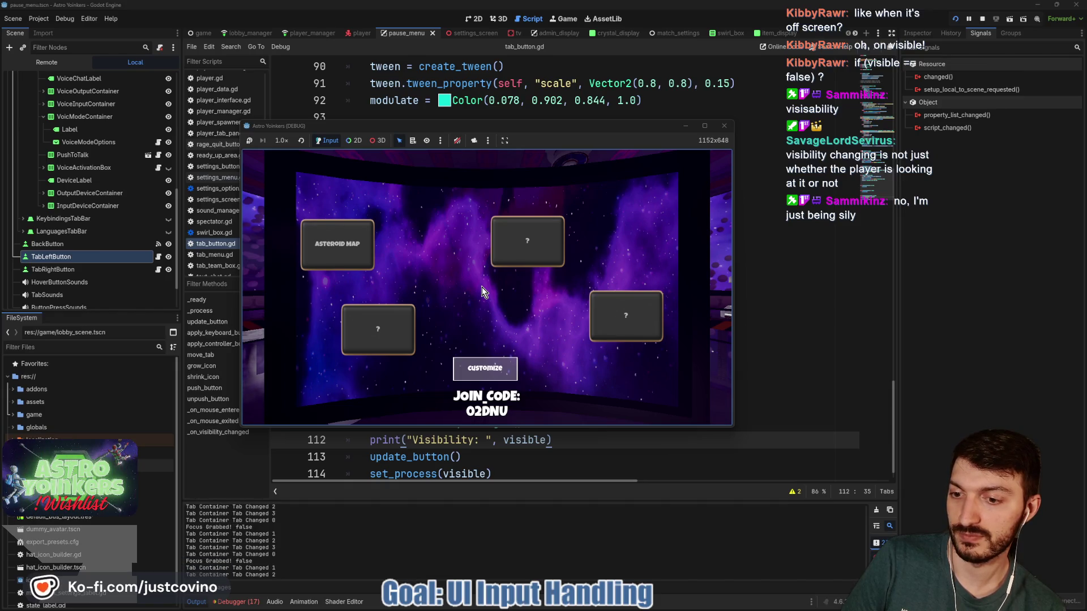
pyautogui.press('q')
pyautogui.press('q')
pyautogui.press('q')
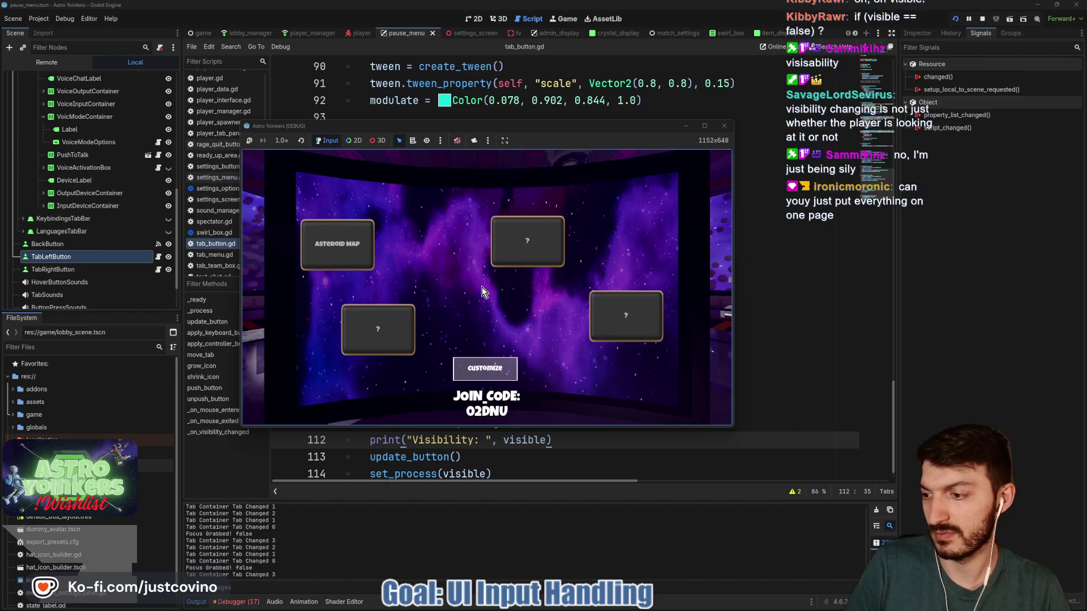
pyautogui.click(467, 372)
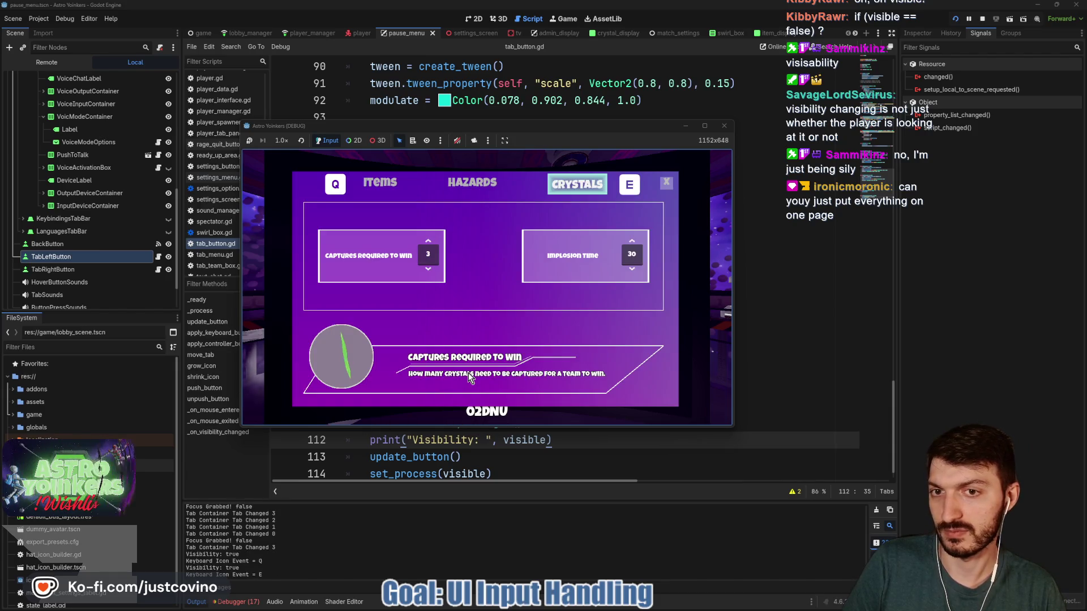
pyautogui.press('q')
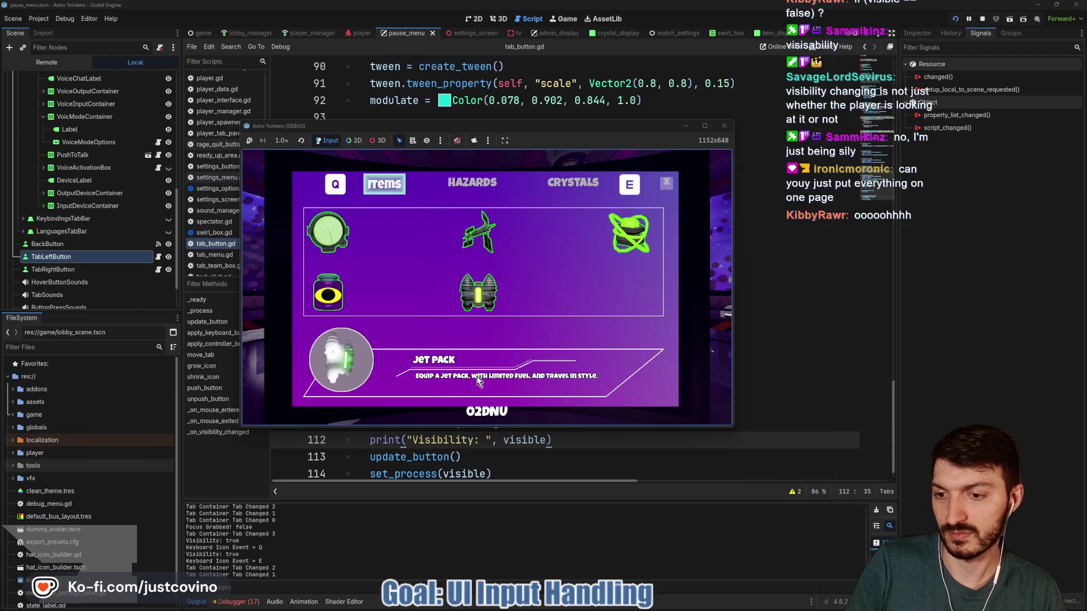
pyautogui.press('Escape')
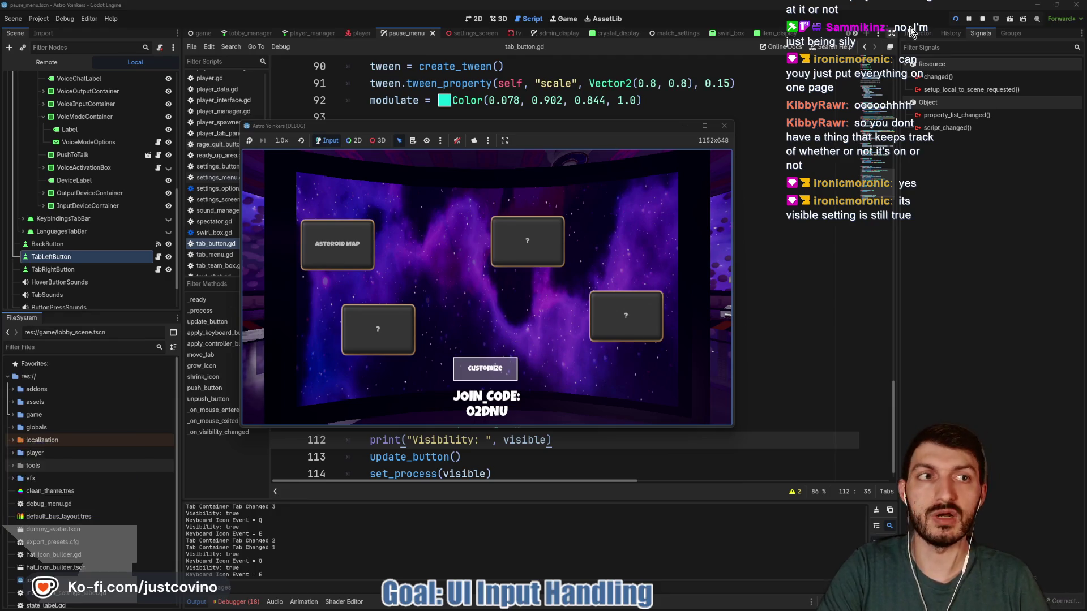
# Step: Stop the game and show the TabLeftButton node's properties in the Inspector
pyautogui.click(985, 20)
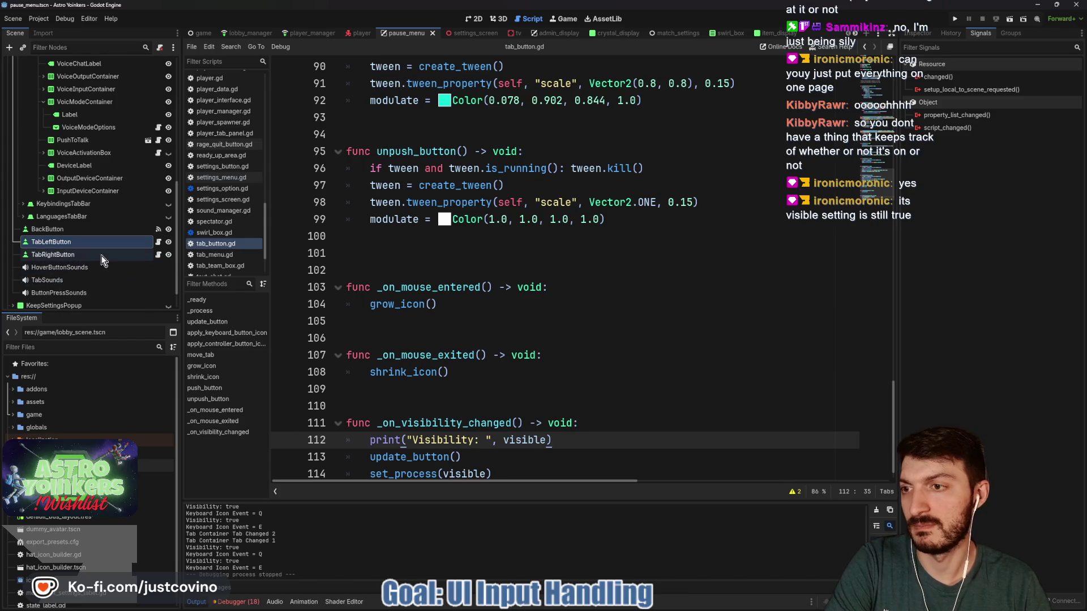
pyautogui.click(84, 249)
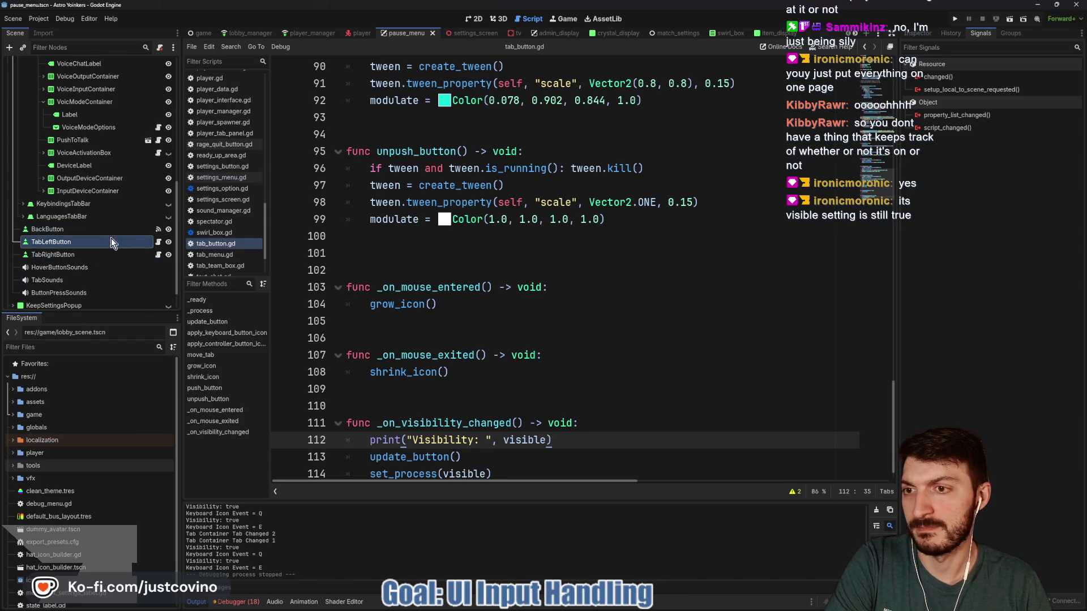
pyautogui.click(74, 245)
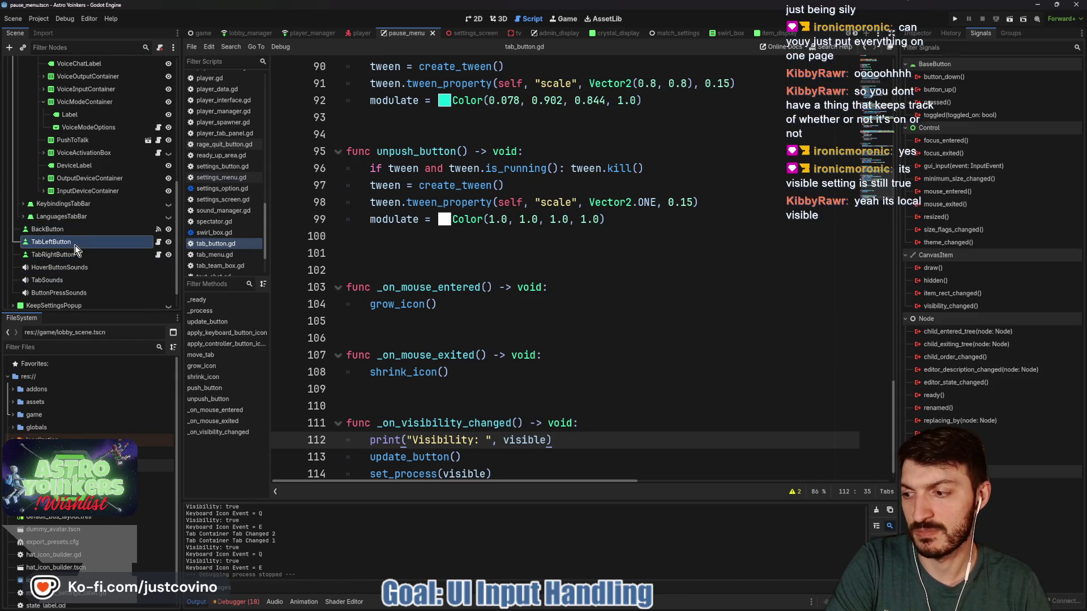
pyautogui.click(917, 33)
# Step: Expand BiDi, collapse Theme Overrides and icon settings, and expand Visibility showing Visible on
pyautogui.click(928, 317)
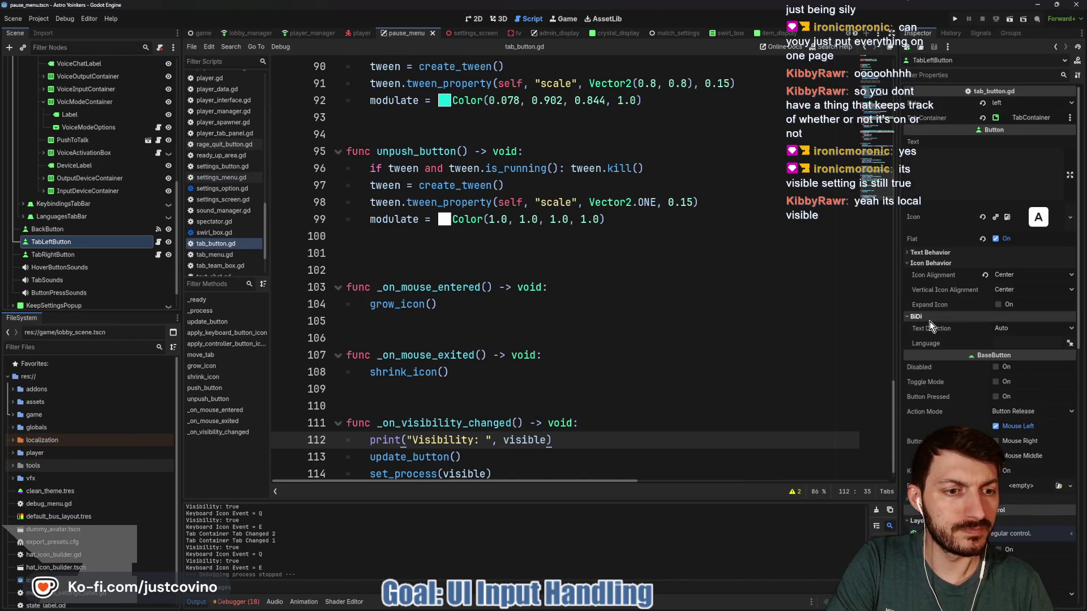
pyautogui.scroll(-5, 938, 413)
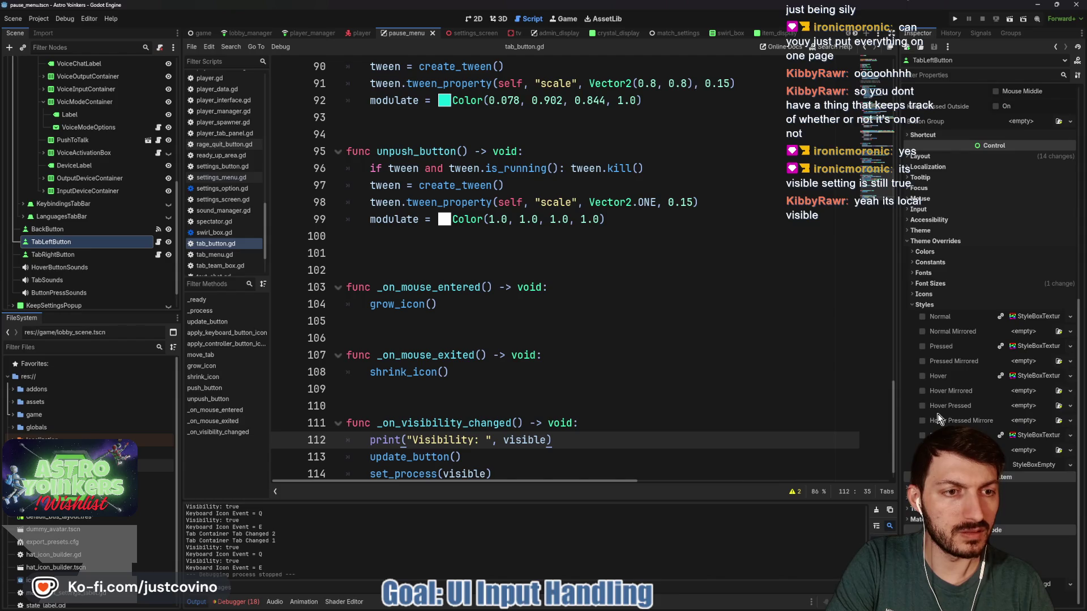
pyautogui.click(923, 437)
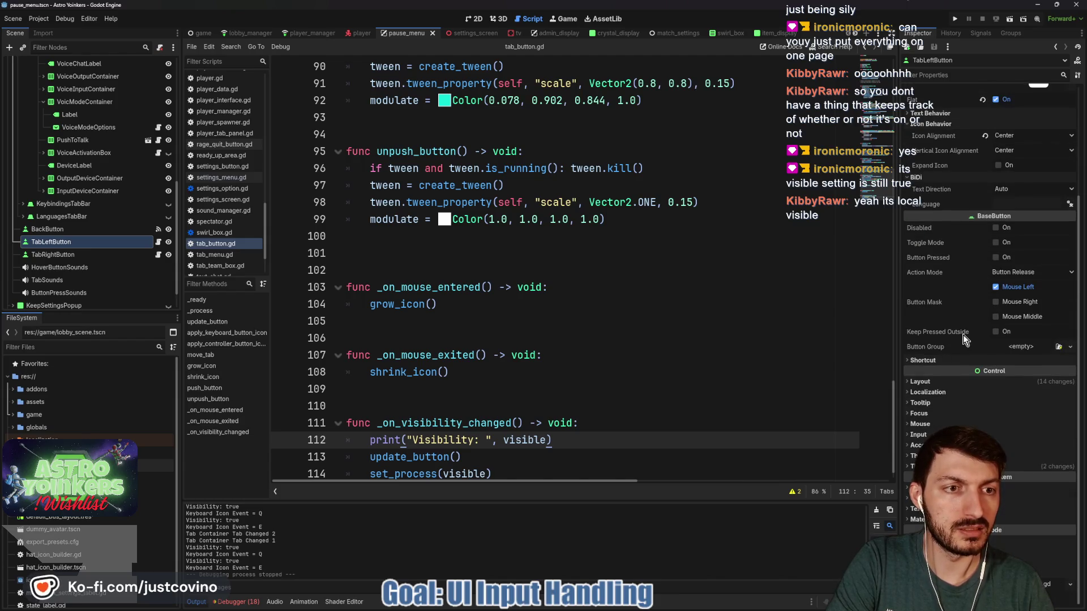
pyautogui.scroll(2, 959, 217)
pyautogui.click(933, 195)
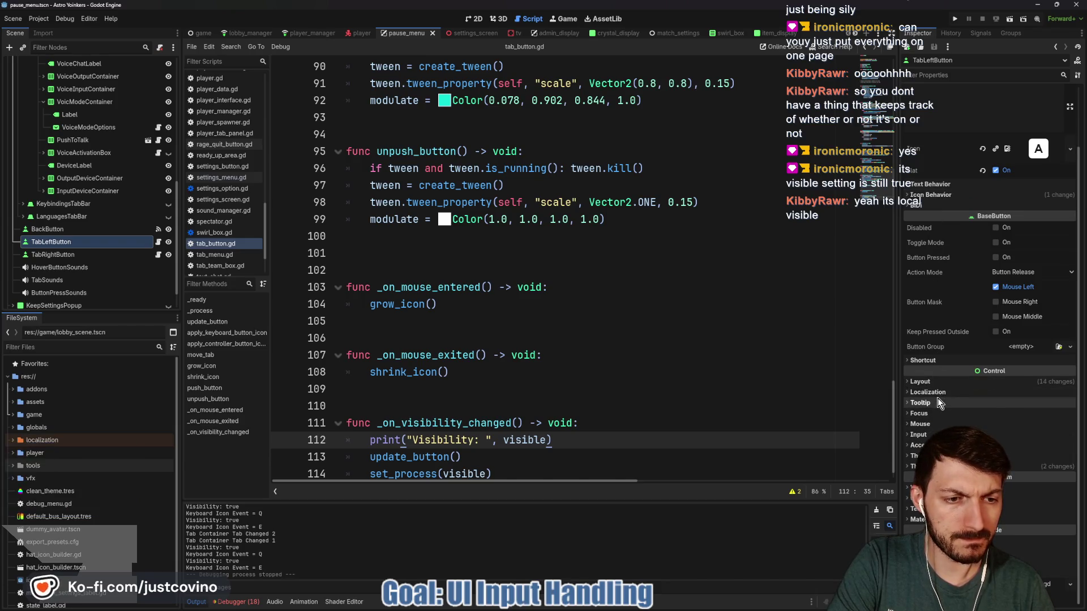
pyautogui.click(926, 487)
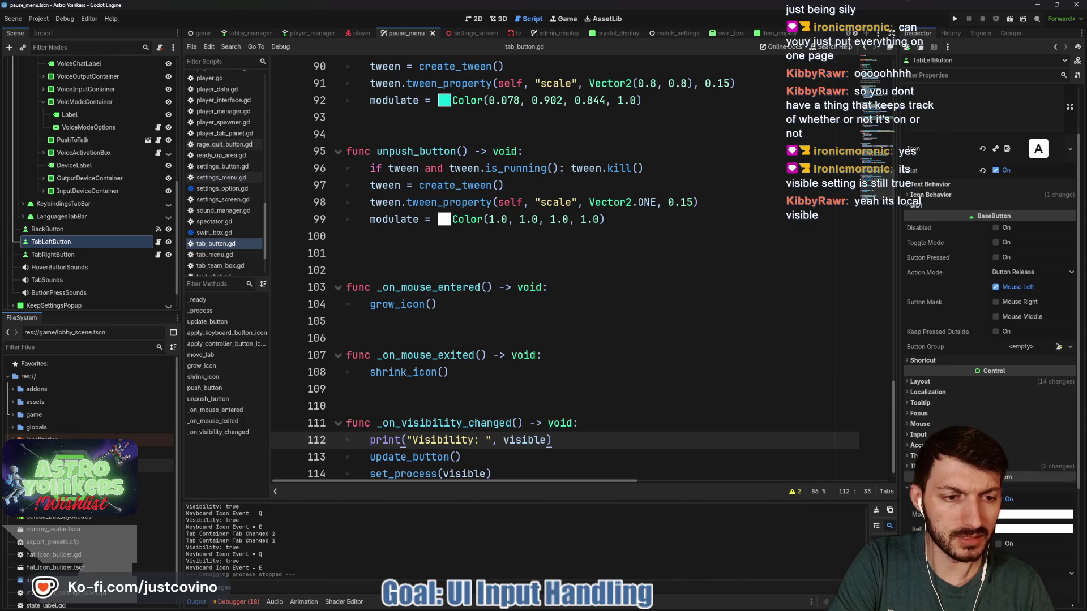
pyautogui.scroll(-3, 947, 427)
pyautogui.scroll(-1, 933, 325)
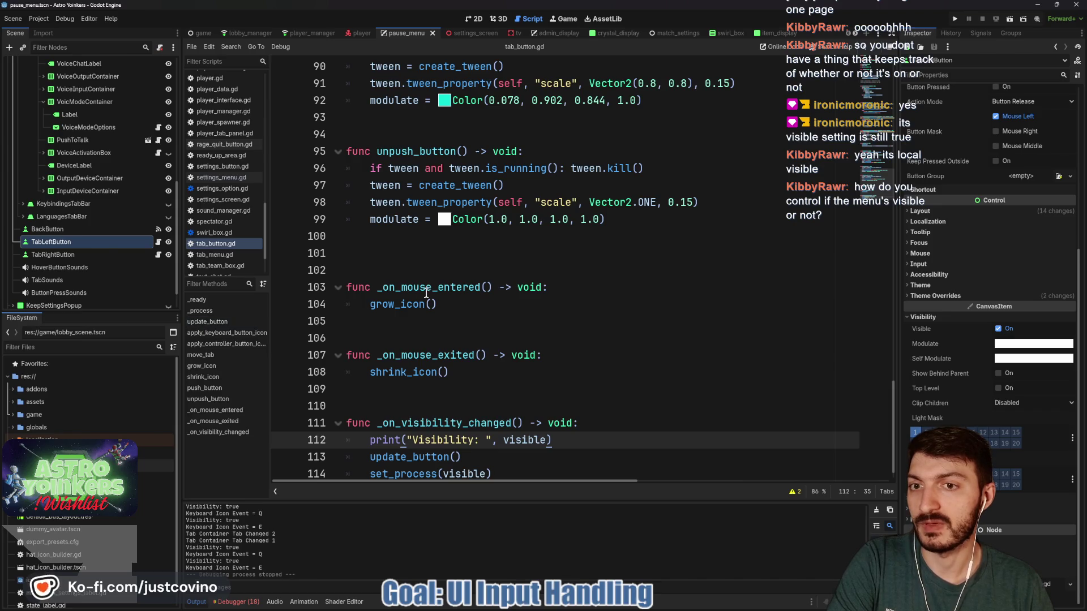
pyautogui.scroll(5, 45, 270)
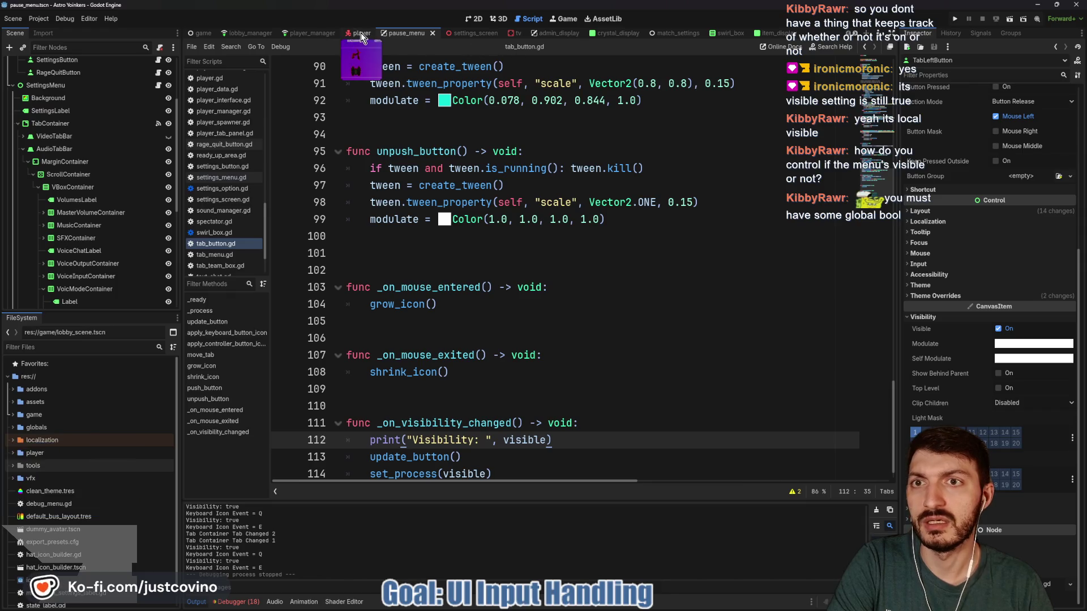
# Step: Switch to the admin_display scene and collapse CustomizationsTabContainer in the Scene tree
pyautogui.click(513, 33)
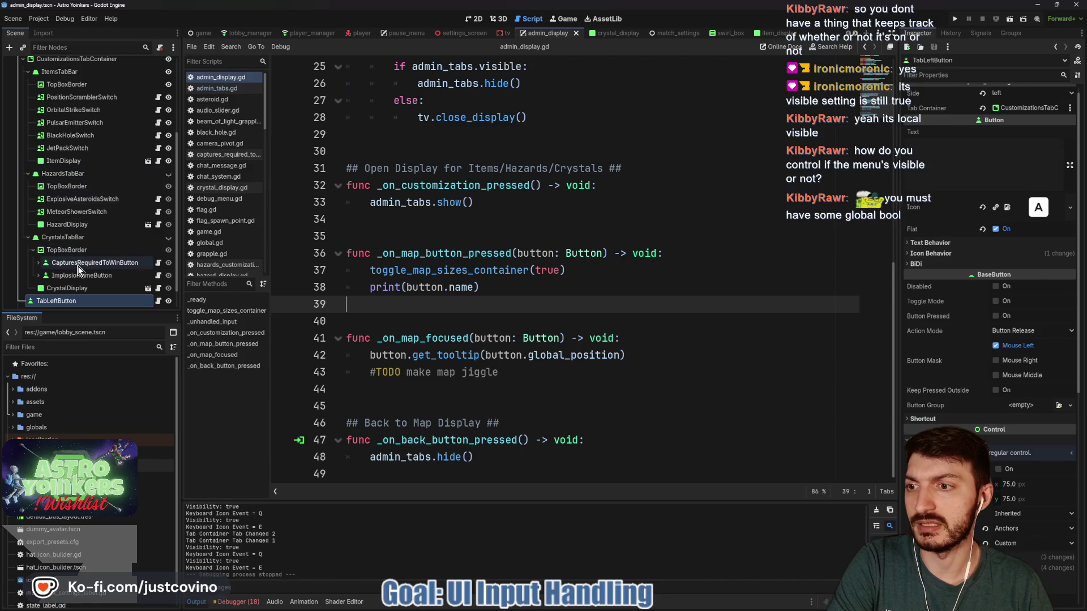
pyautogui.scroll(5, 77, 266)
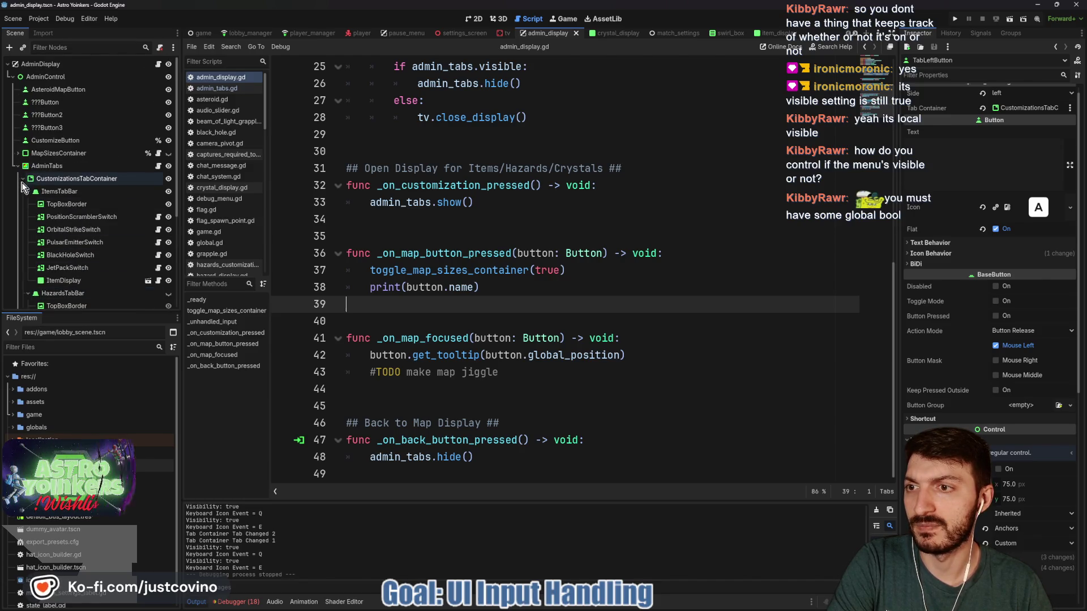
pyautogui.click(21, 178)
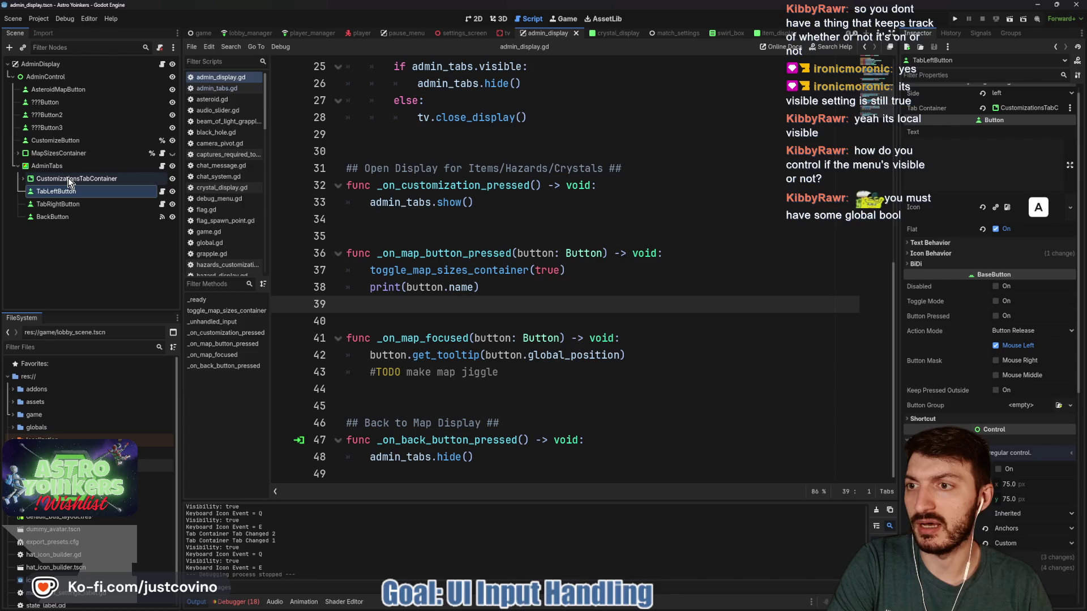
# Step: In the 2D view, toggle the AdminTabs eye icon repeatedly, ending with Items/Hazards/Crystals tabs visible
pyautogui.click(172, 167)
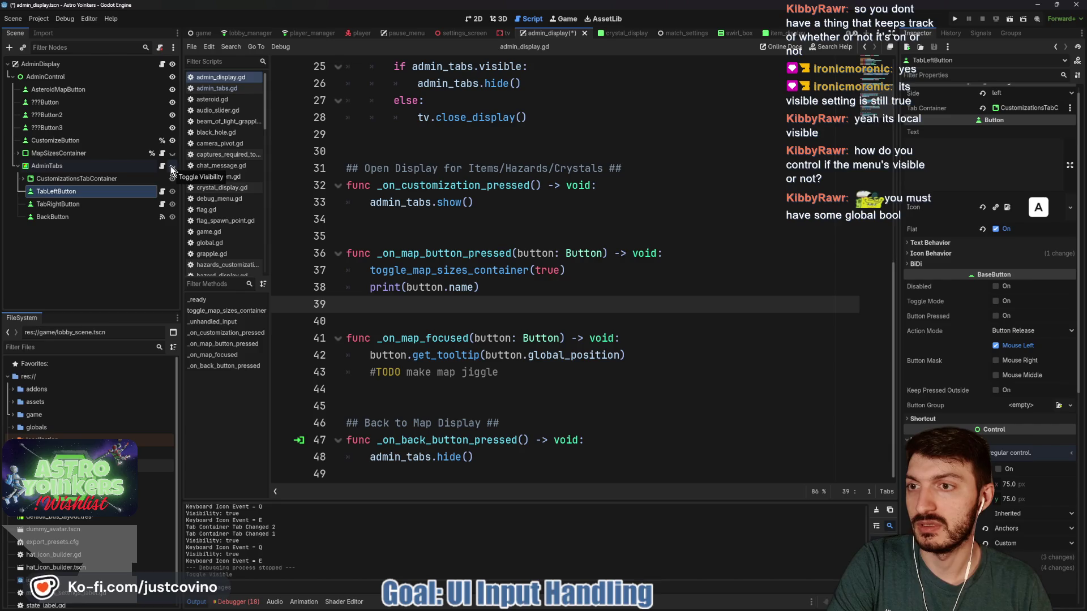
pyautogui.click(474, 18)
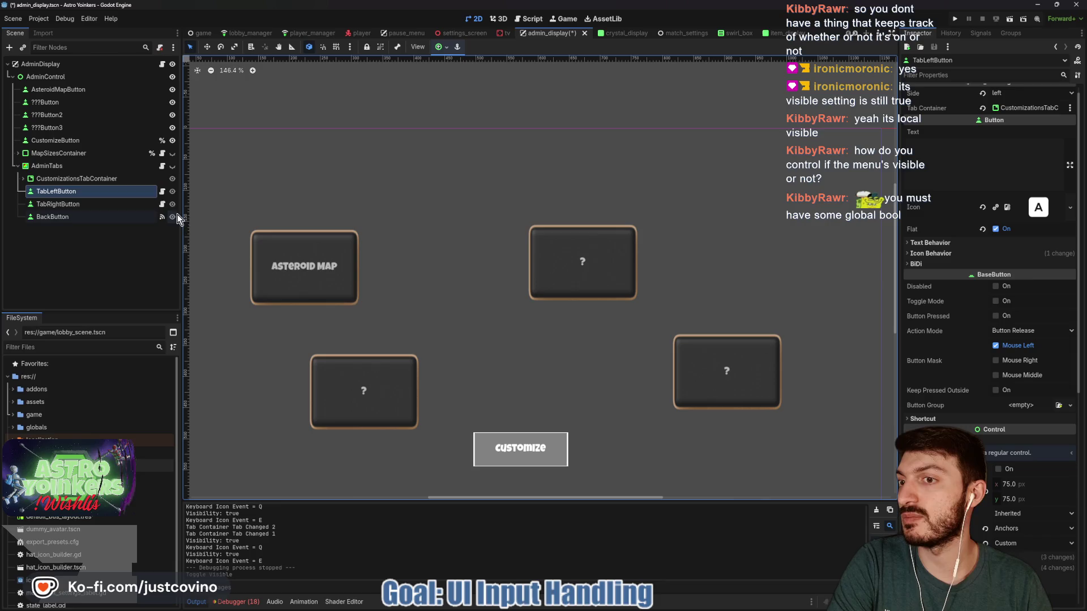
pyautogui.click(173, 165)
pyautogui.click(173, 165)
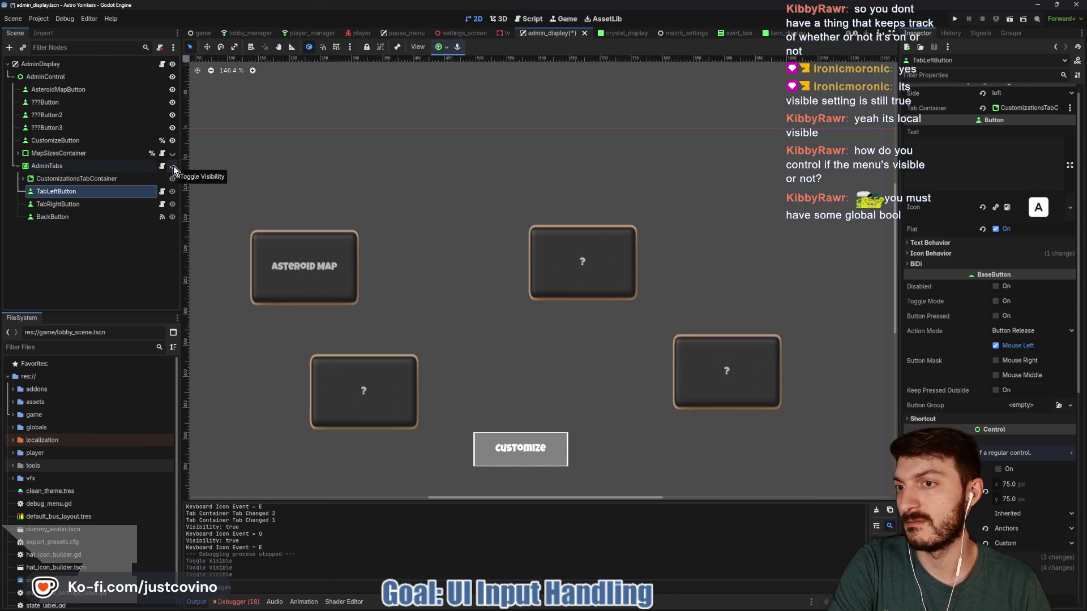
pyautogui.click(173, 165)
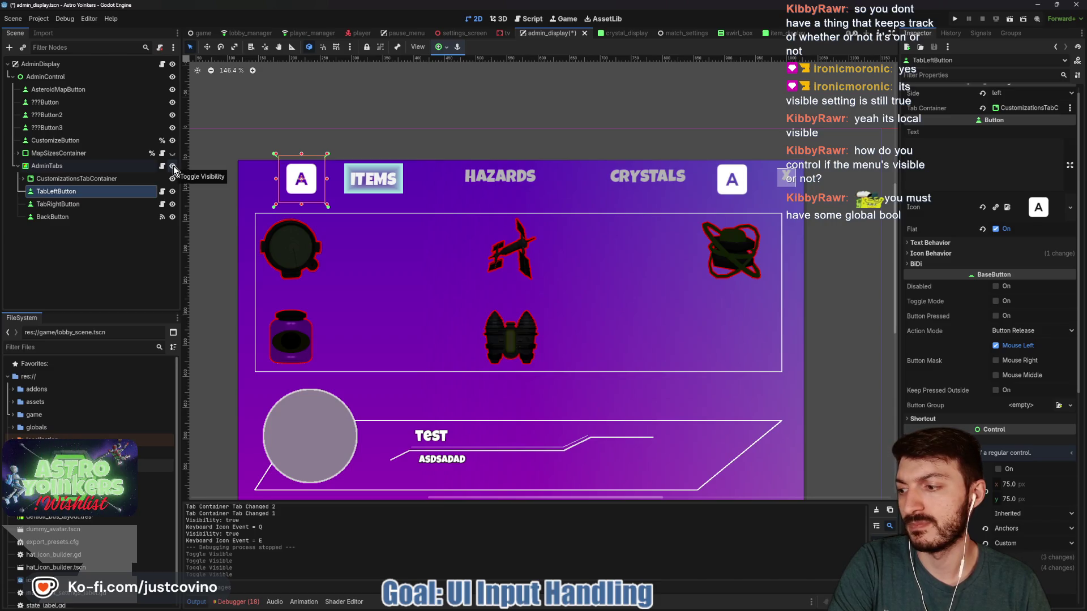
pyautogui.click(173, 166)
pyautogui.click(173, 166)
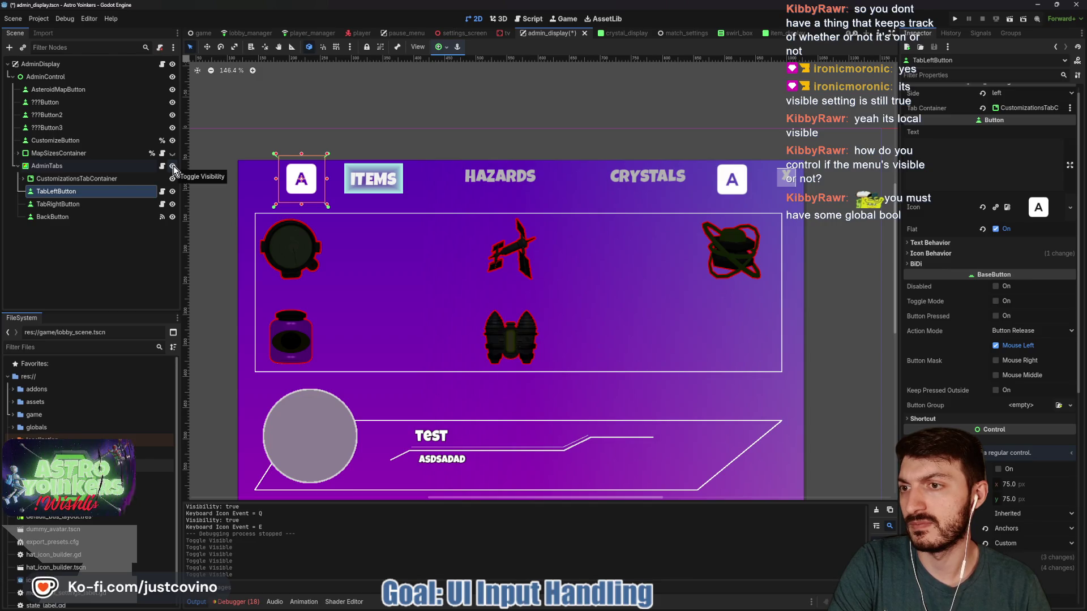
pyautogui.click(173, 165)
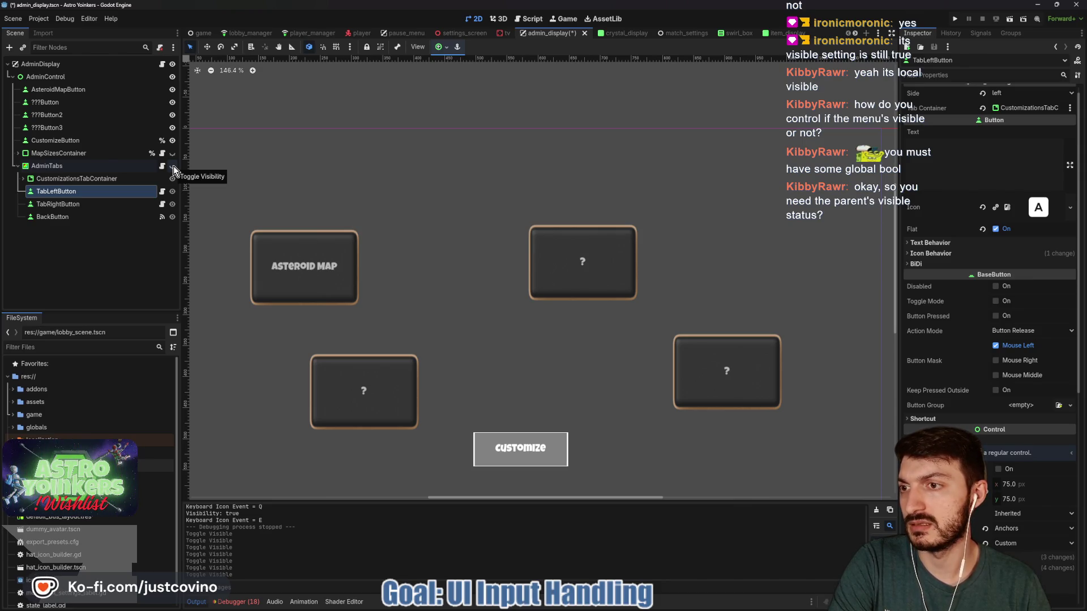
pyautogui.click(173, 165)
# Step: Select TabLeftButton under AdminTabs and expand CanvasItem > Visibility to check its Visible setting
pyautogui.click(119, 200)
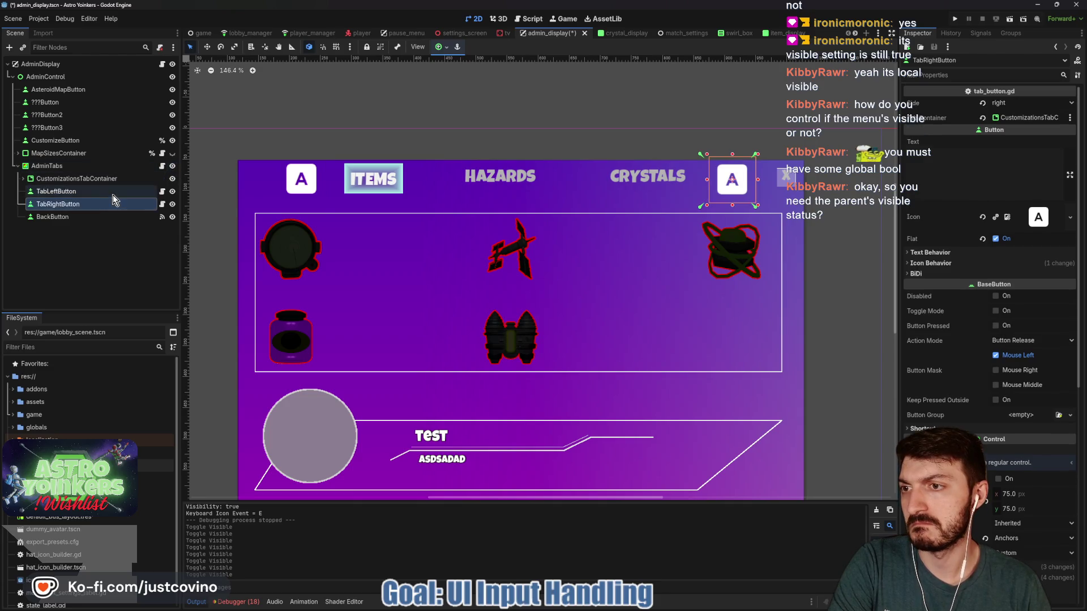
pyautogui.click(113, 193)
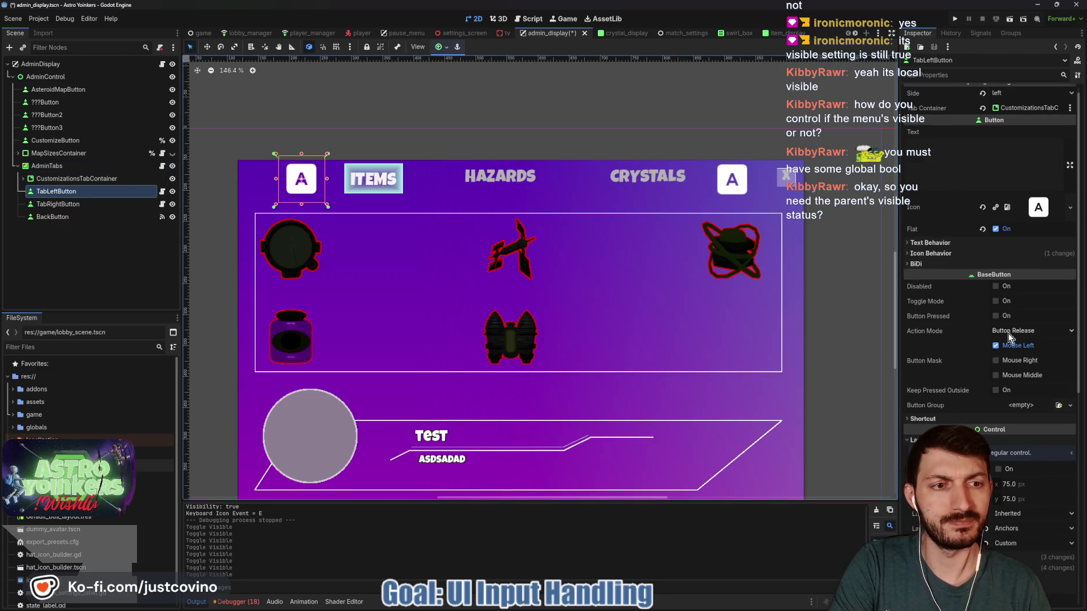
pyautogui.scroll(-5, 962, 337)
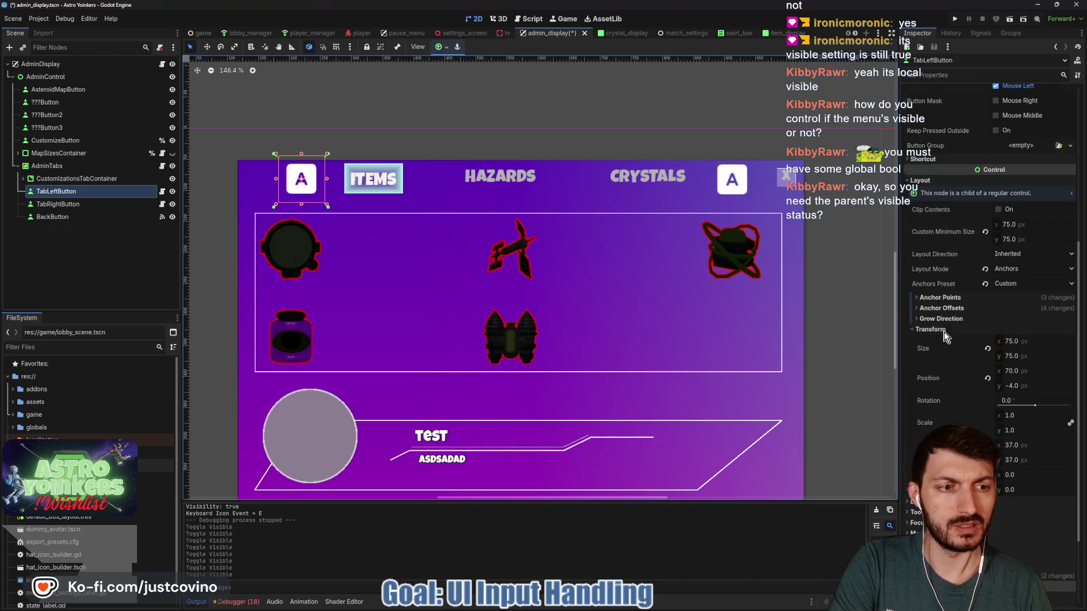
pyautogui.scroll(-2, 945, 336)
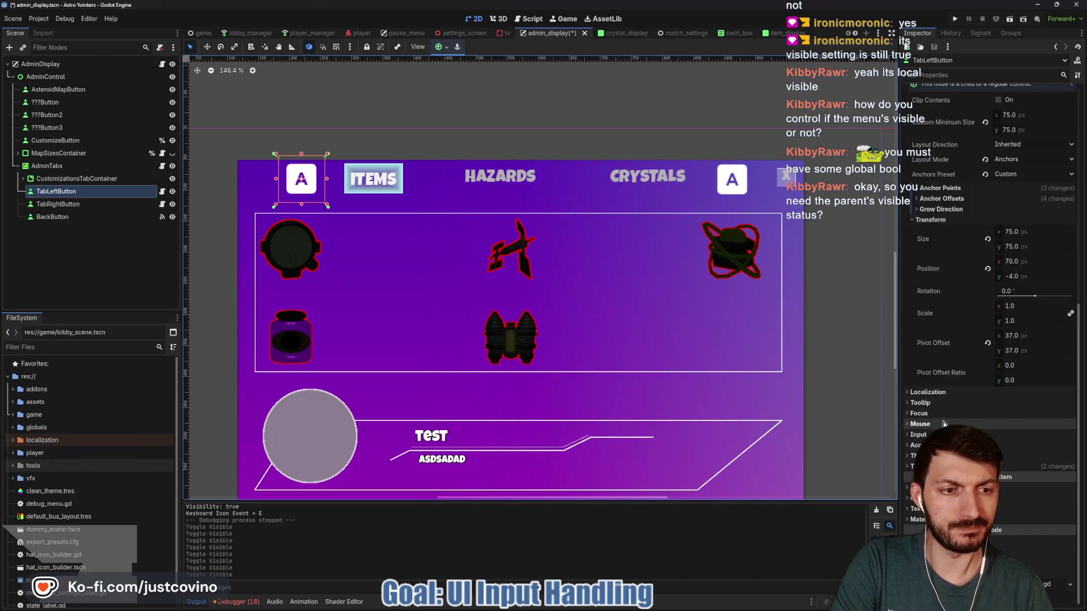
pyautogui.click(928, 488)
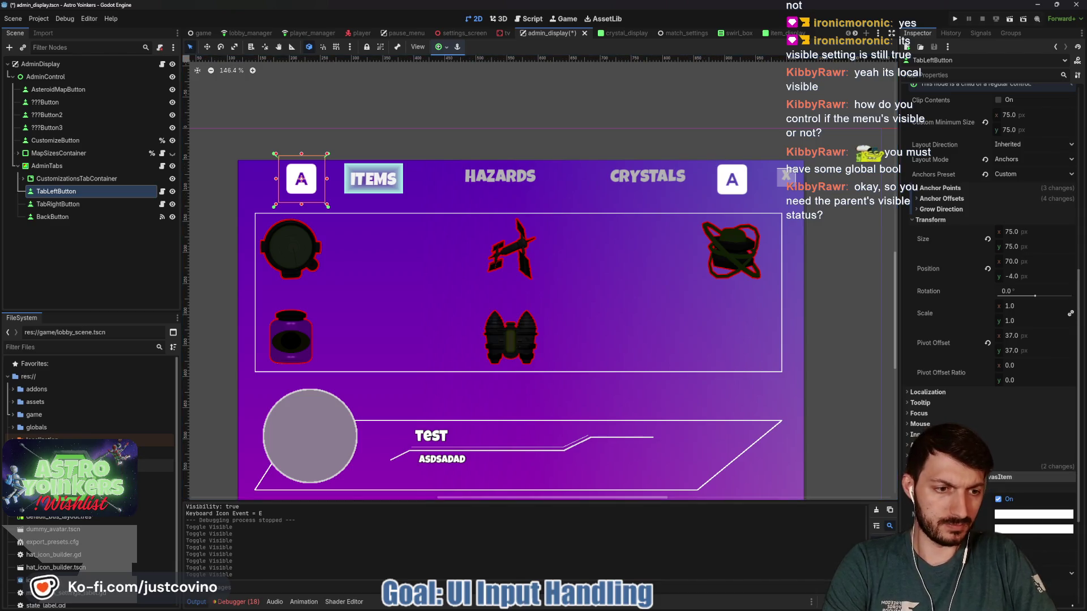
pyautogui.scroll(-3, 991, 294)
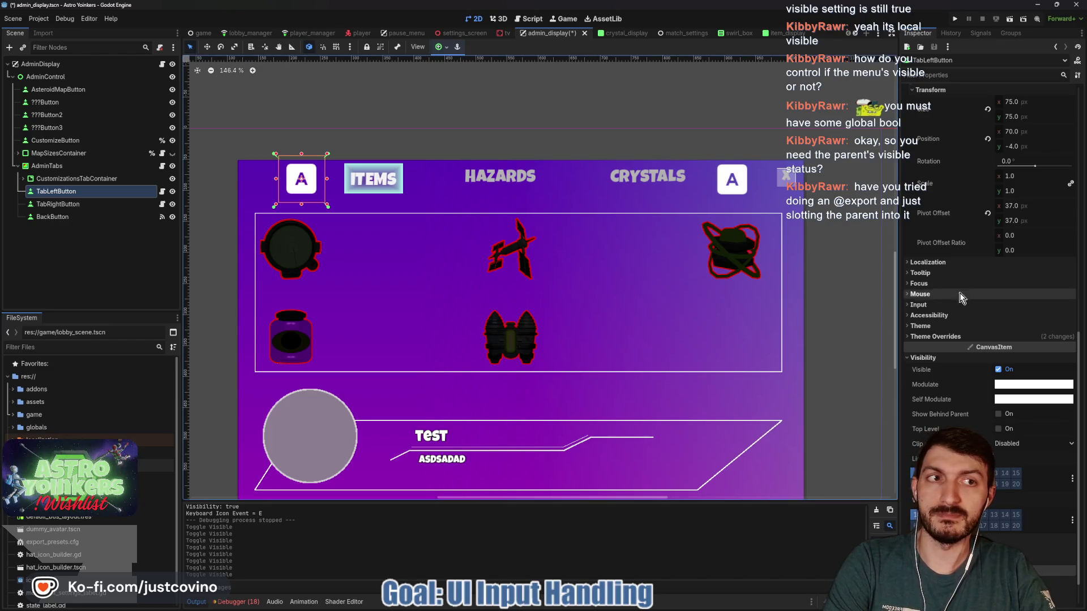
pyautogui.scroll(10, 962, 292)
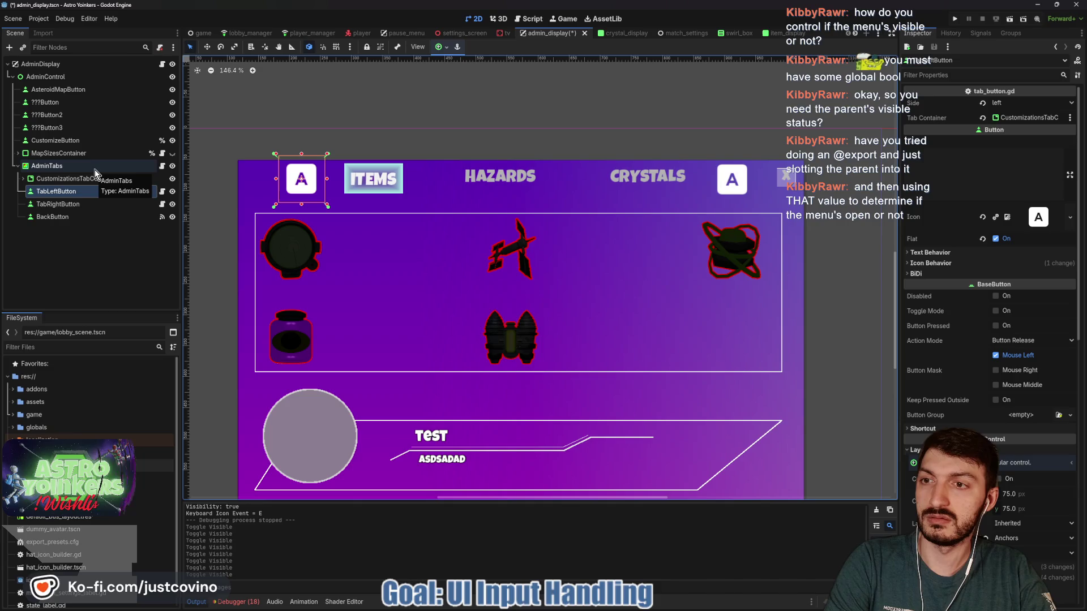
# Step: Open admin_tabs.gd, glance at admin_display.gd, then return to admin_tabs.gd's exported variables
pyautogui.click(162, 167)
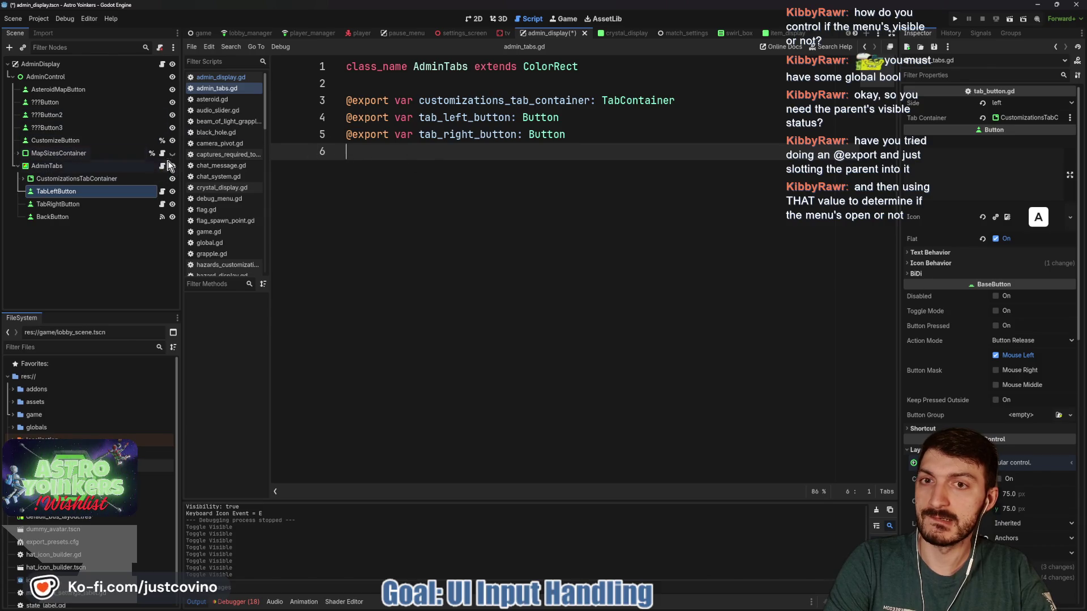
pyautogui.click(163, 65)
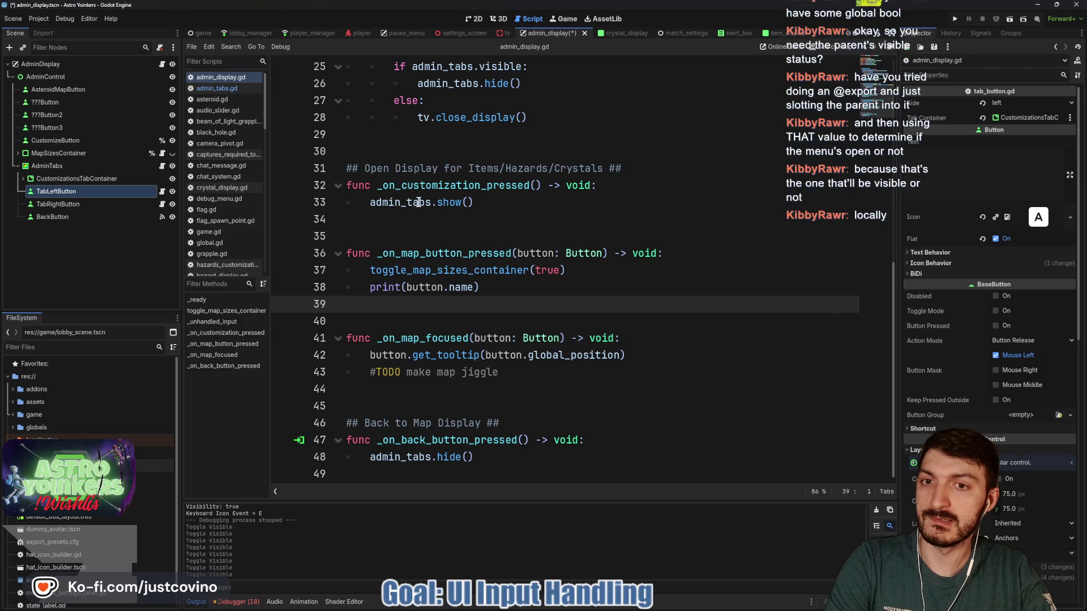
pyautogui.moveTo(418, 202)
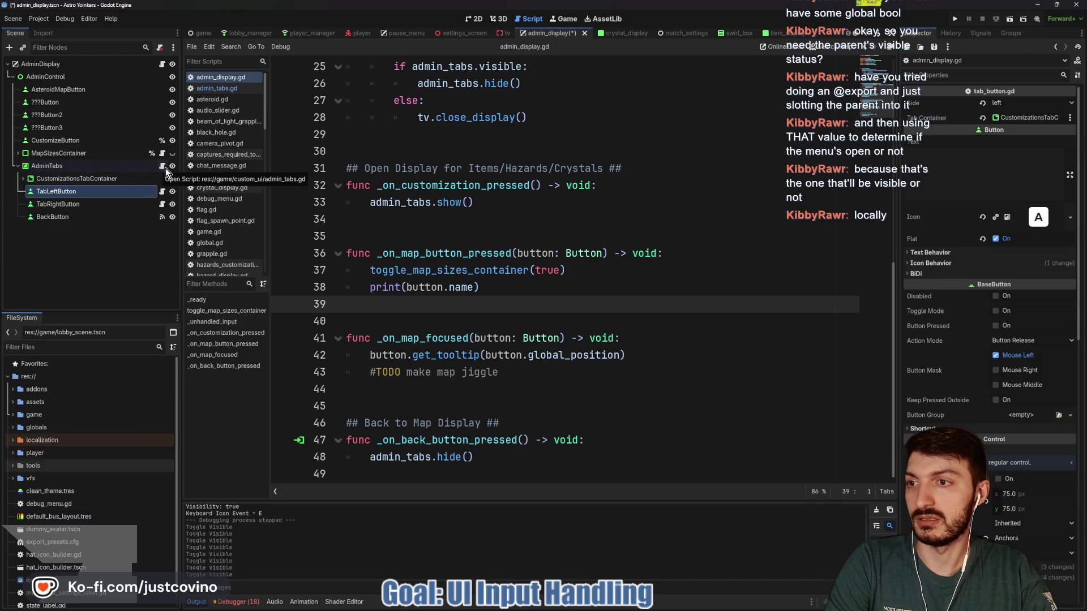
pyautogui.click(165, 168)
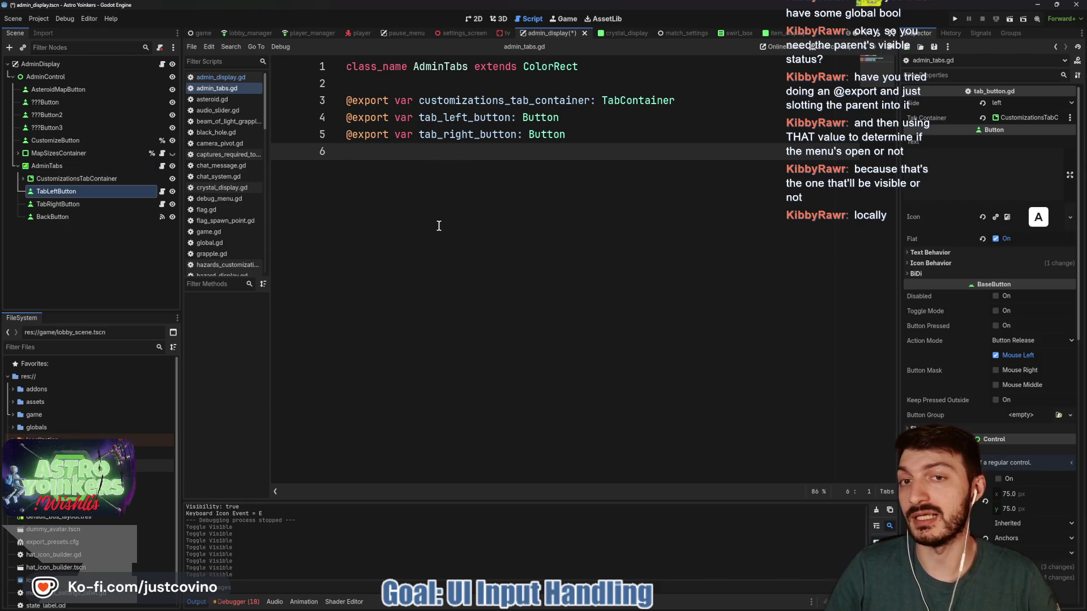
# Step: Declare func _on_visibility_changed() -> void: below the exports in admin_tabs.gd
pyautogui.press('Return')
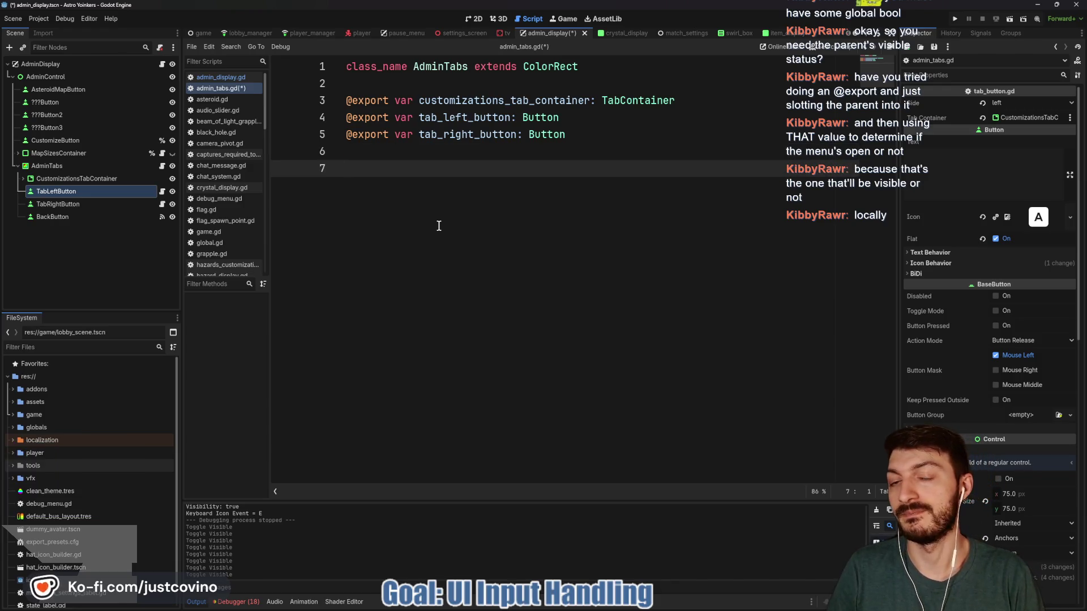
pyautogui.press('Return')
pyautogui.write('func _on)')
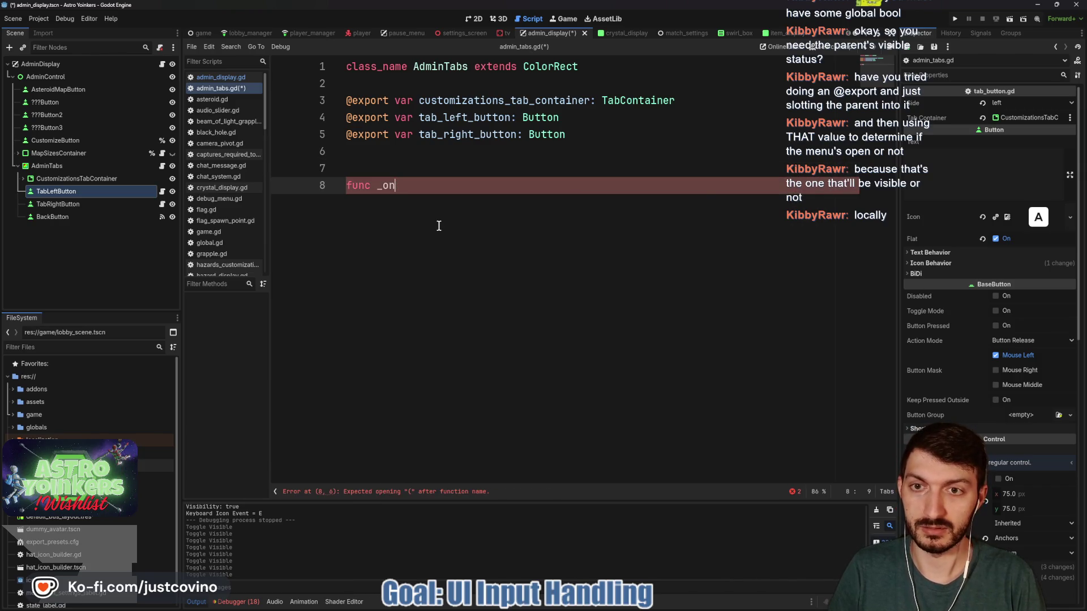
pyautogui.write('_visibility_changed() -> voi')
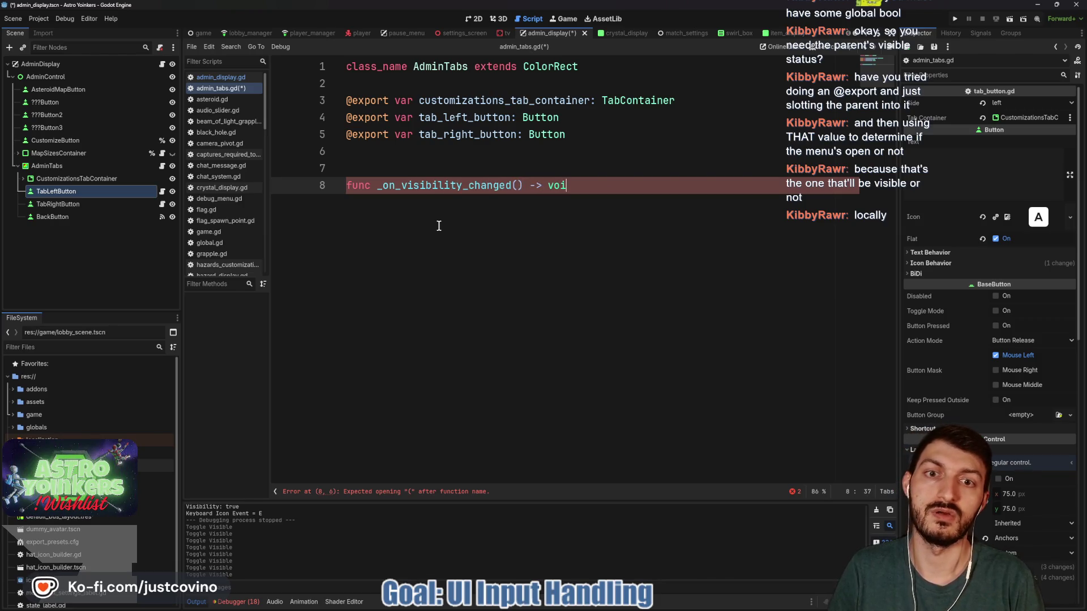
pyautogui.write('d:')
pyautogui.press('Return')
# Step: In its body, set tab_left_button.visible and tab_right_button.visible to visible
pyautogui.write('tab')
pyautogui.press('Return')
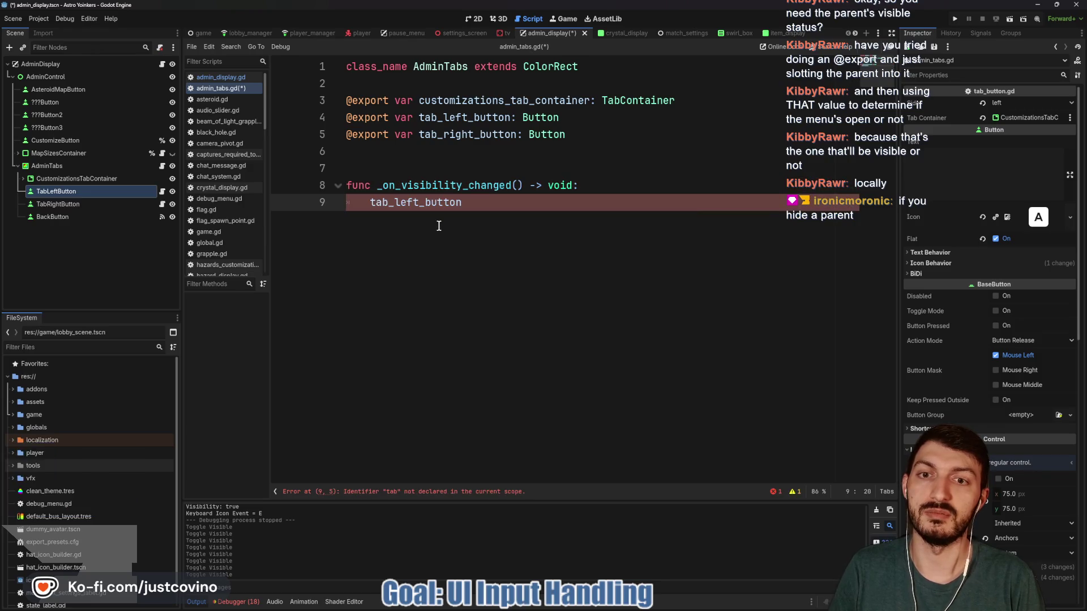
pyautogui.write('.visible =')
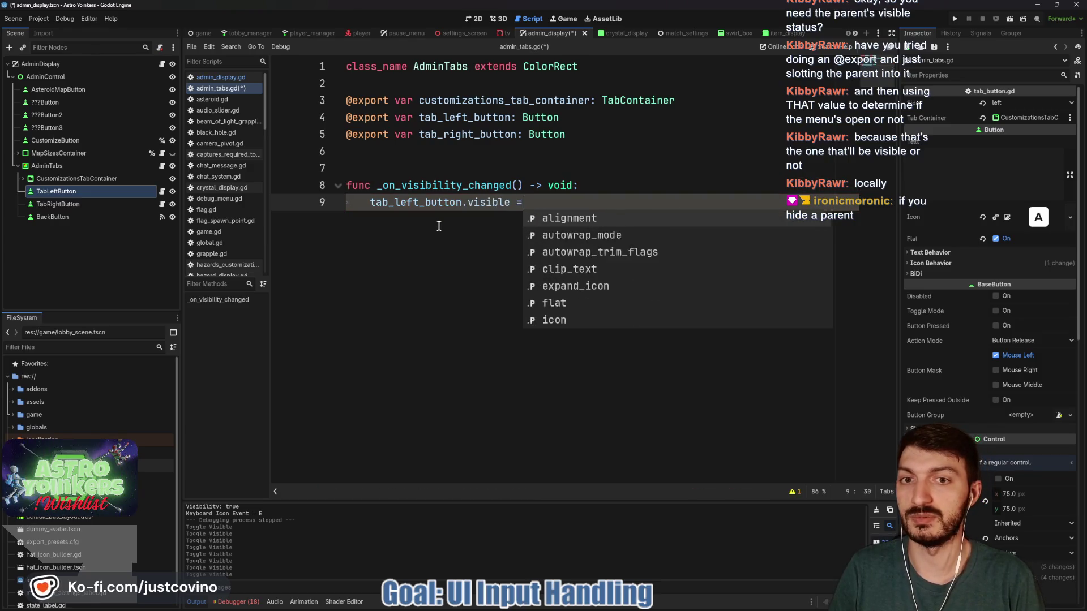
pyautogui.write(' visible')
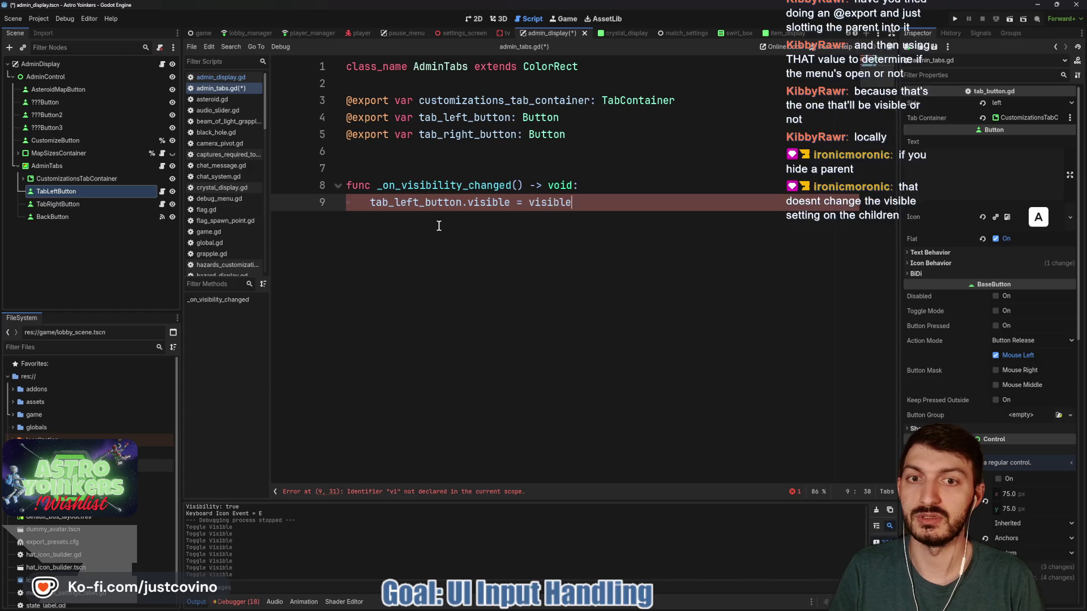
pyautogui.press('Return')
pyautogui.write('tab')
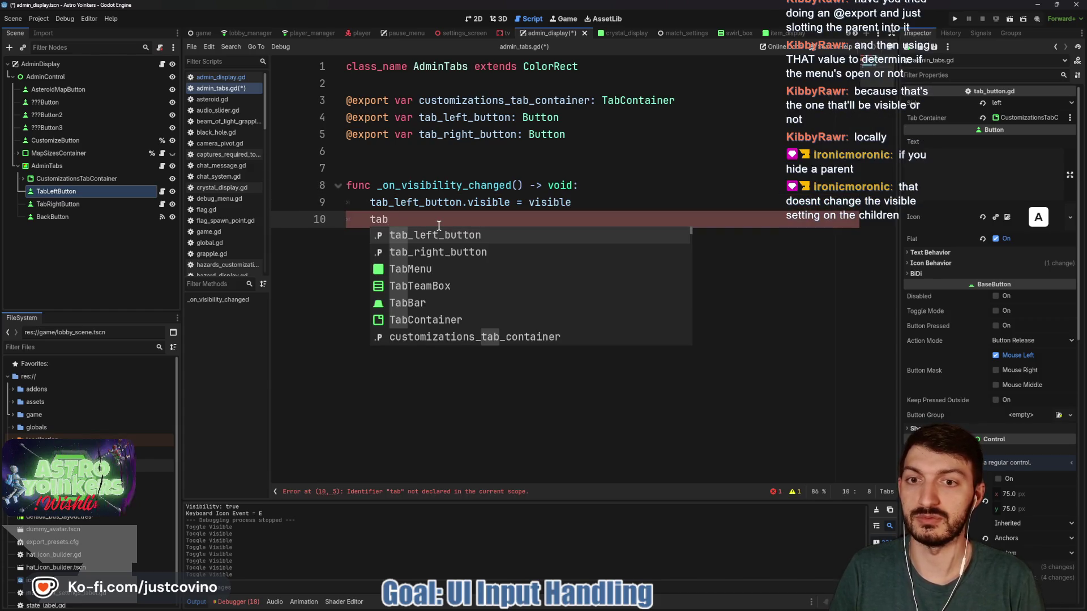
pyautogui.press('Down')
pyautogui.press('Return')
pyautogui.write('visible')
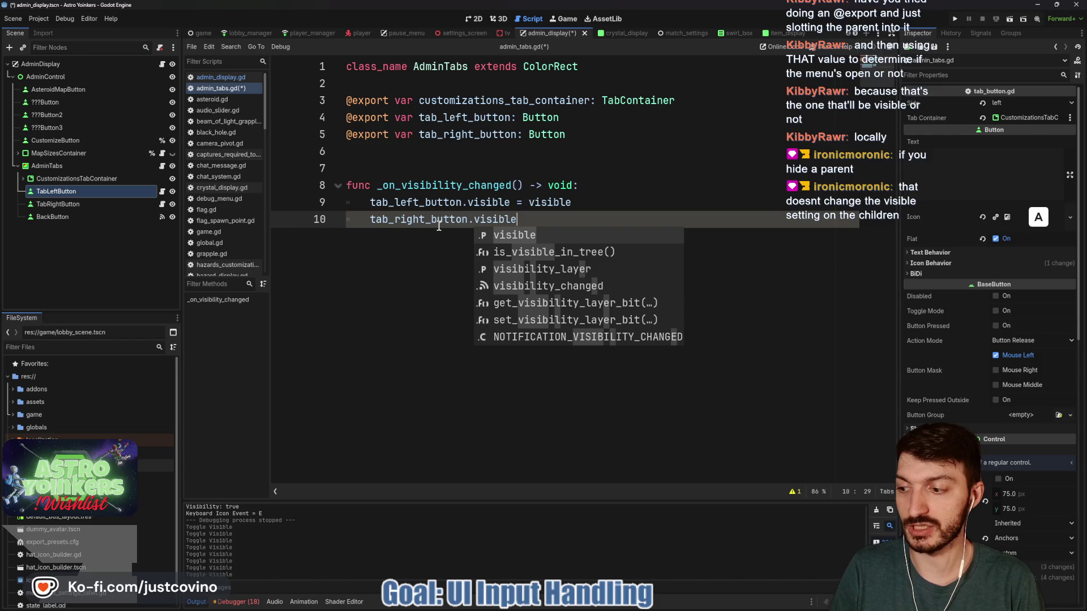
pyautogui.write('= visible')
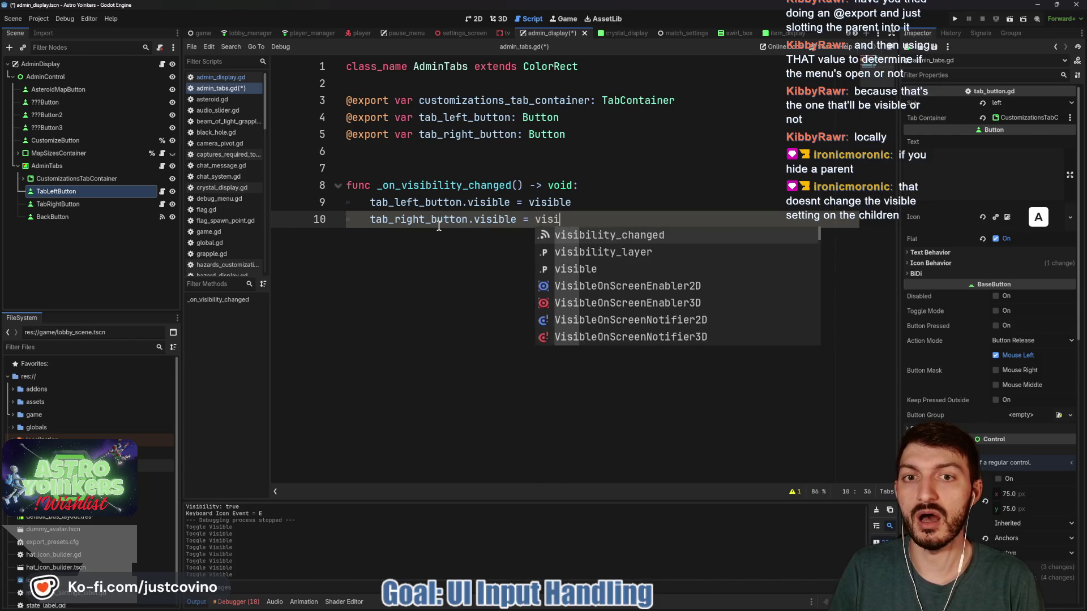
# Step: Add a func _ready() -> void: above the _on_visibility_changed handler
pyautogui.click(400, 161)
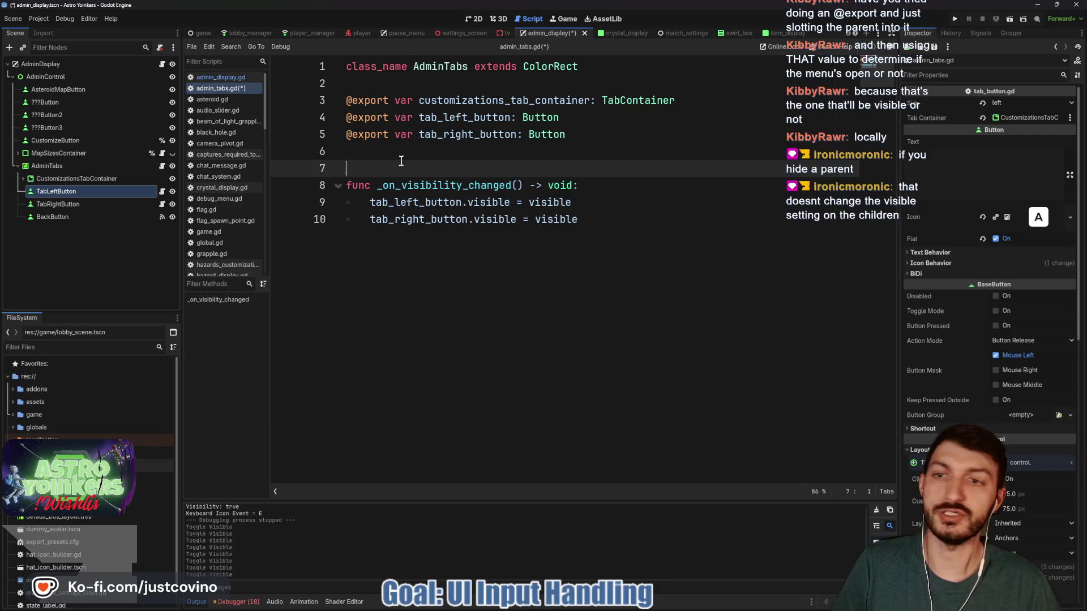
pyautogui.press('Return')
pyautogui.press('Return')
pyautogui.press('Up')
pyautogui.press('Up')
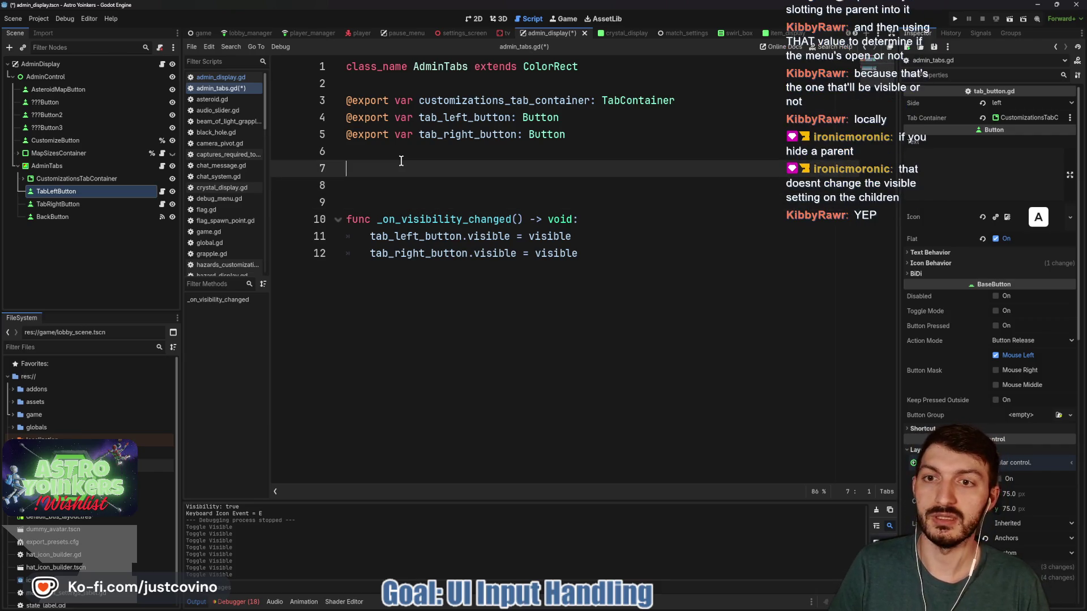
pyautogui.press('Down')
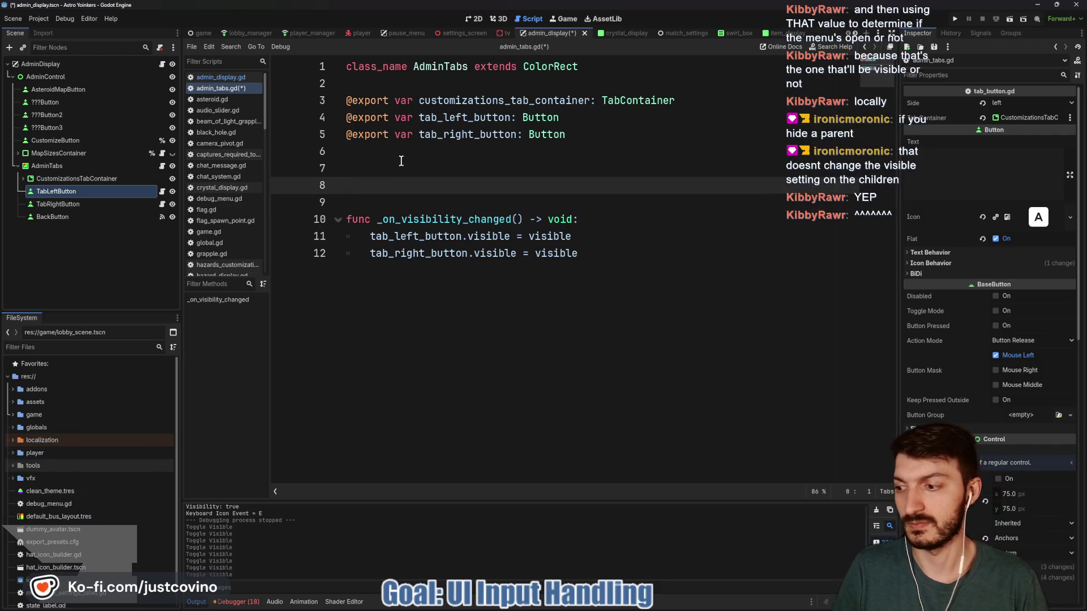
pyautogui.press('Return')
pyautogui.press('Up')
pyautogui.write('unc ')
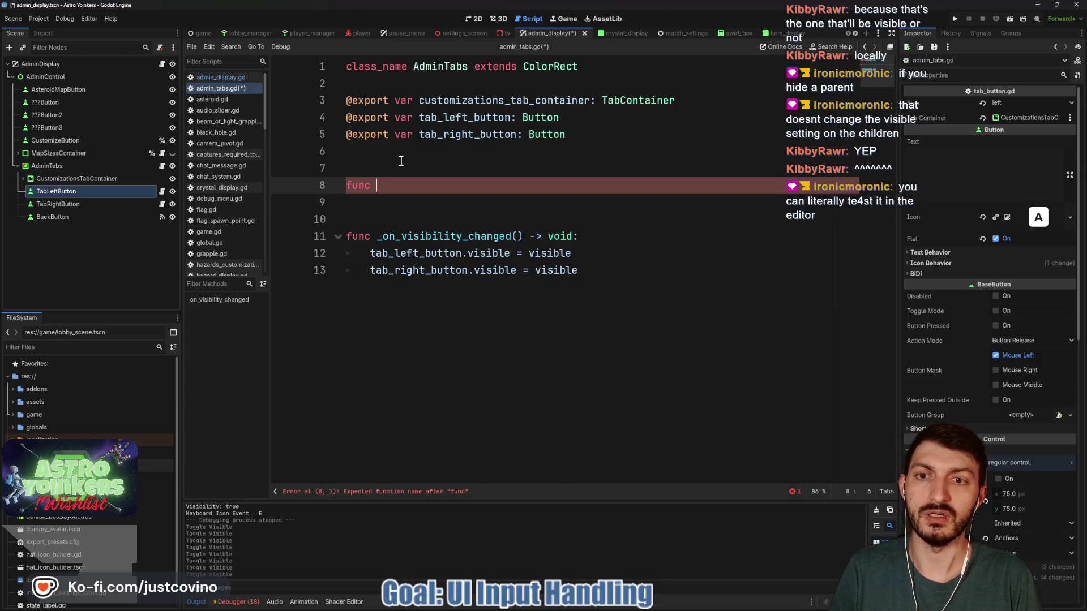
pyautogui.write('_re')
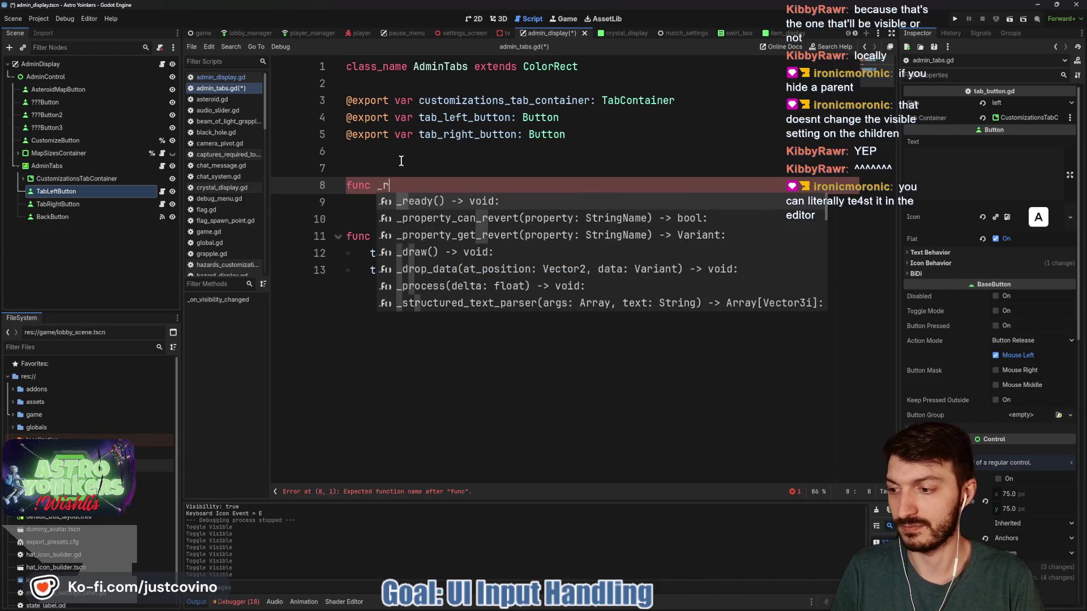
pyautogui.press('Return')
pyautogui.press('Return')
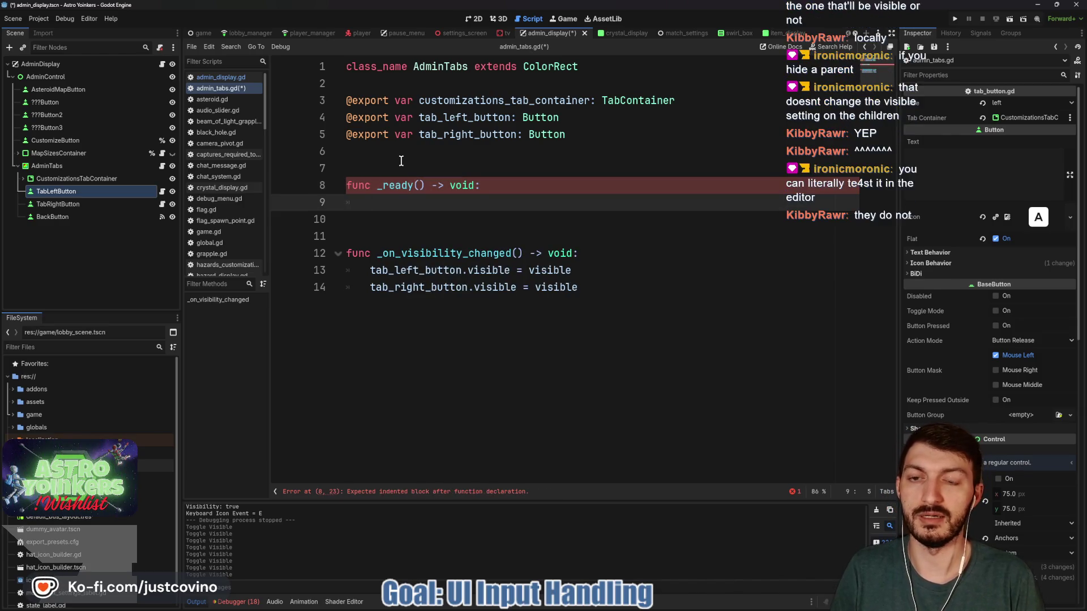
# Step: Connect visibility_changed to _on_visibility_changed inside _ready, then save the script
pyautogui.write('_')
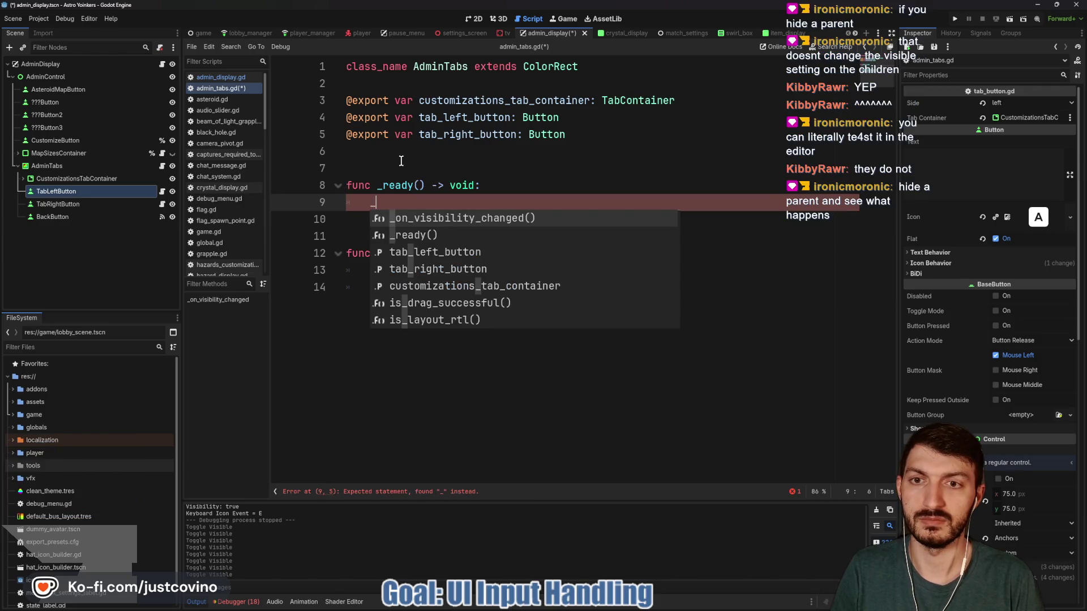
pyautogui.press('BackSpace')
pyautogui.write('vis')
pyautogui.press('Return')
pyautogui.write('.')
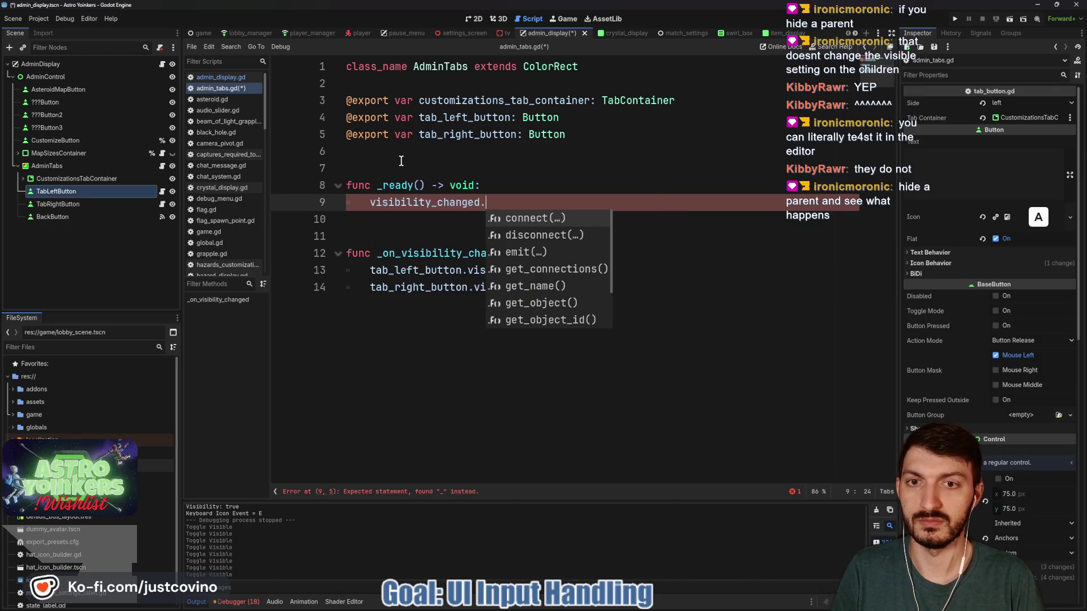
pyautogui.press('Return')
pyautogui.press('Return')
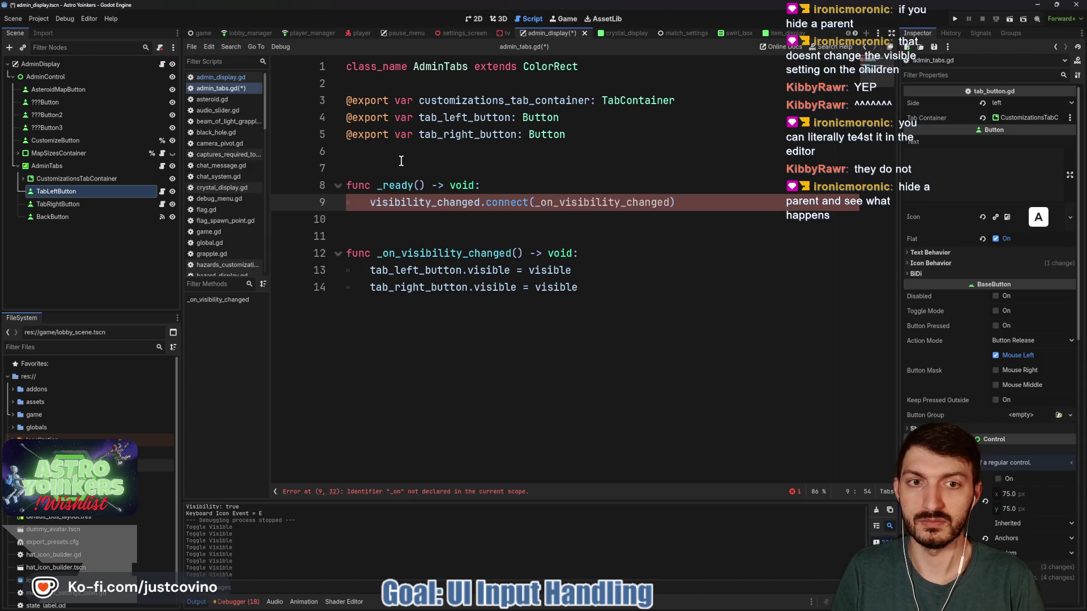
pyautogui.hotkey('ctrl', 's')
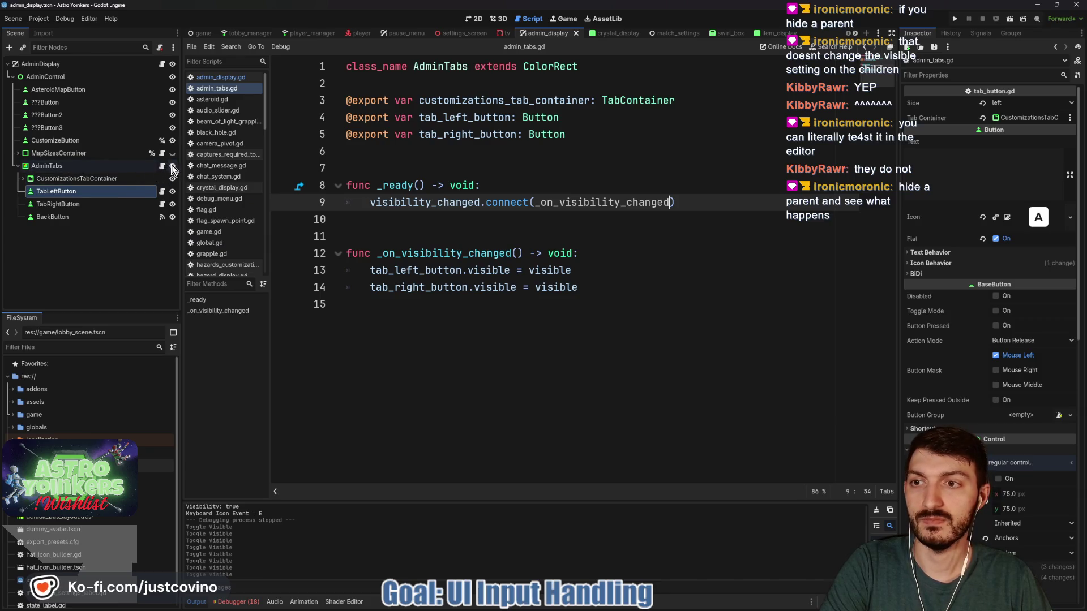
# Step: Run the project, close the extra game window and host a lobby
pyautogui.click(955, 20)
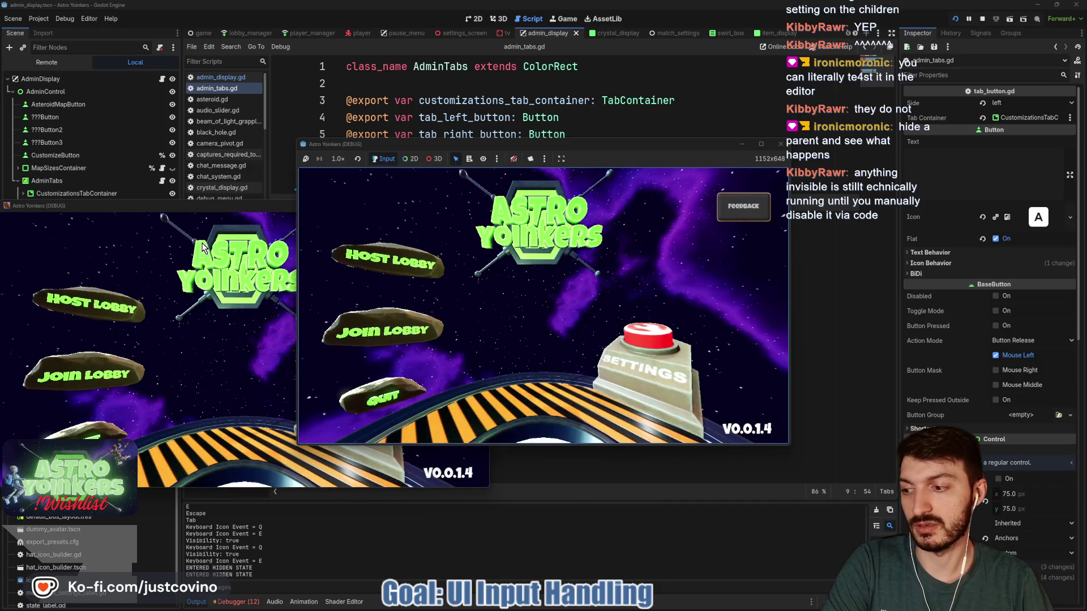
pyautogui.click(252, 237)
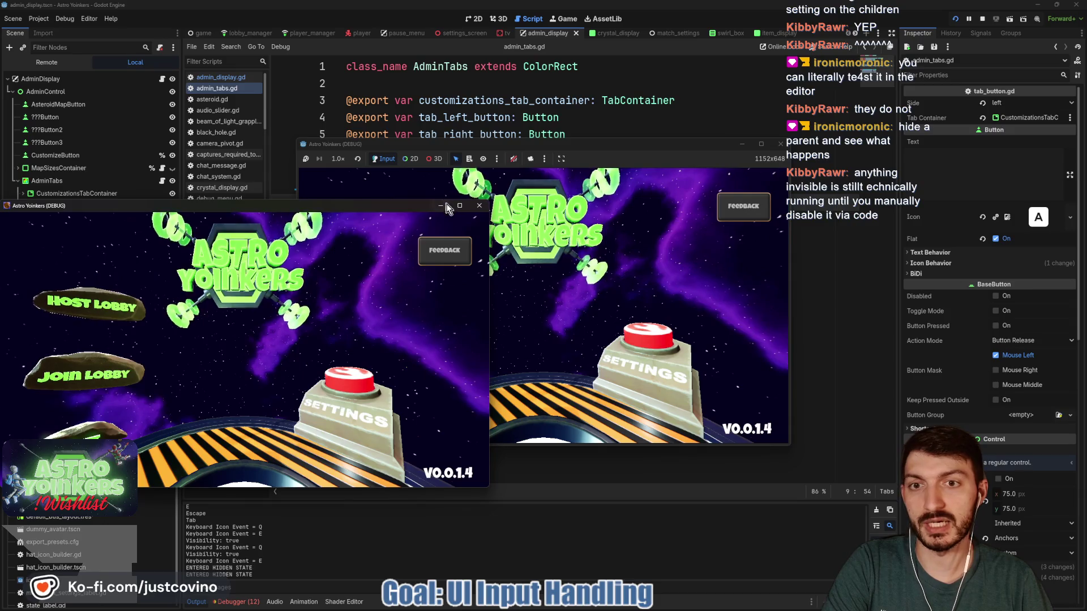
pyautogui.click(481, 205)
pyautogui.click(407, 265)
pyautogui.click(537, 266)
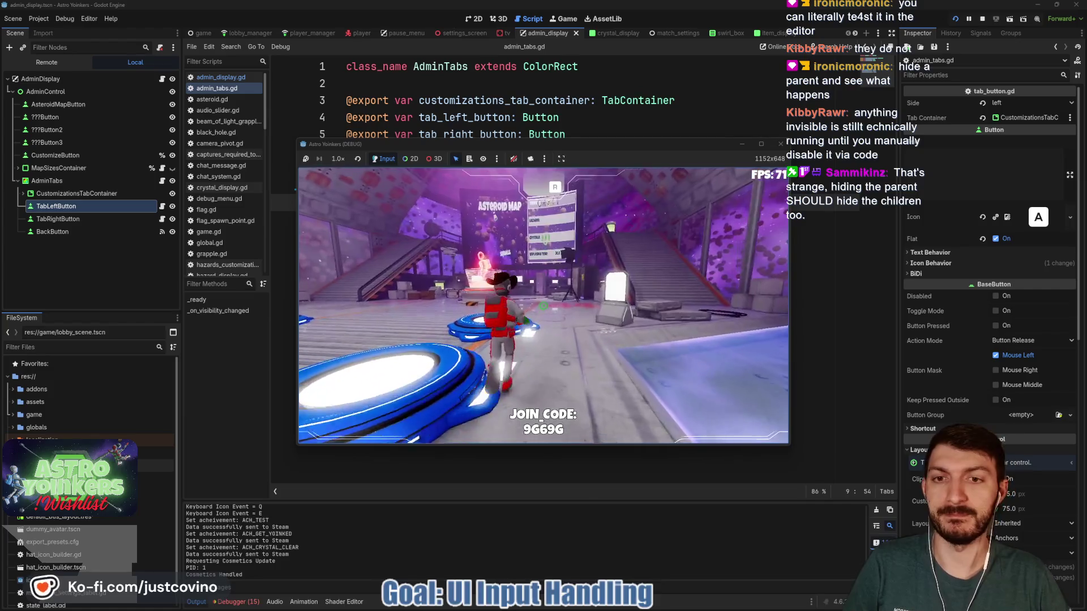
# Step: Walk to the lobby boards and open and close the customization menu twice
pyautogui.press('w')
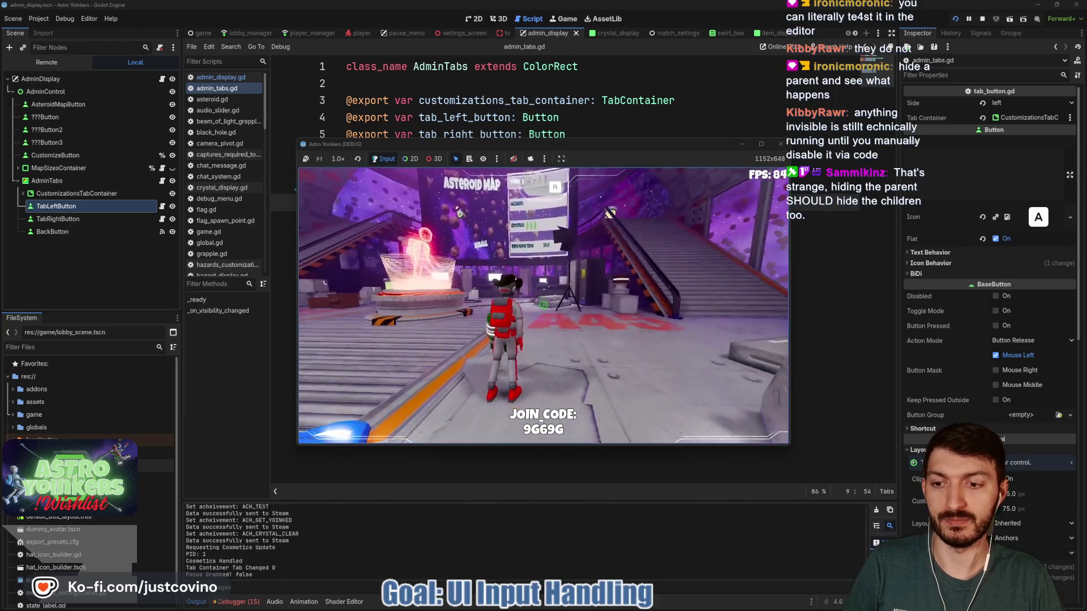
pyautogui.press('w')
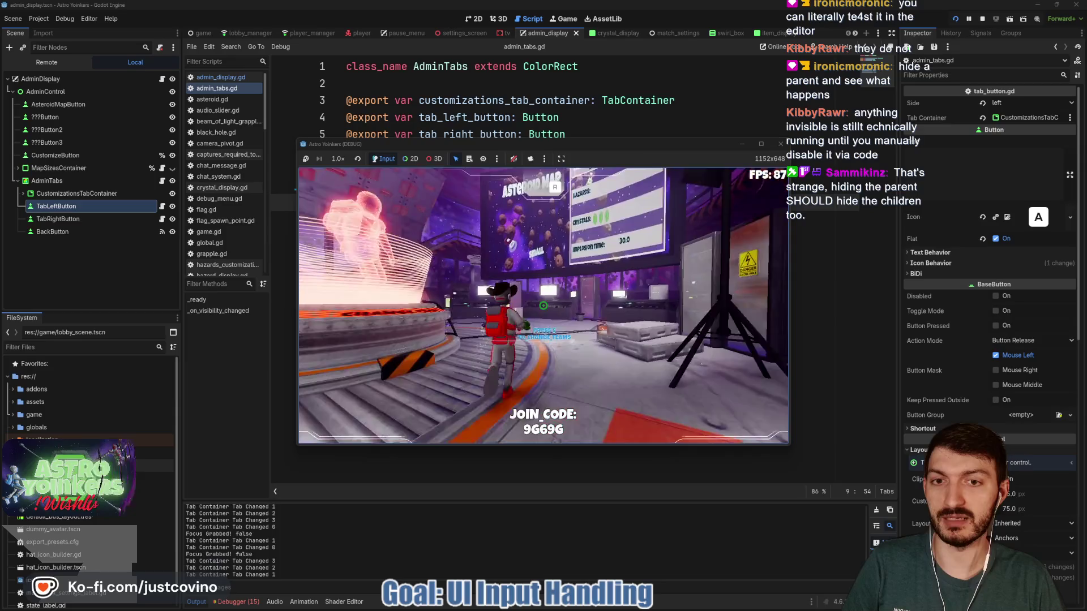
pyautogui.press('e')
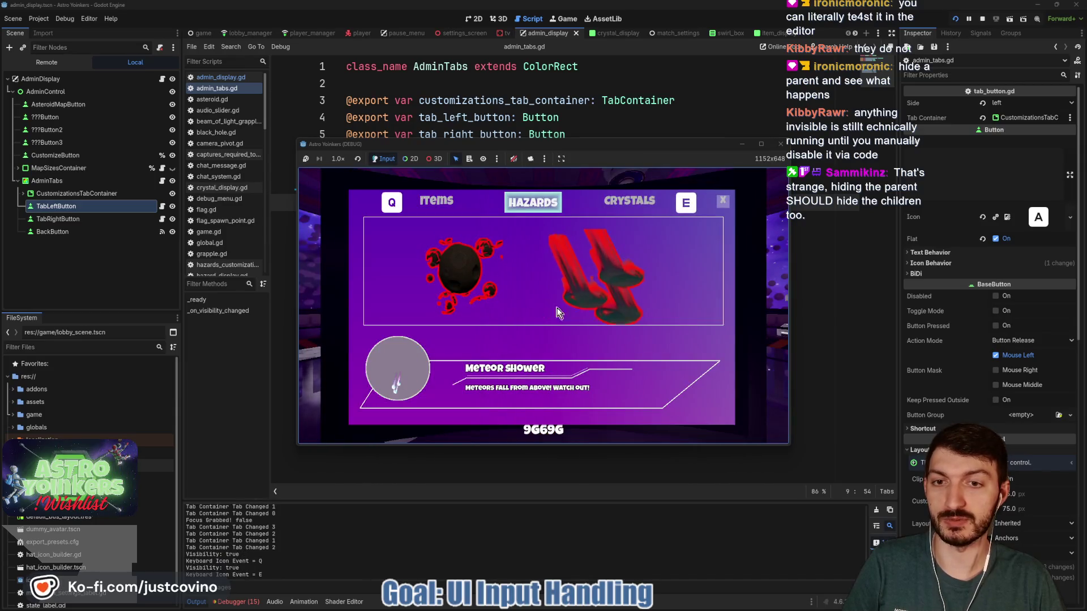
pyautogui.click(723, 205)
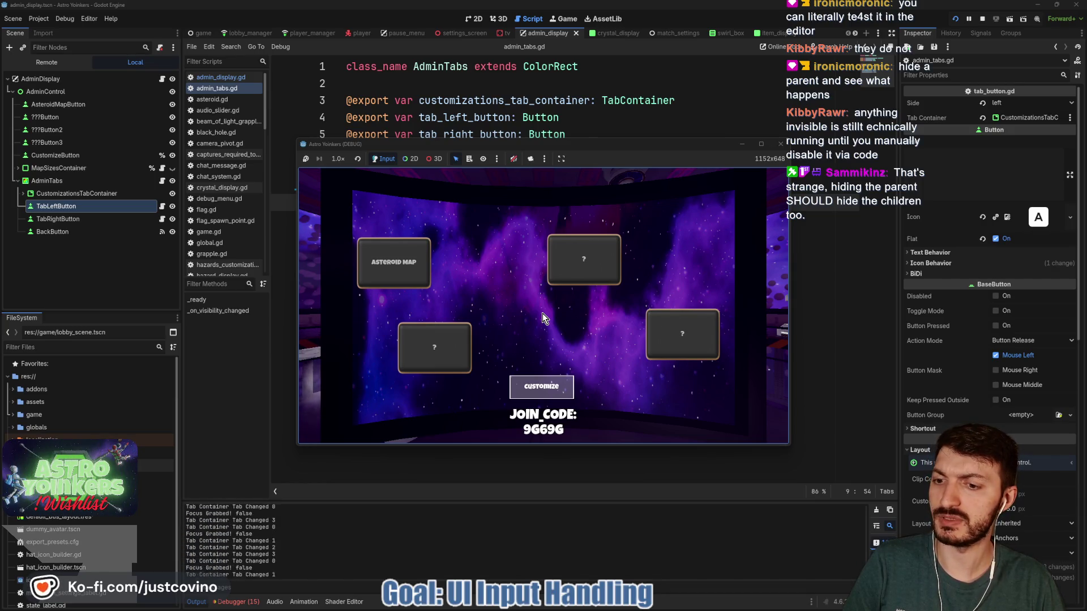
pyautogui.click(541, 386)
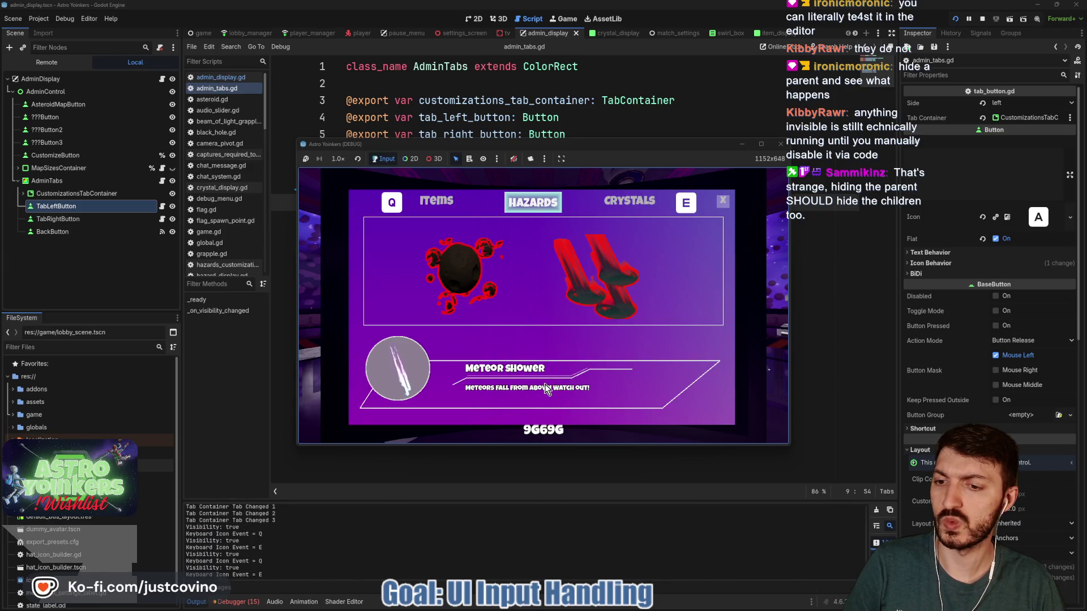
pyautogui.press('Escape')
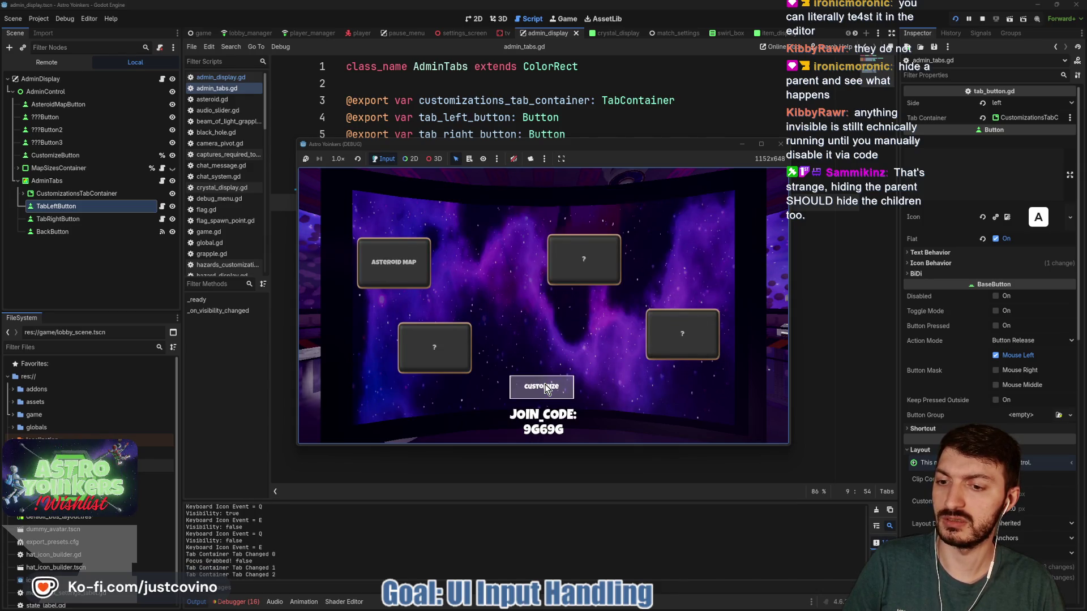
# Step: Press Q and E with the menu closed to test tab switching, then stop the game
pyautogui.press('q')
pyautogui.press('q')
pyautogui.press('q')
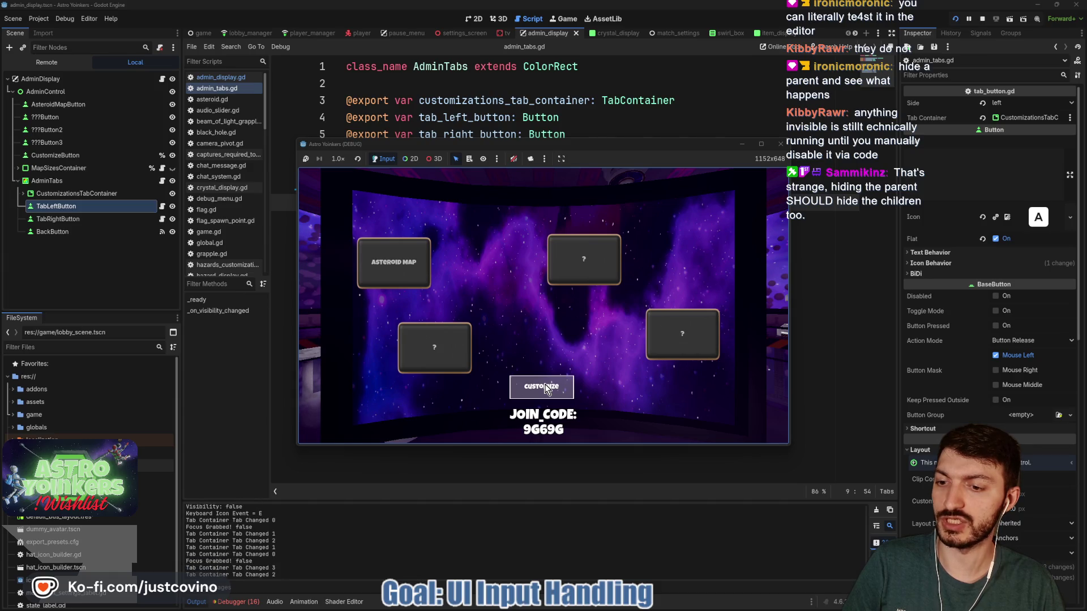
pyautogui.press('e')
pyautogui.press('e')
pyautogui.press('e')
pyautogui.press('q')
pyautogui.press('q')
pyautogui.press('q')
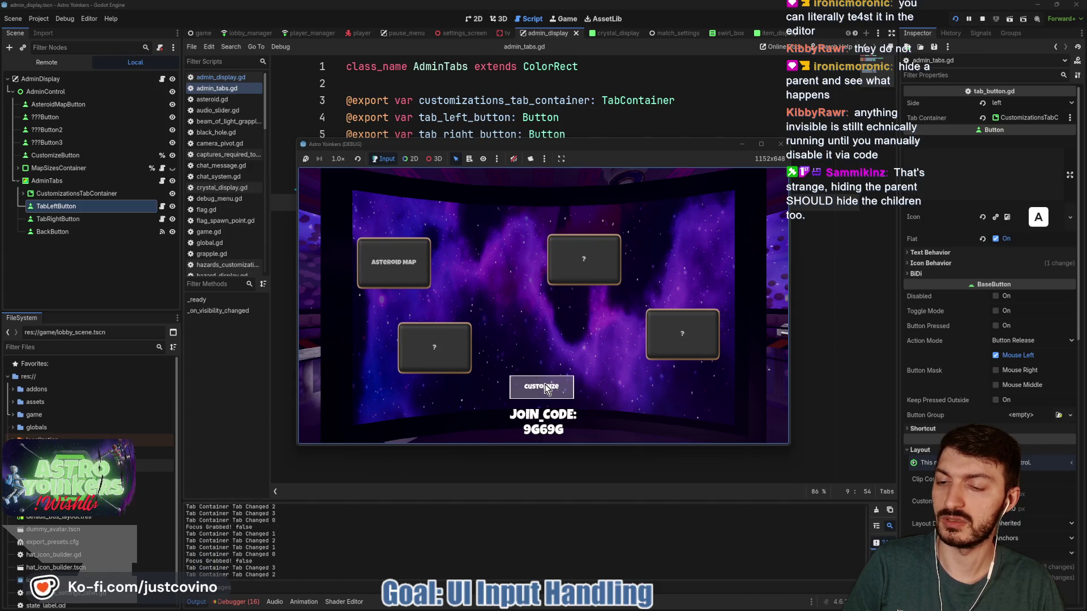
pyautogui.press('e')
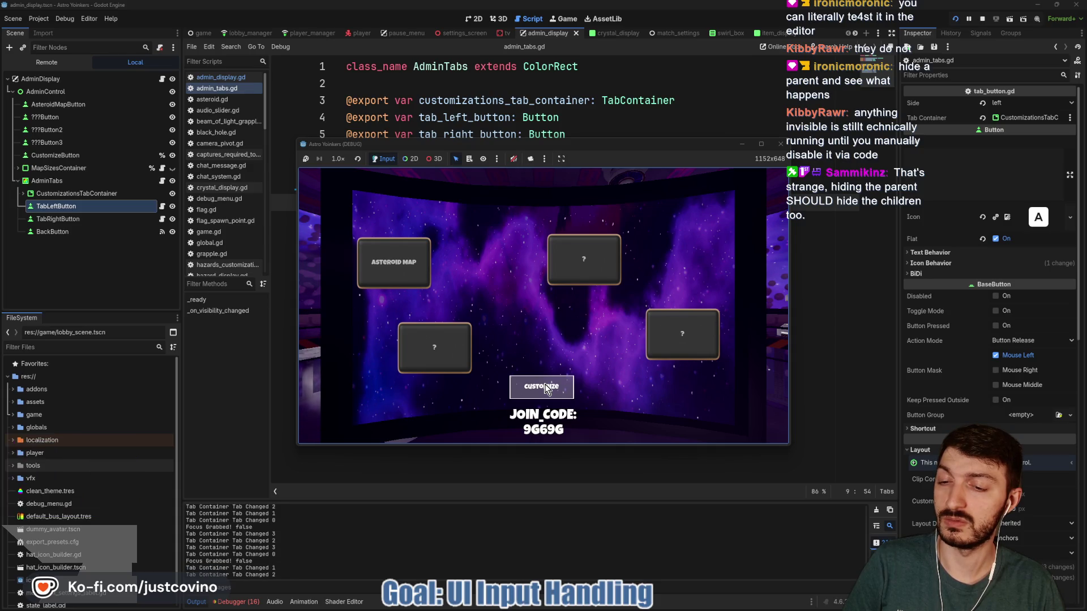
pyautogui.click(982, 19)
# Step: Stop the test run and open the SettingsMenu node's settings_menu.gd from the pause_menu scene
pyautogui.click(475, 225)
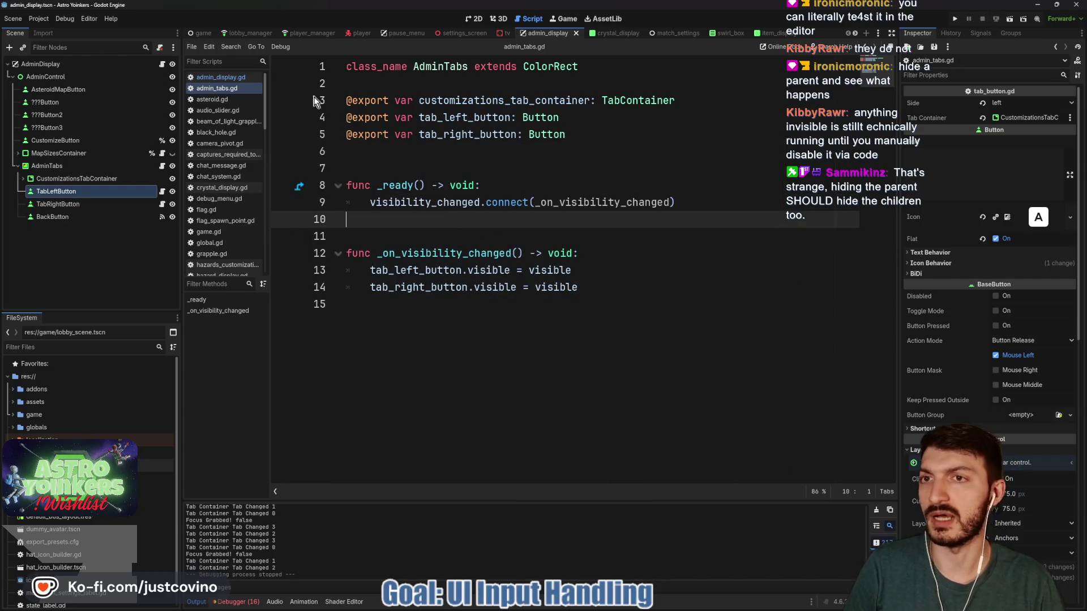
pyautogui.click(403, 33)
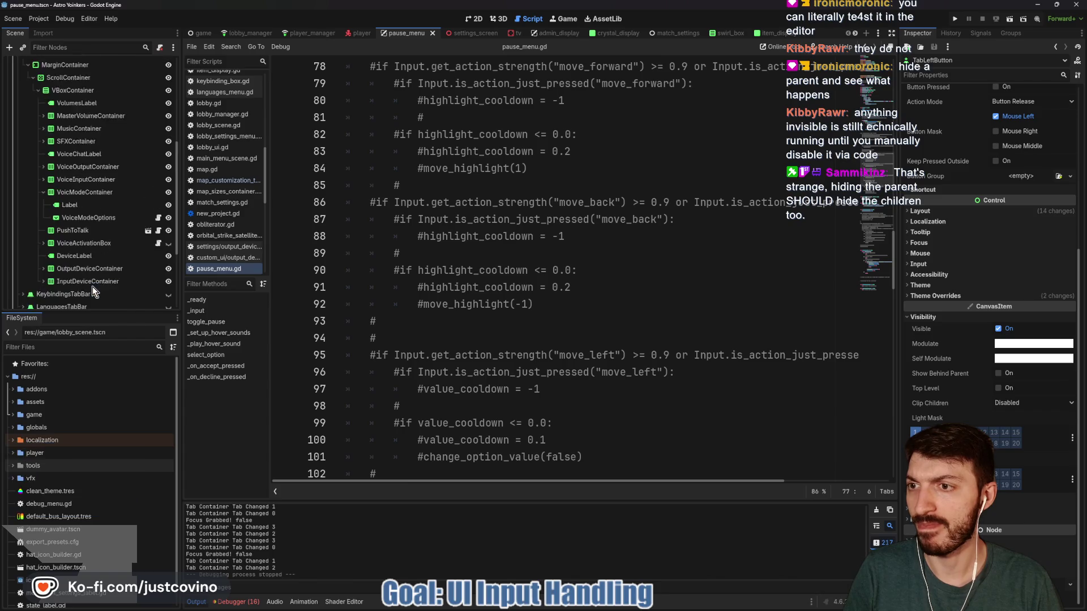
pyautogui.scroll(5, 93, 285)
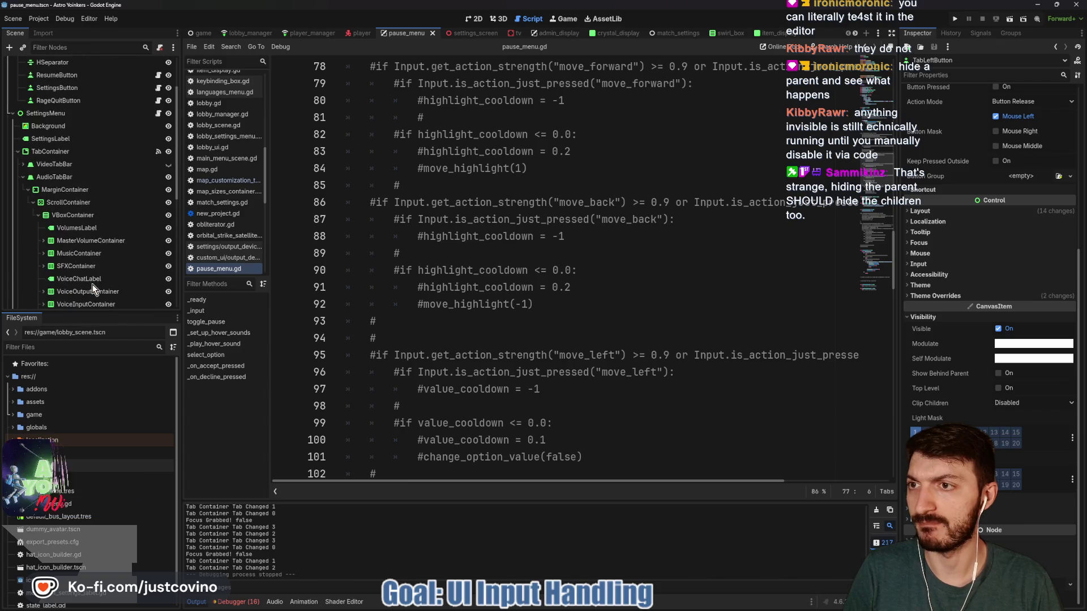
pyautogui.click(47, 113)
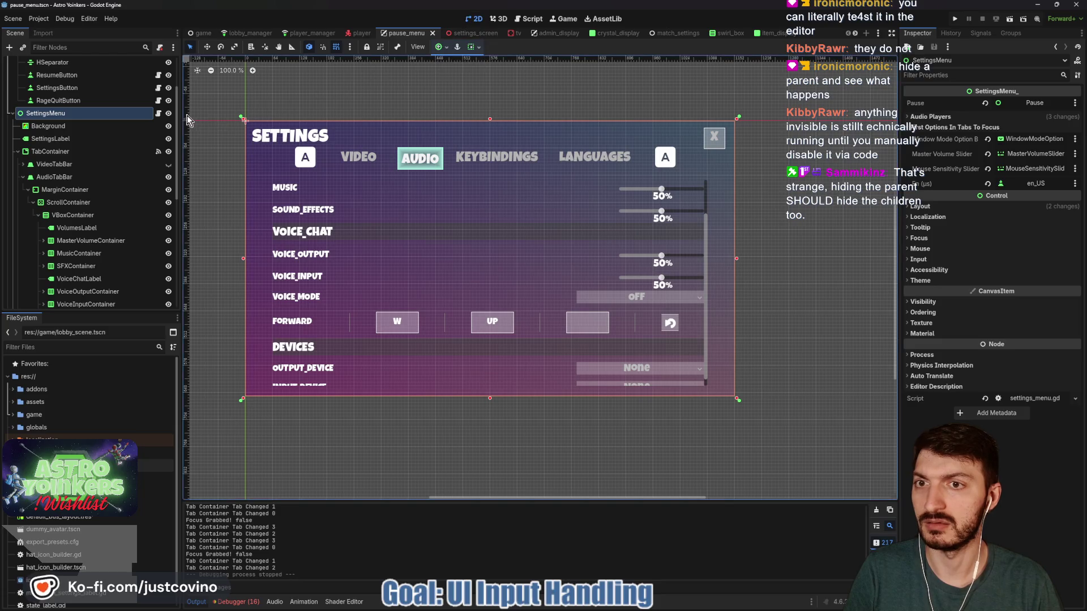
pyautogui.click(158, 114)
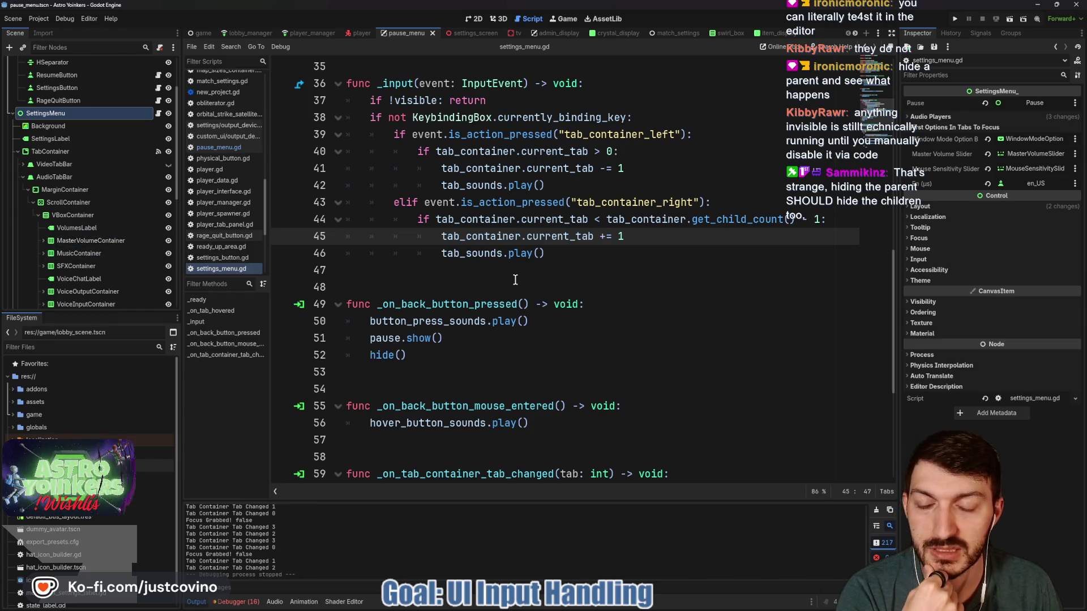
pyautogui.scroll(4, 622, 267)
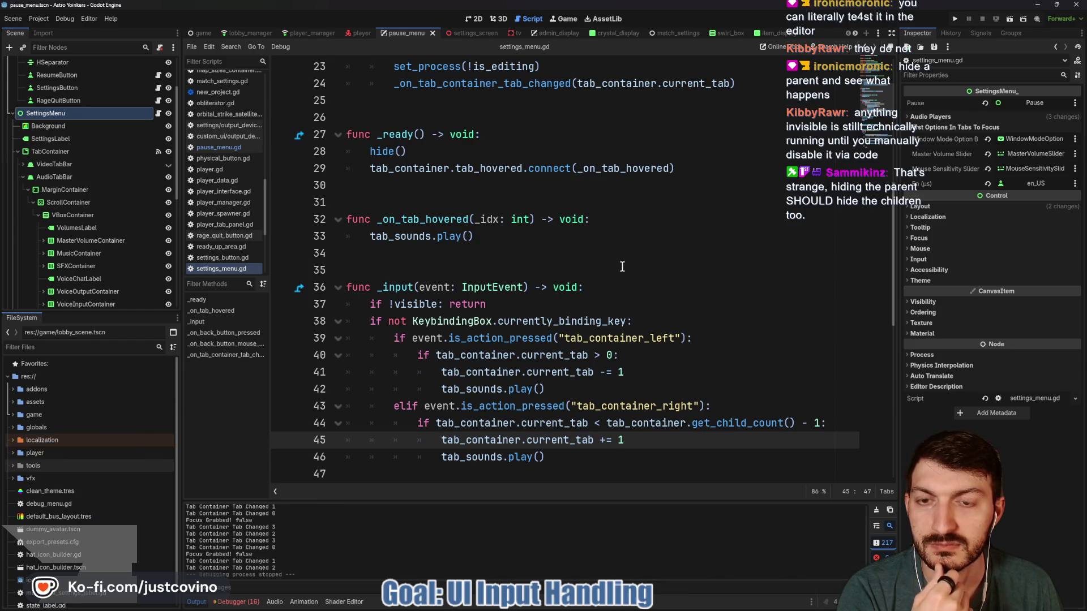
pyautogui.scroll(-2, 622, 268)
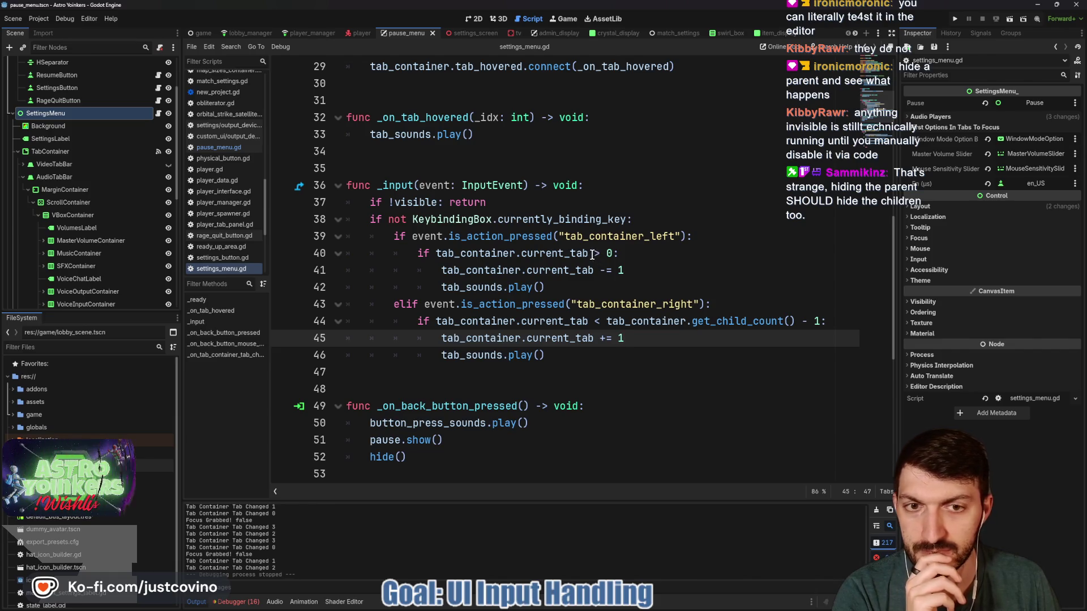
pyautogui.scroll(2, 592, 254)
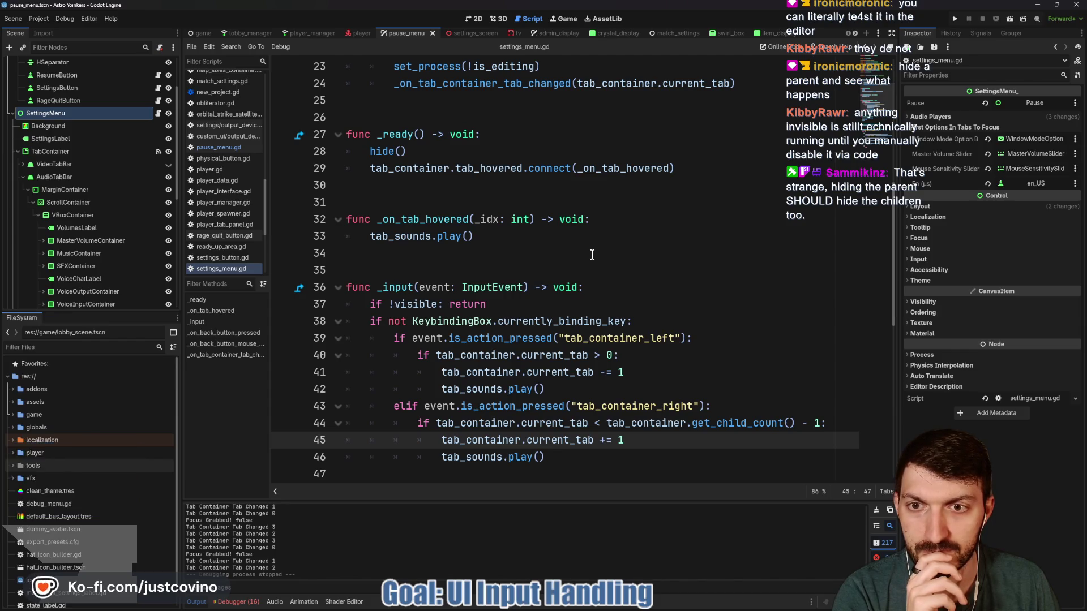
pyautogui.scroll(1, 592, 255)
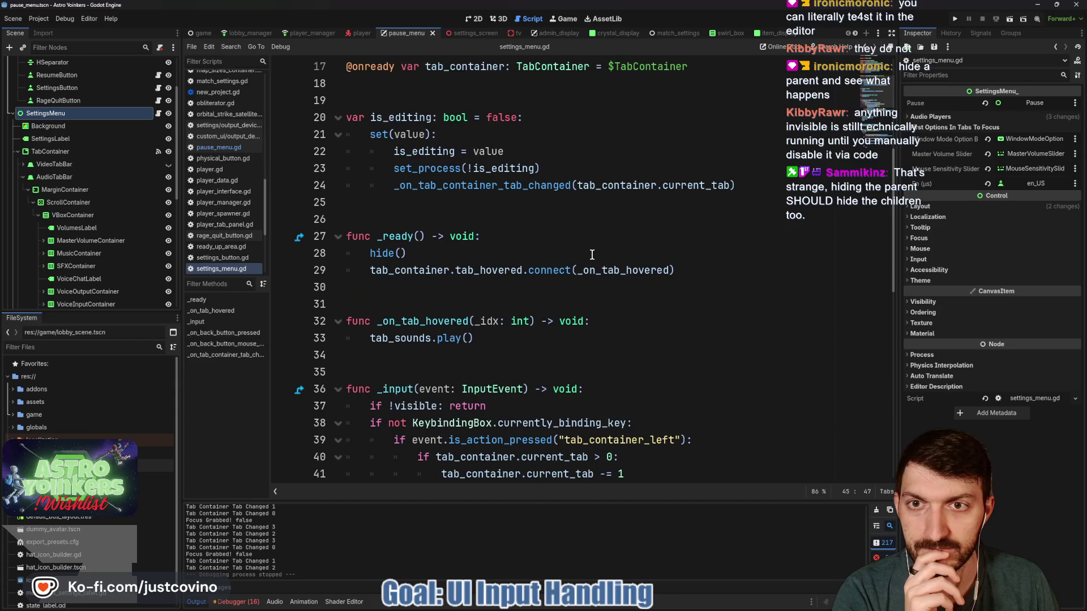
pyautogui.scroll(-3, 592, 255)
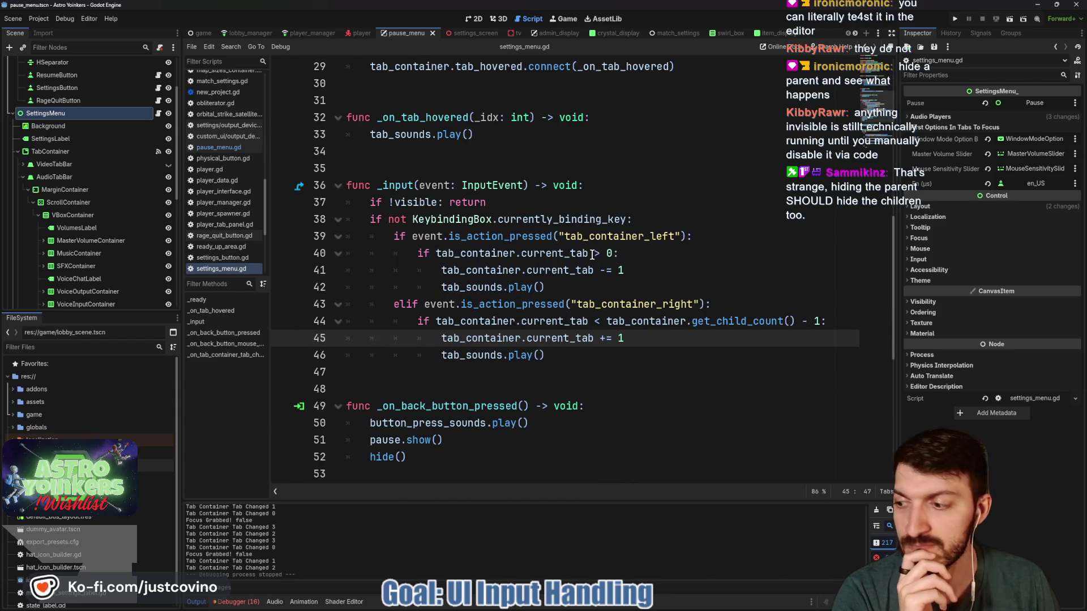
pyautogui.scroll(-5, 94, 239)
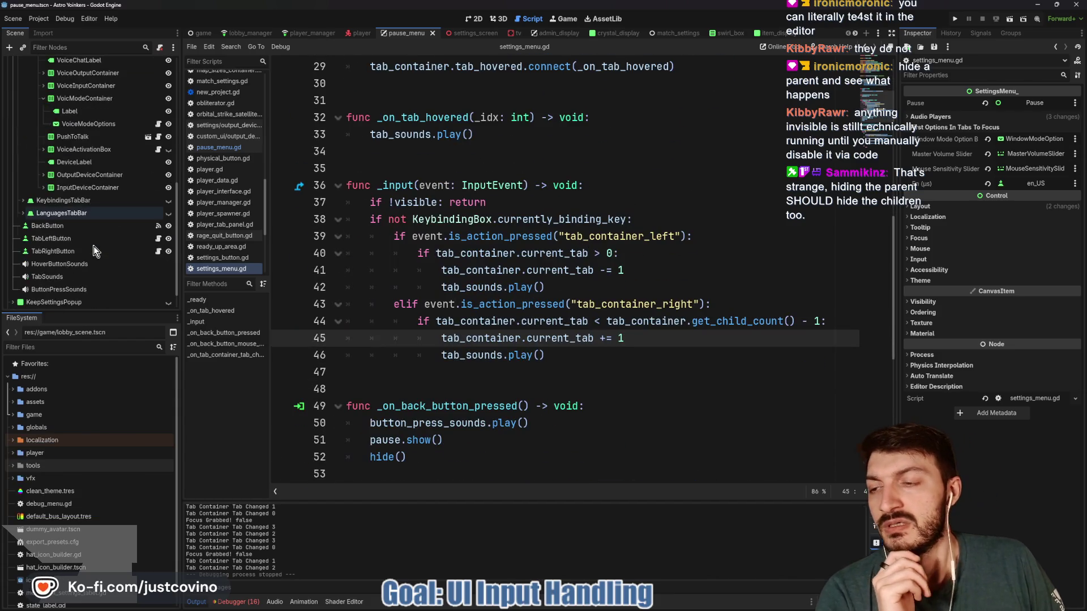
pyautogui.click(158, 238)
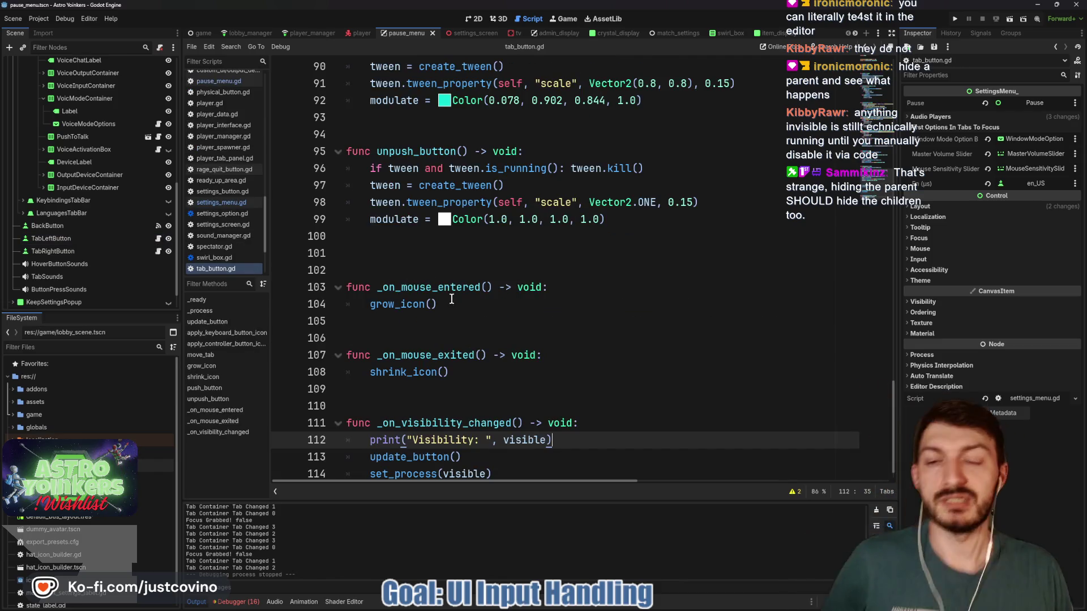
pyautogui.scroll(12, 439, 274)
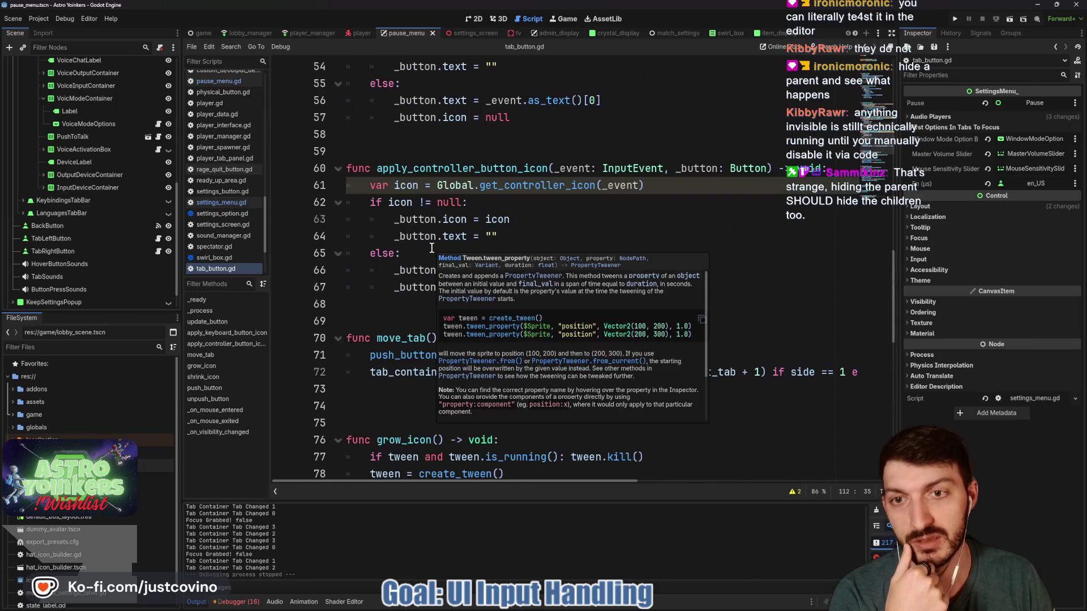
pyautogui.scroll(5, 431, 248)
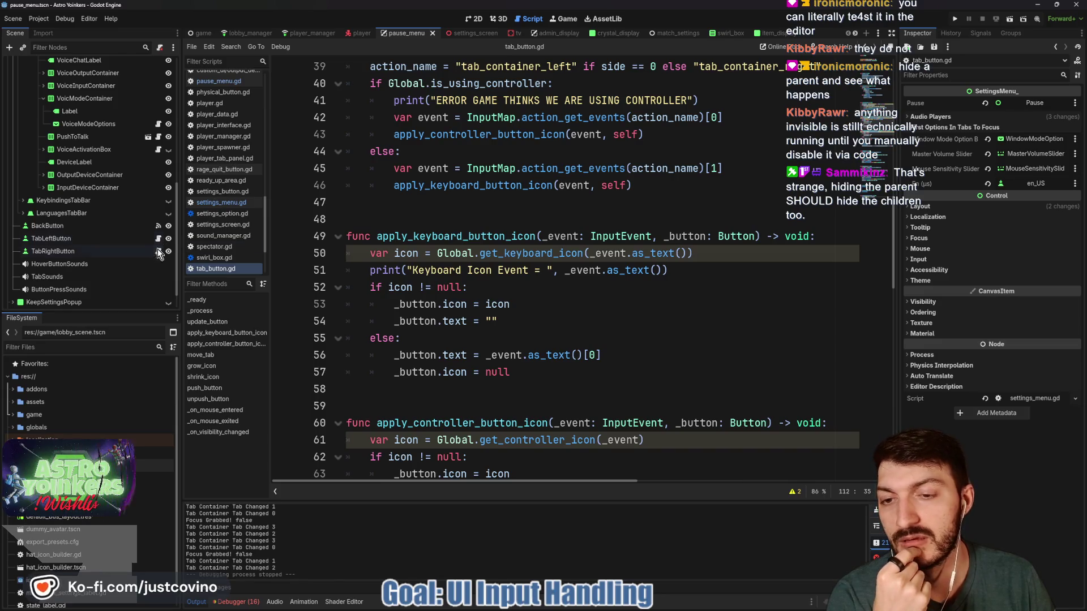
pyautogui.scroll(-2, 465, 292)
pyautogui.scroll(-6, 465, 292)
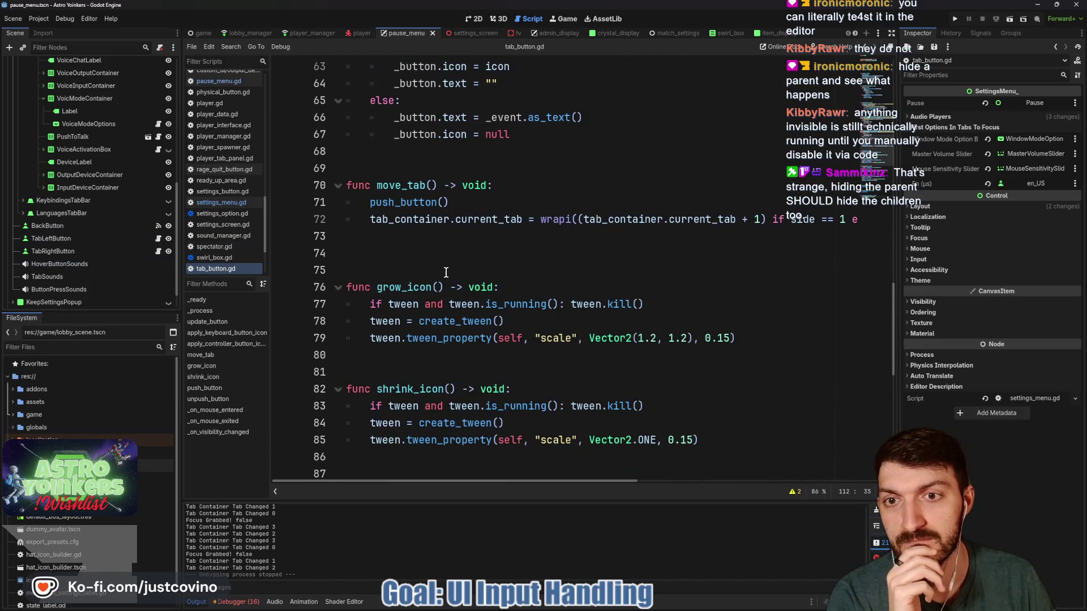
pyautogui.scroll(1, 446, 273)
pyautogui.scroll(3, 446, 272)
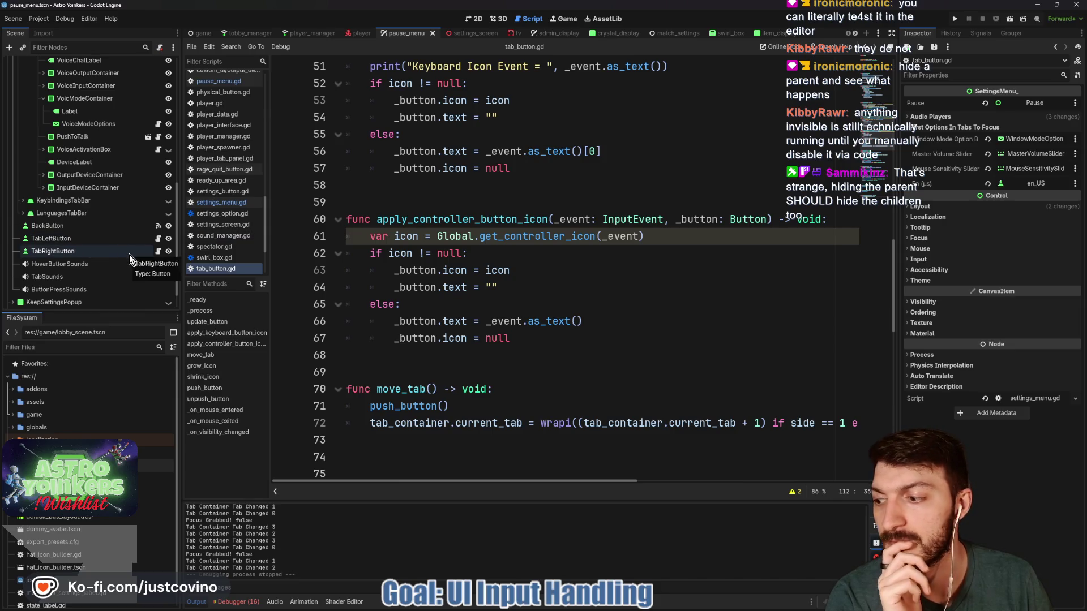
pyautogui.scroll(-1, 131, 259)
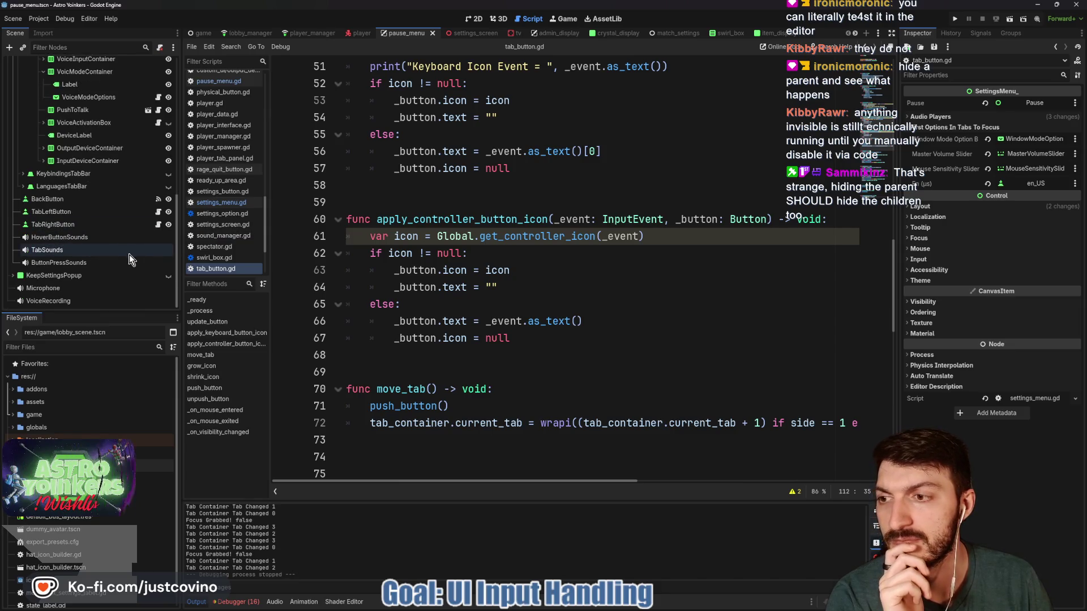
pyautogui.scroll(6, 127, 253)
pyautogui.scroll(1, 126, 249)
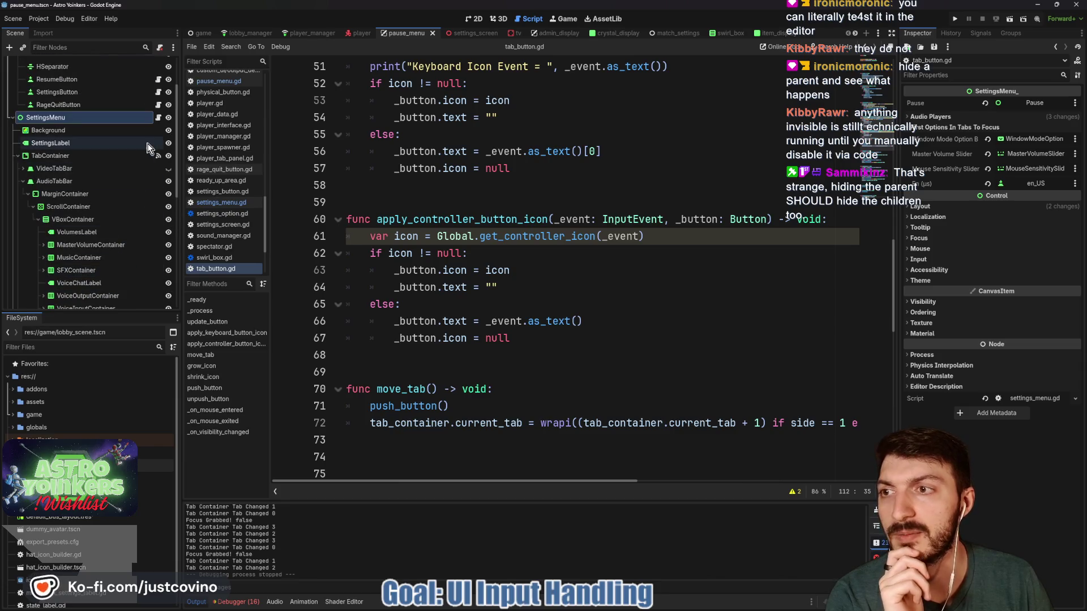
pyautogui.click(159, 117)
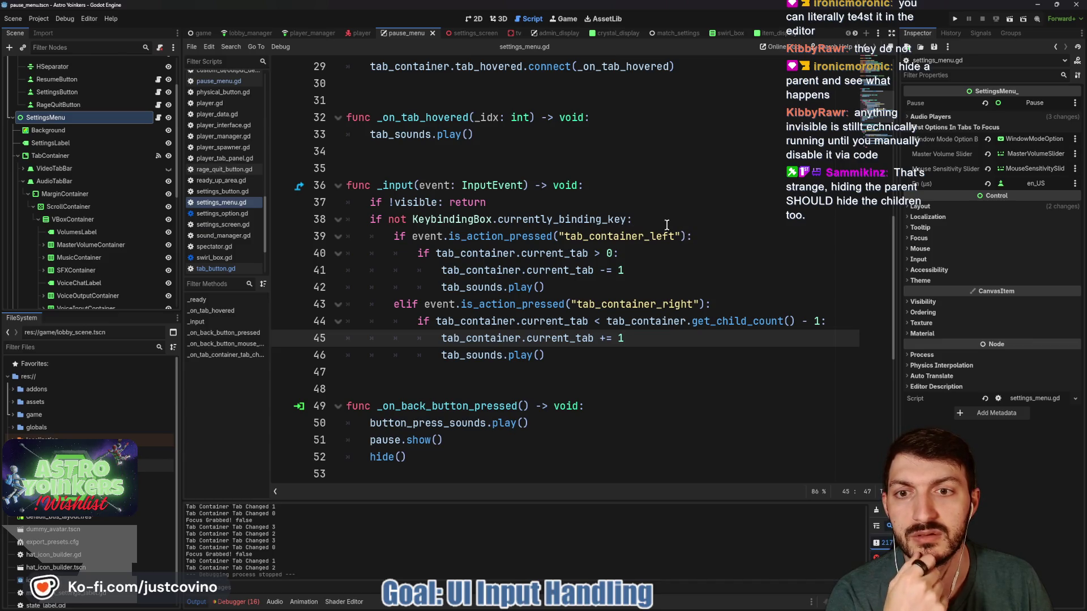
pyautogui.moveTo(448, 221)
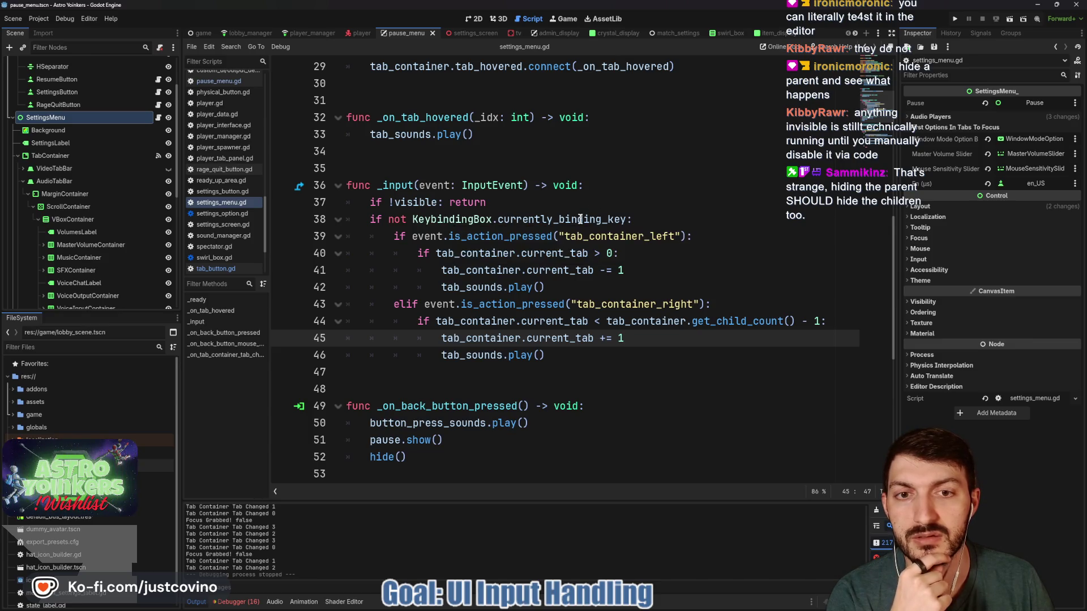
pyautogui.moveTo(581, 219)
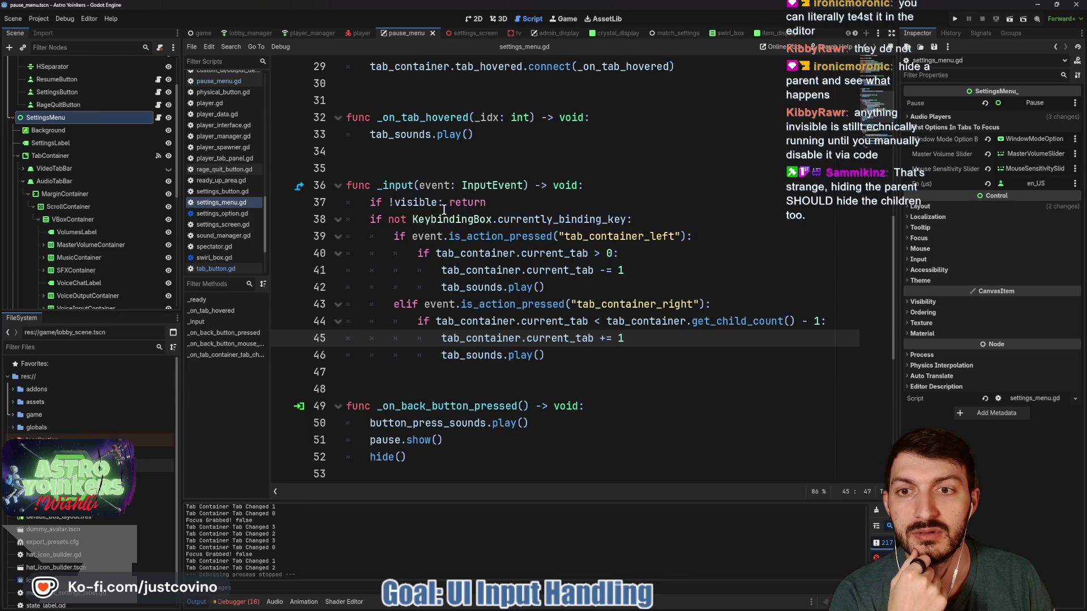
# Step: Comment out the _input function (lines 36–46) in settings_menu.gd
pyautogui.moveTo(603, 358); pyautogui.dragTo(308, 188)
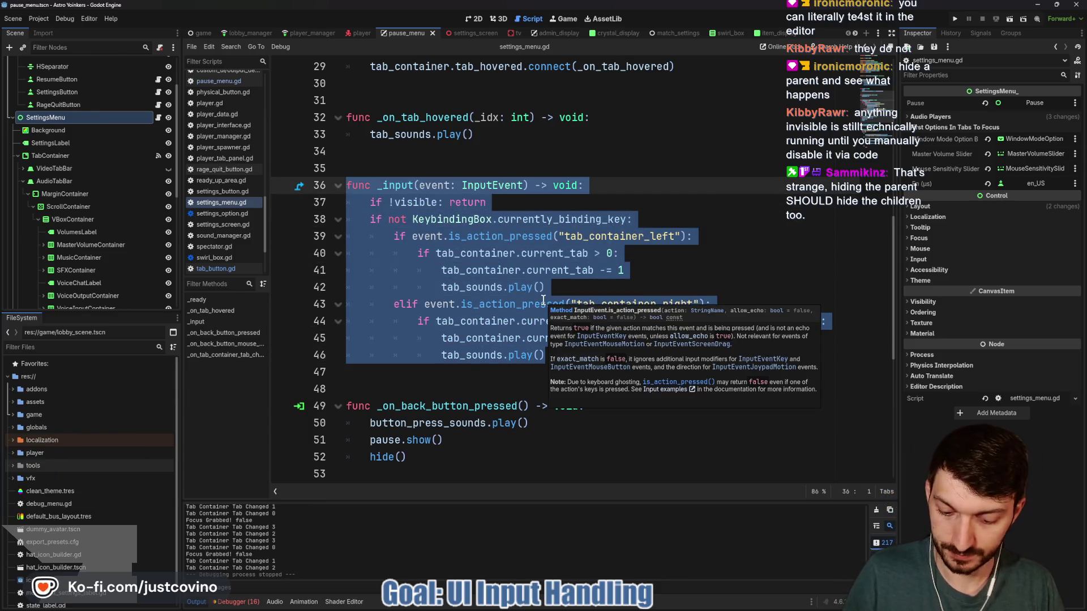
pyautogui.hotkey('ctrl', 'k')
pyautogui.click(605, 219)
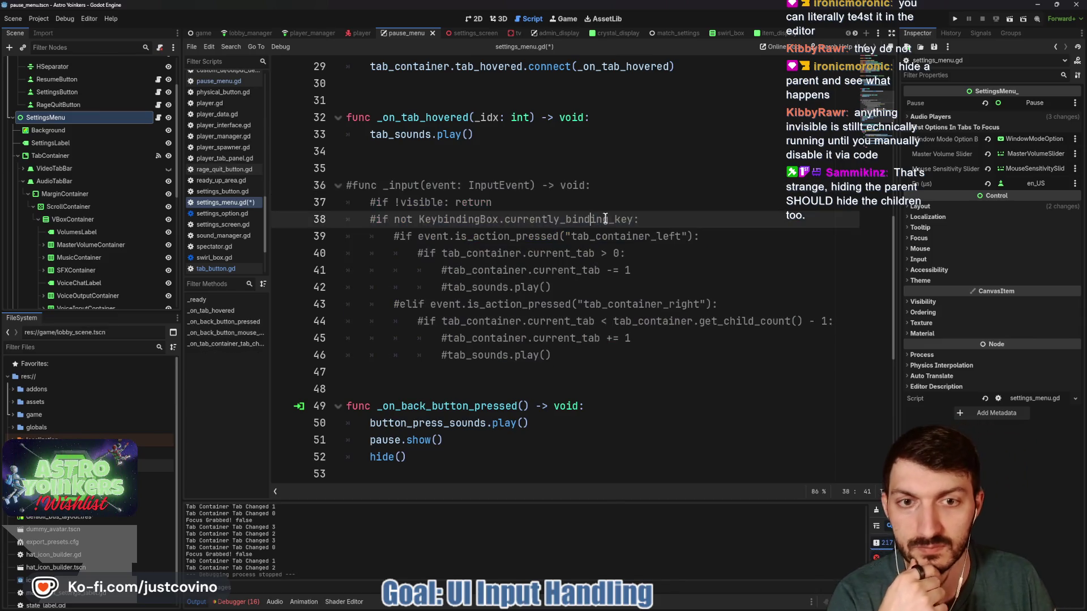
pyautogui.moveTo(634, 219); pyautogui.dragTo(375, 219)
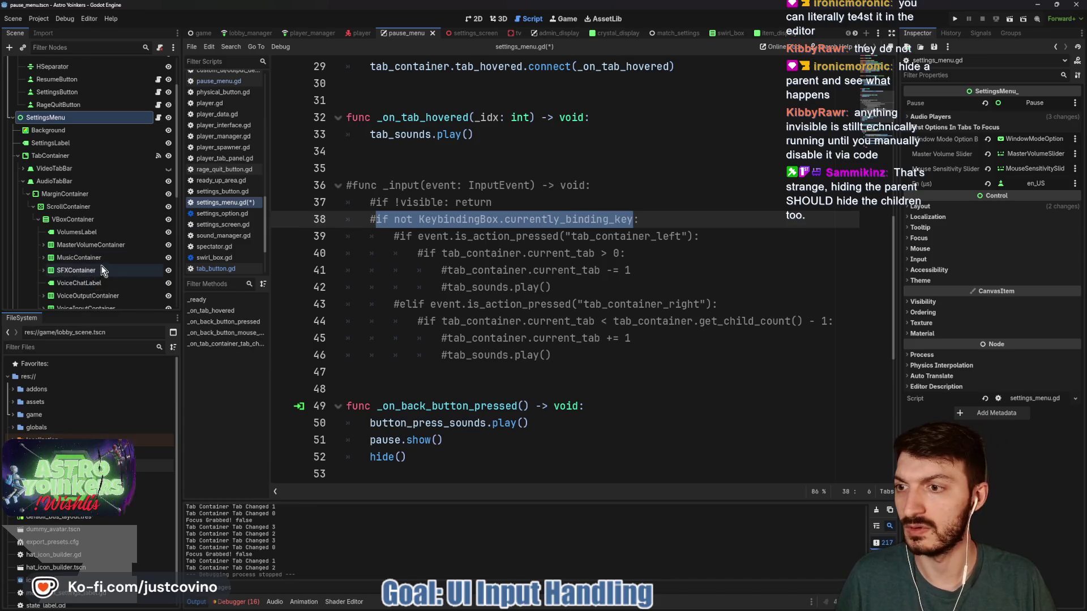
pyautogui.scroll(-5, 101, 266)
pyautogui.scroll(-3, 109, 275)
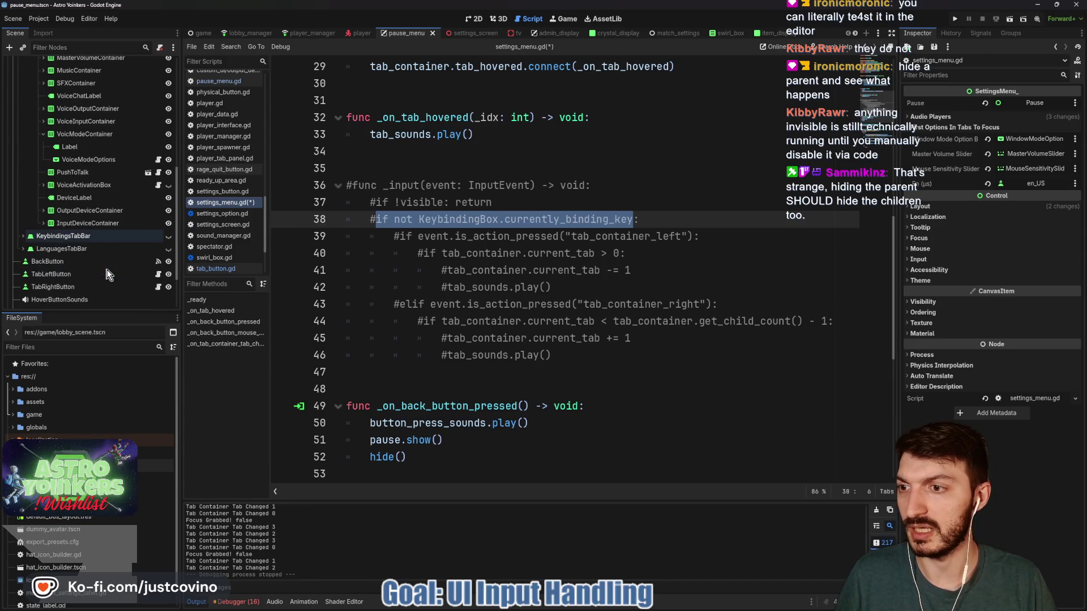
# Step: In TabLeftButton's tab_button.gd, add 'if not KeybindingBox.currently_binding_key' and indent lines 28–35 under it
pyautogui.click(159, 274)
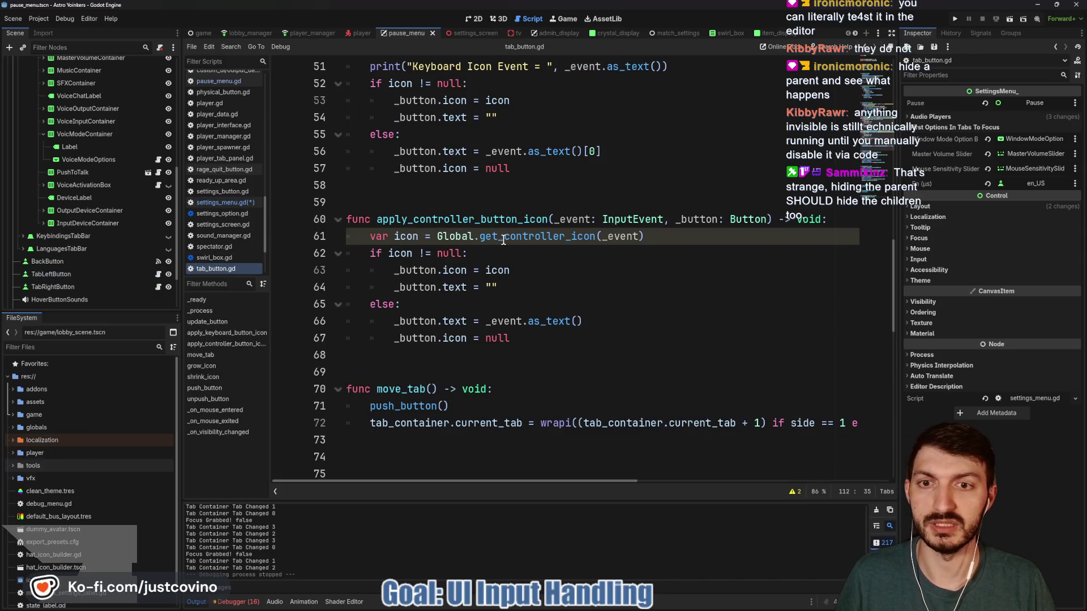
pyautogui.scroll(4, 515, 226)
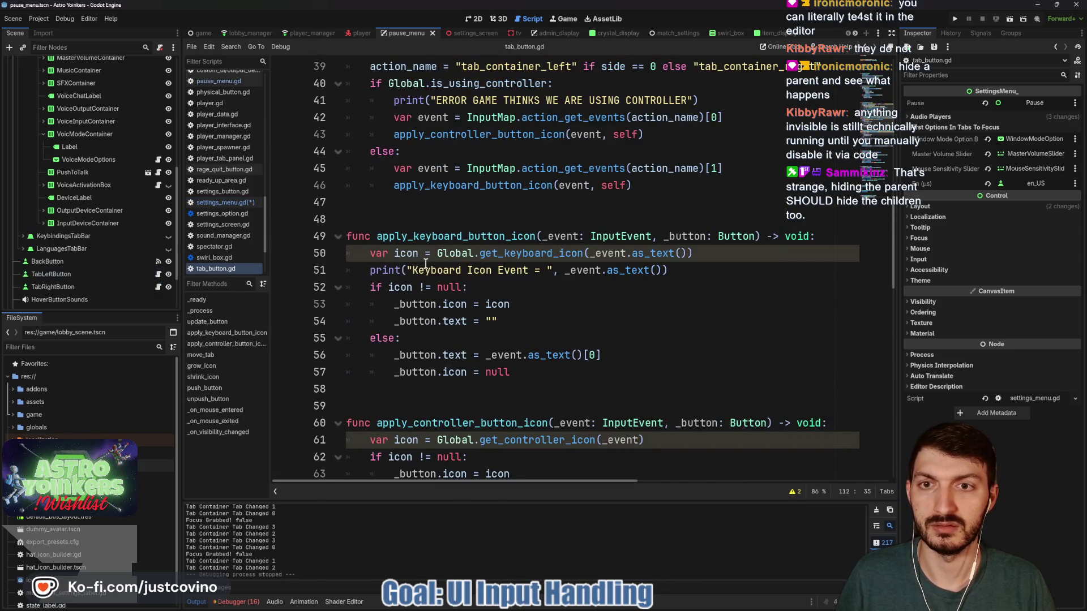
pyautogui.scroll(3, 407, 263)
pyautogui.scroll(4, 465, 244)
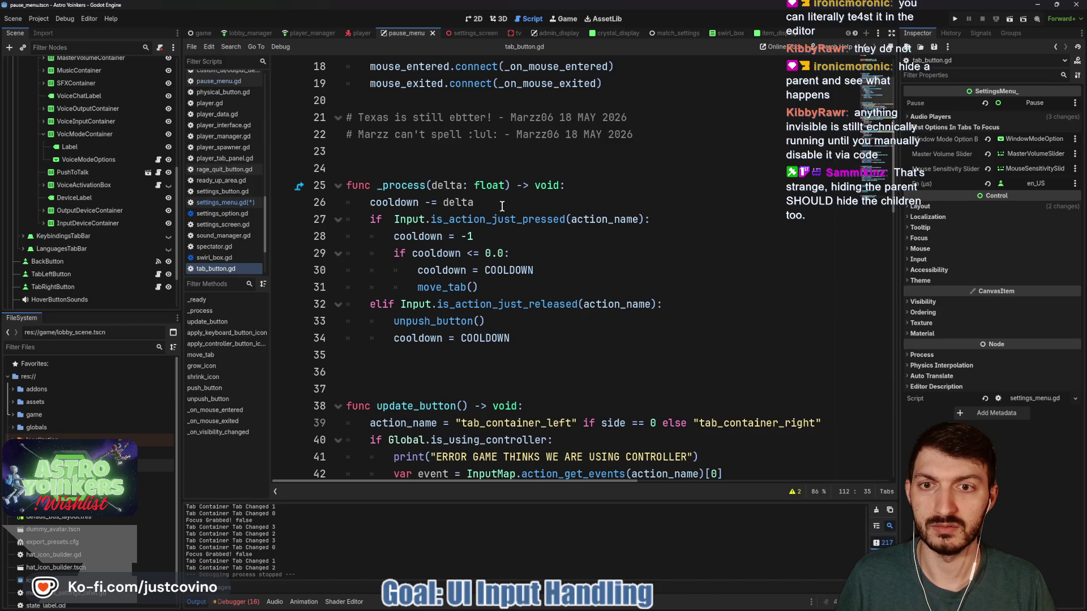
pyautogui.click(502, 206)
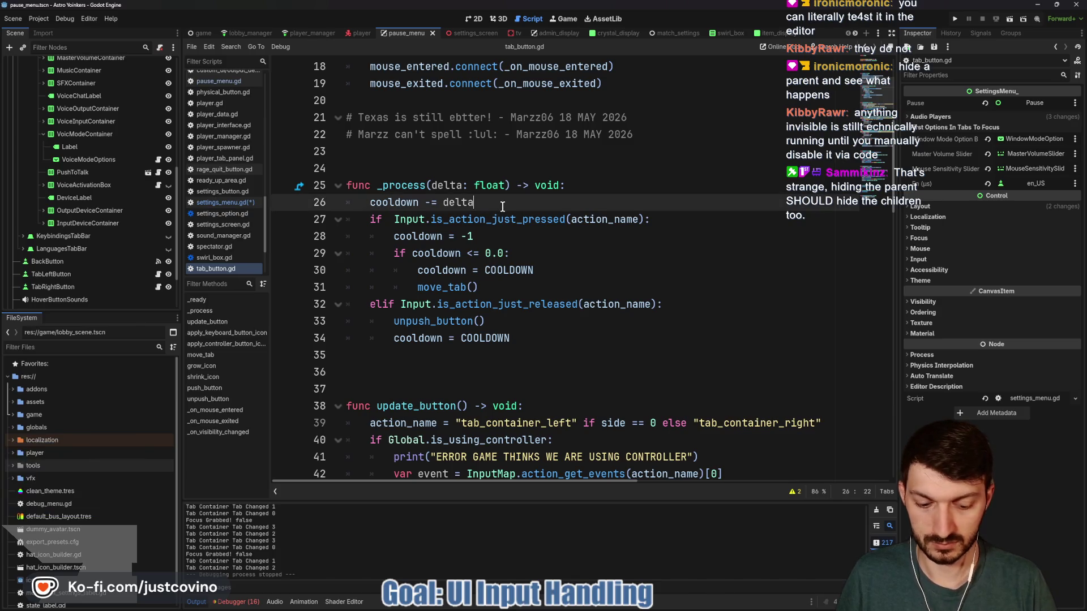
pyautogui.press('Return')
pyautogui.write('if not KeybindingBox.currently_binding_key')
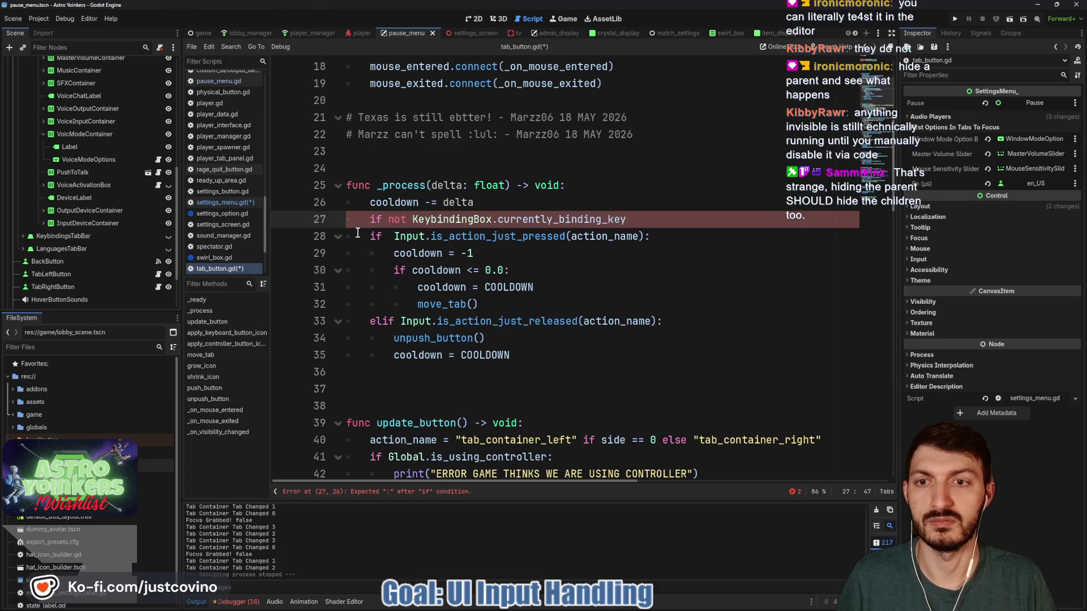
pyautogui.moveTo(362, 238); pyautogui.dragTo(623, 354)
pyautogui.press('Tab')
# Step: Finish the if line with a colon and save tab_button.gd
pyautogui.click(634, 220)
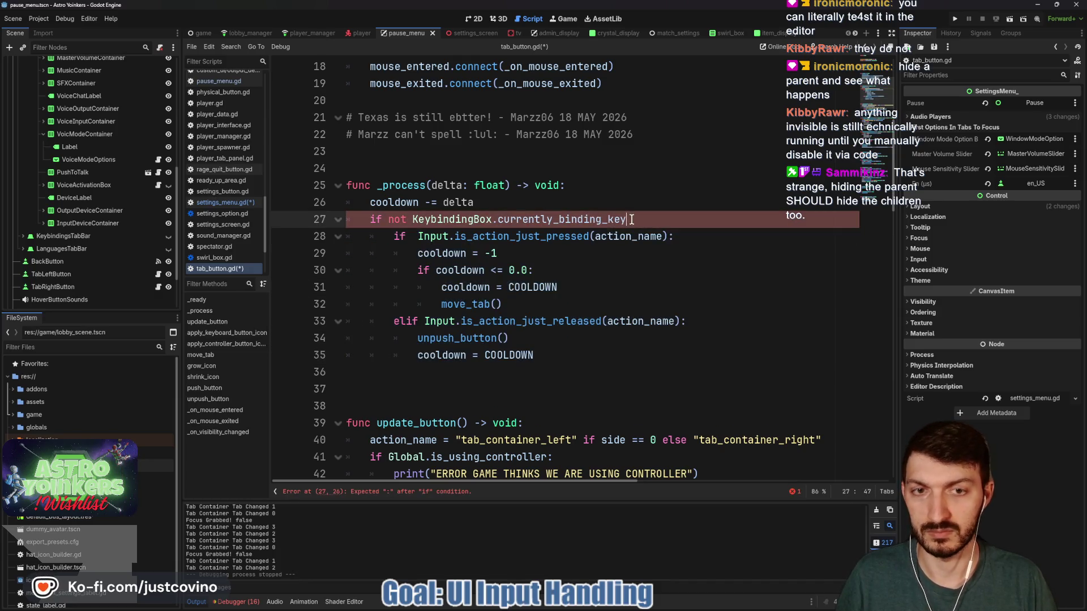
pyautogui.write(':')
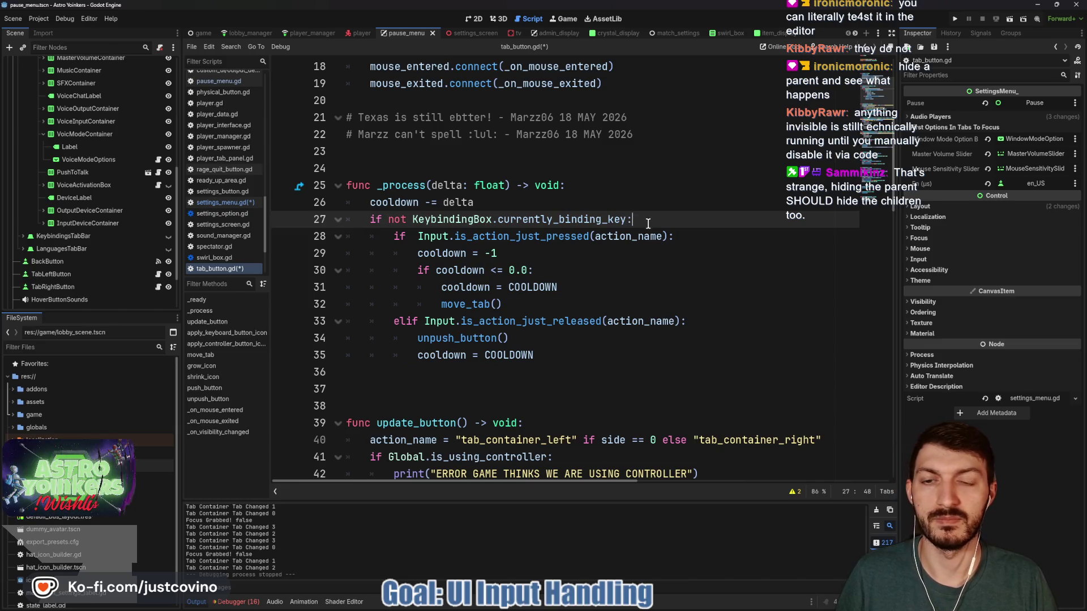
pyautogui.hotkey('ctrl', 's')
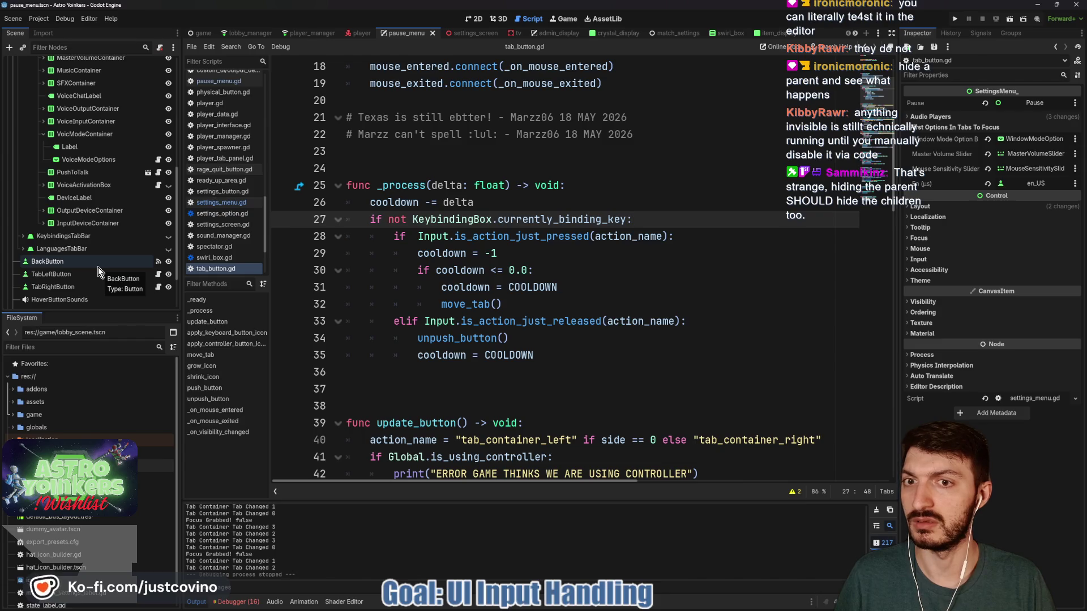
pyautogui.scroll(5, 122, 135)
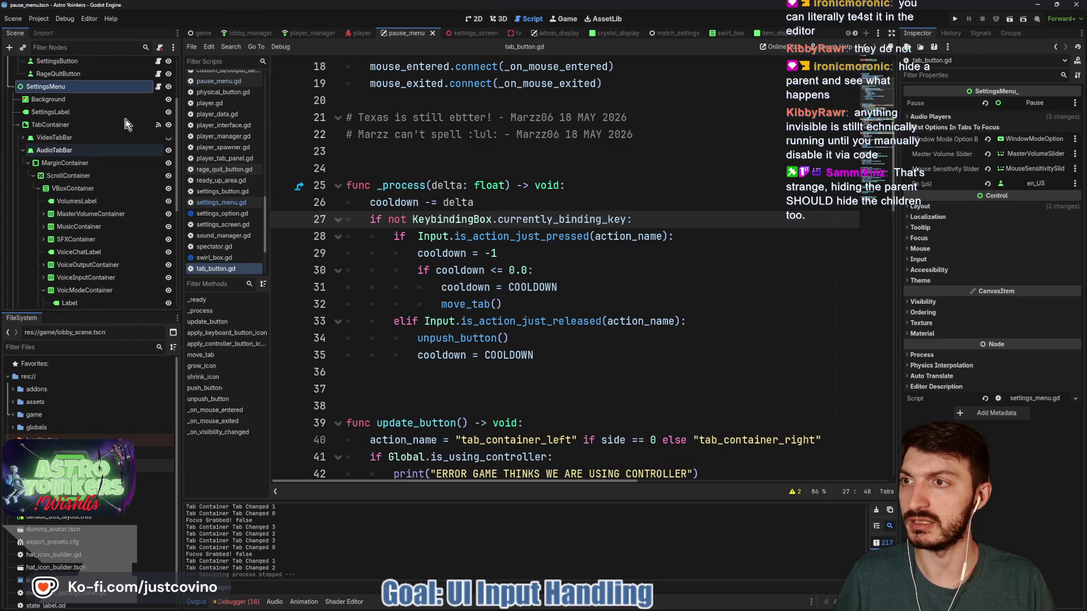
# Step: In settings_menu.gd's _ready, add visibility_changed.connect(_on_visibility_changed) after the tab_hovered connection
pyautogui.click(158, 86)
pyautogui.click(558, 220)
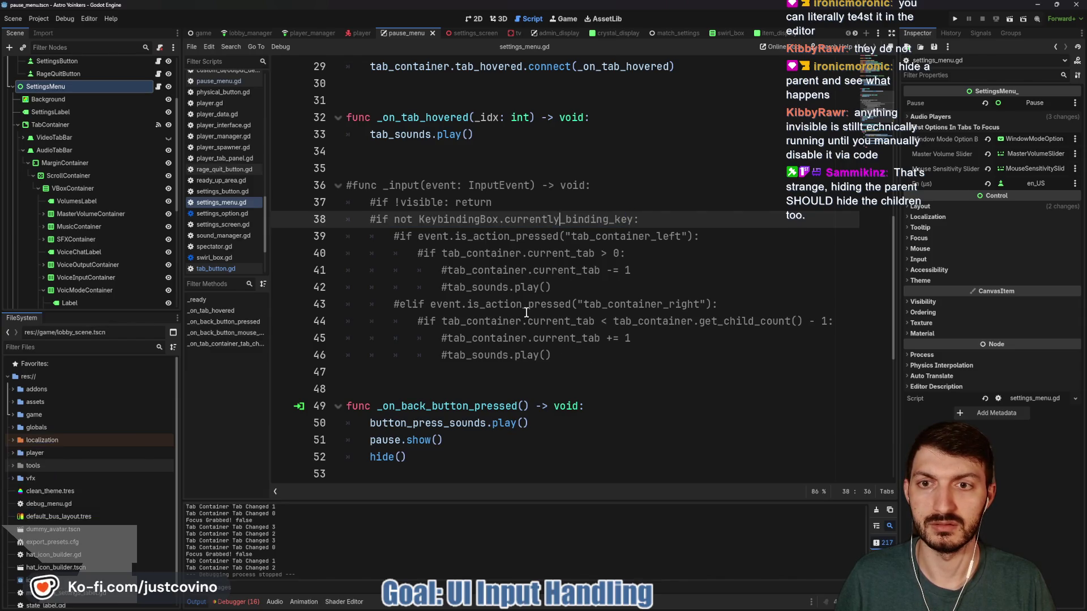
pyautogui.scroll(4, 526, 312)
pyautogui.scroll(2, 525, 311)
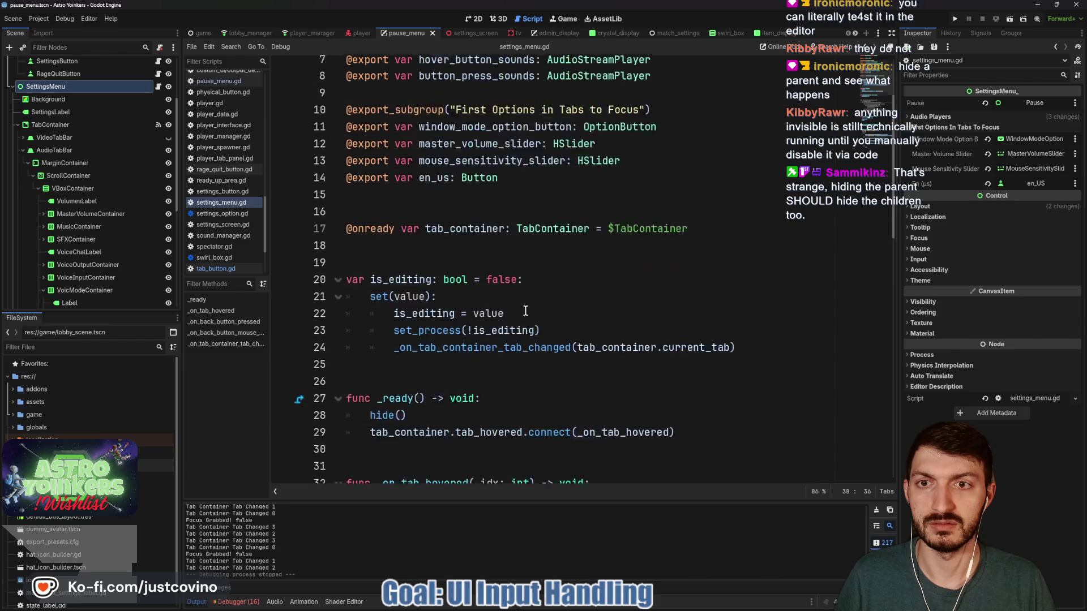
pyautogui.scroll(-2, 526, 310)
pyautogui.click(703, 266)
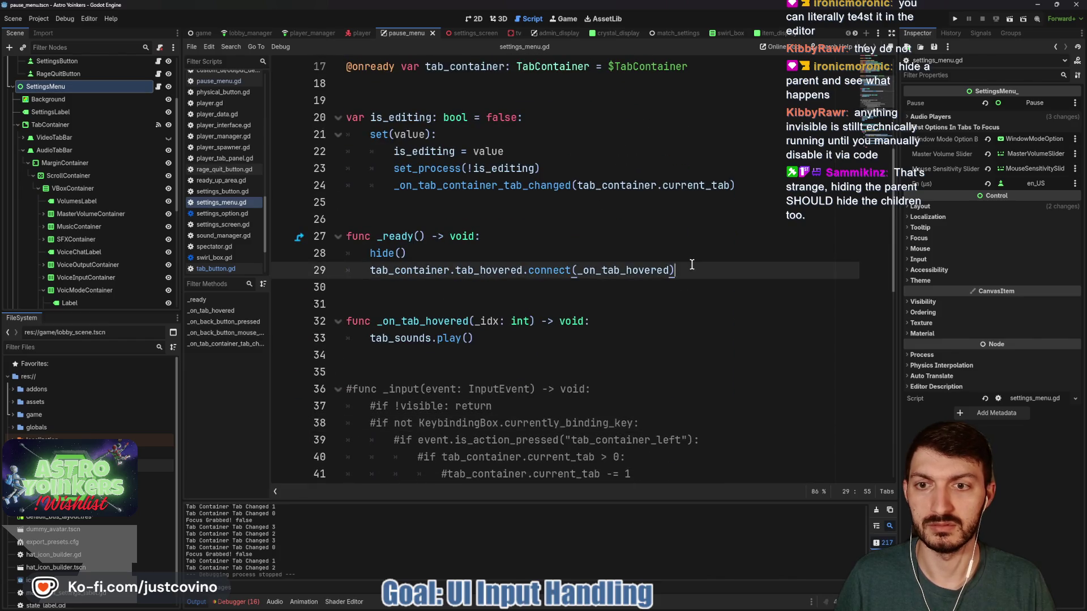
pyautogui.press('Return')
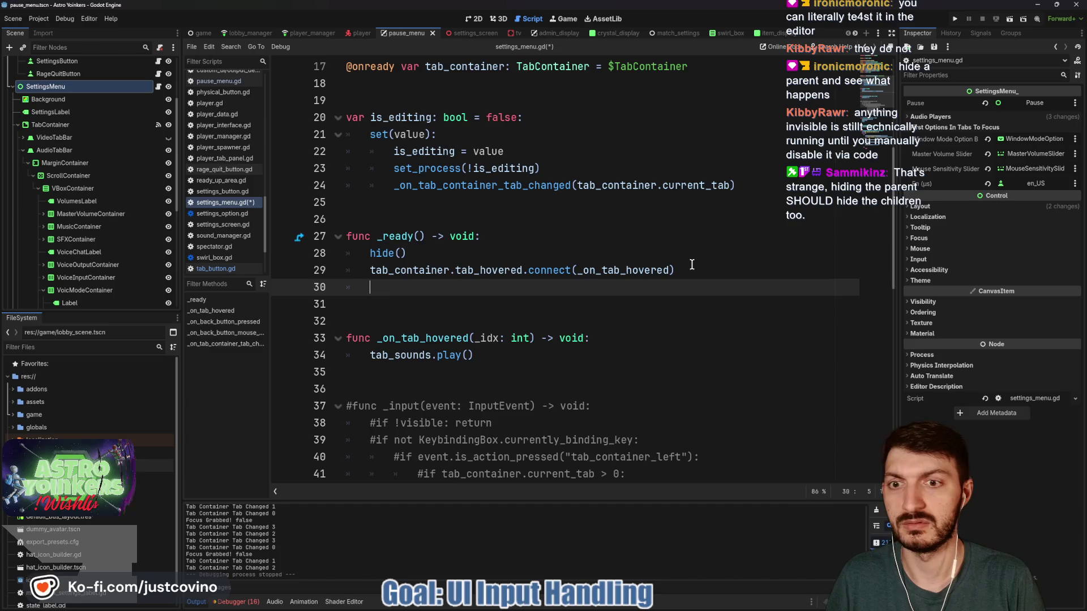
pyautogui.write('vis')
pyautogui.press('Return')
pyautogui.write('.c')
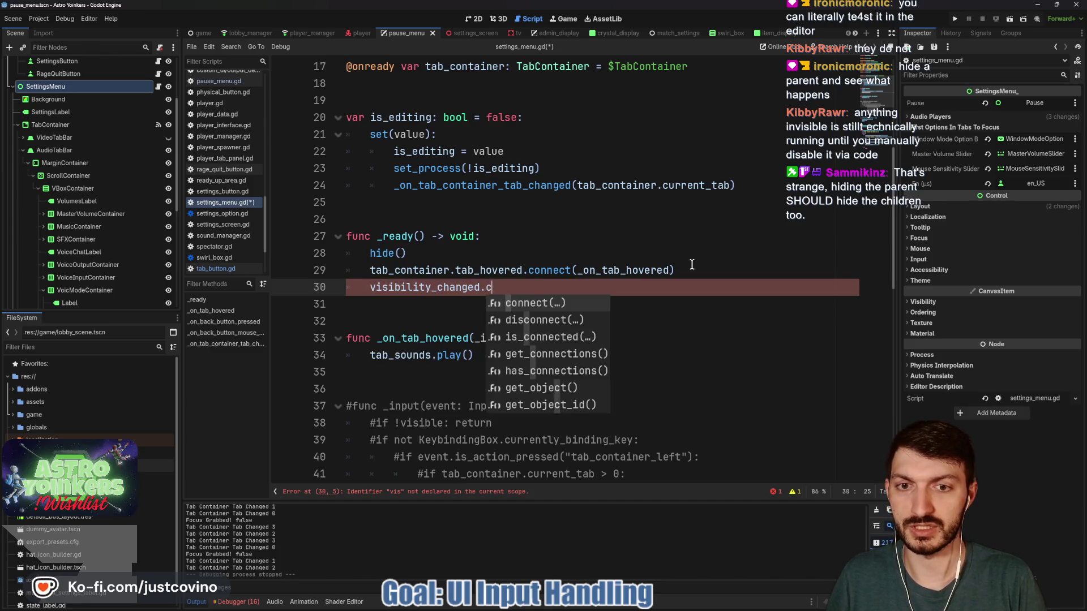
pyautogui.press('Return')
pyautogui.write('_on_v')
pyautogui.write('isibility_chan')
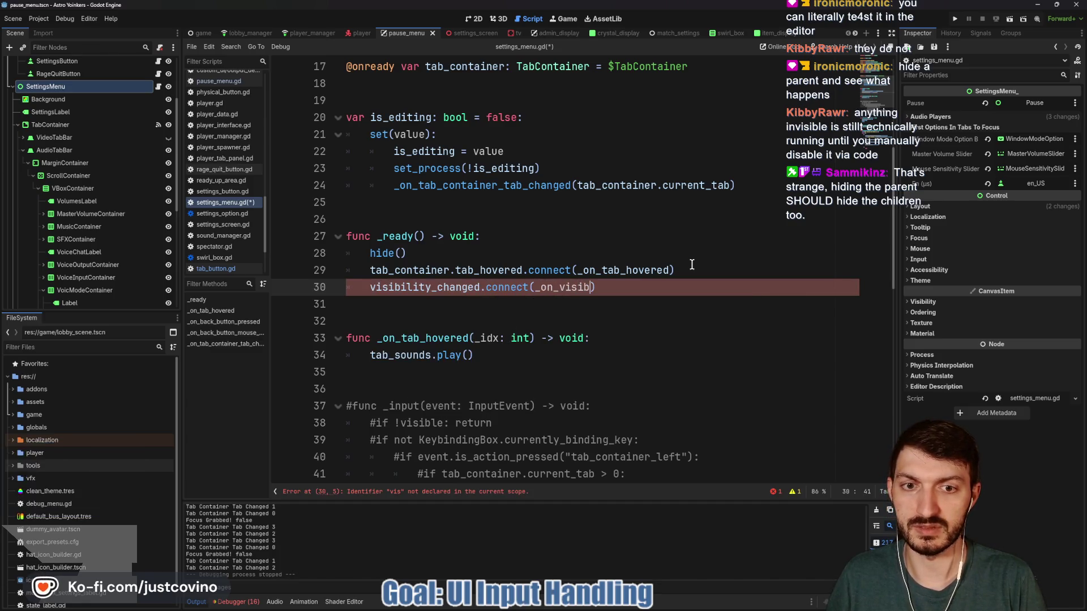
pyautogui.write('ged')
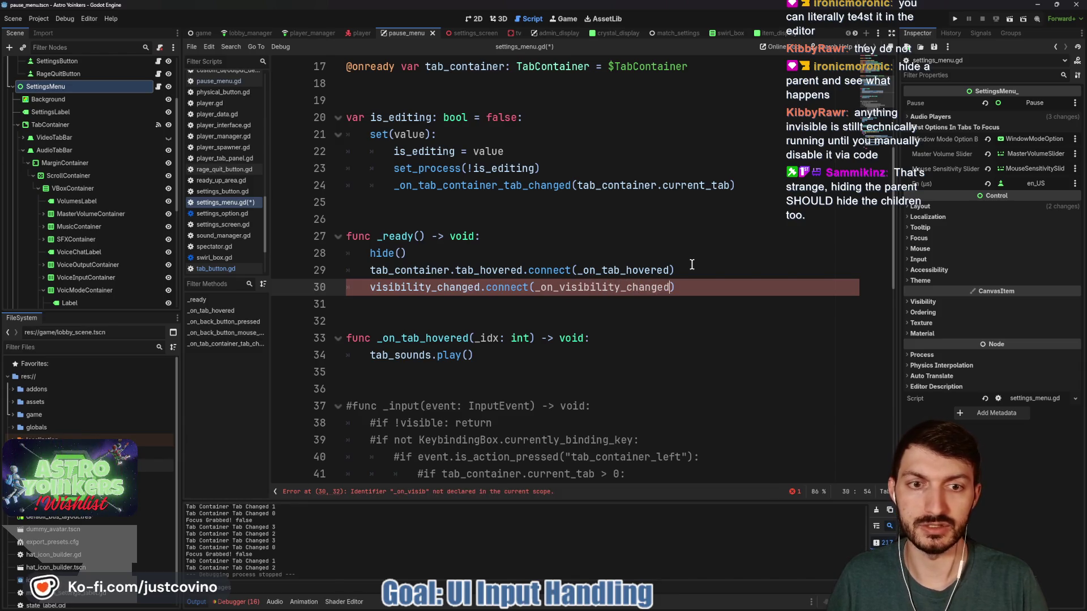
# Step: Declare func _on_visibility_changed() -> void: above _on_back_button_pressed
pyautogui.scroll(-9, 692, 264)
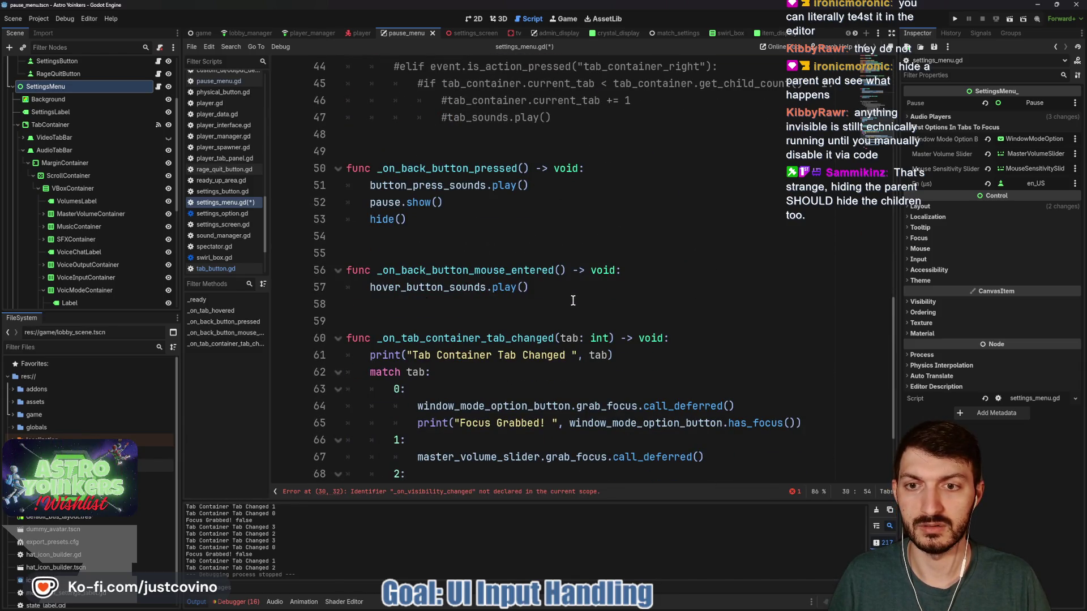
pyautogui.scroll(2, 453, 257)
pyautogui.click(388, 245)
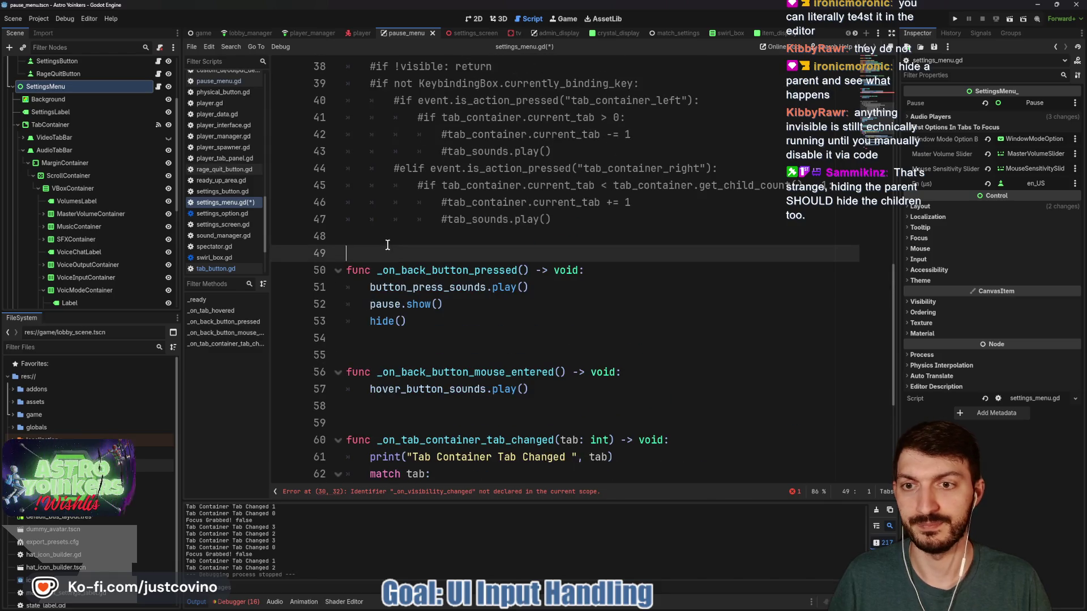
pyautogui.press('Return')
pyautogui.press('Return')
pyautogui.press('Up')
pyautogui.press('Up')
pyautogui.write('func _on_')
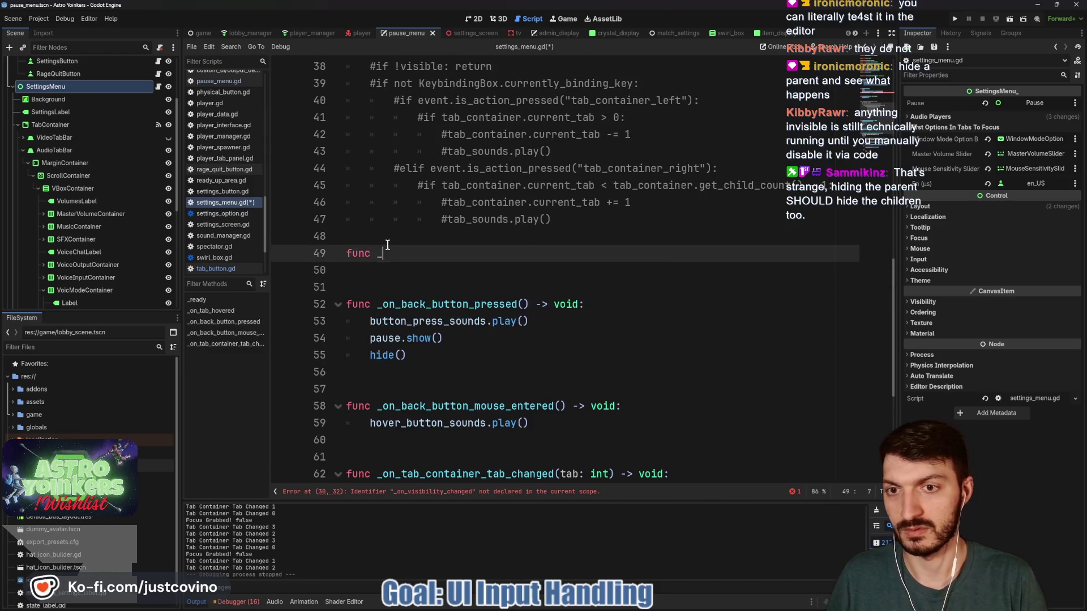
pyautogui.write('visi')
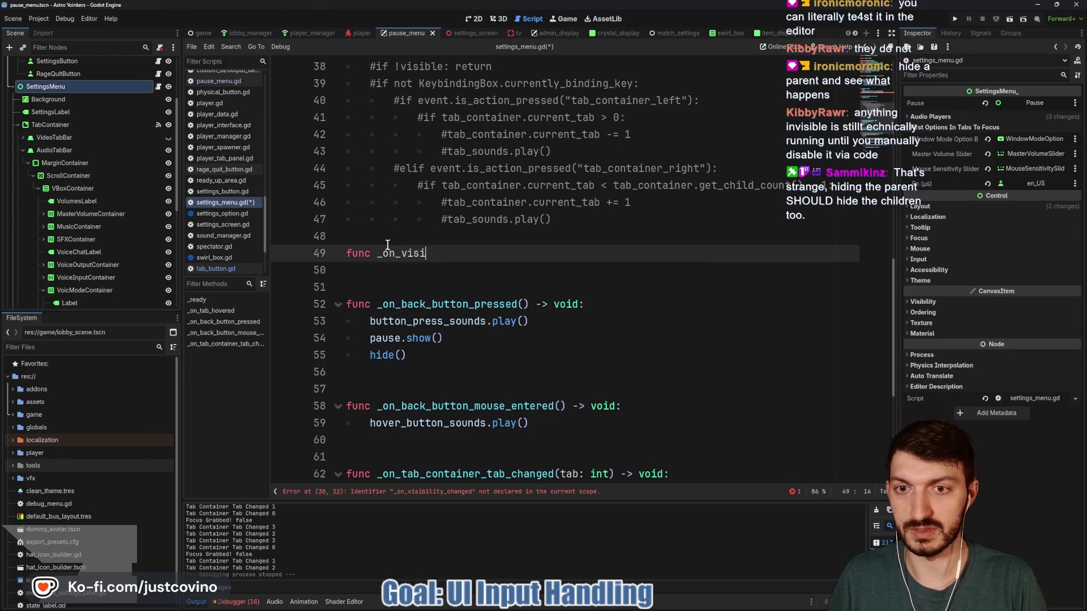
pyautogui.write('bility_chan')
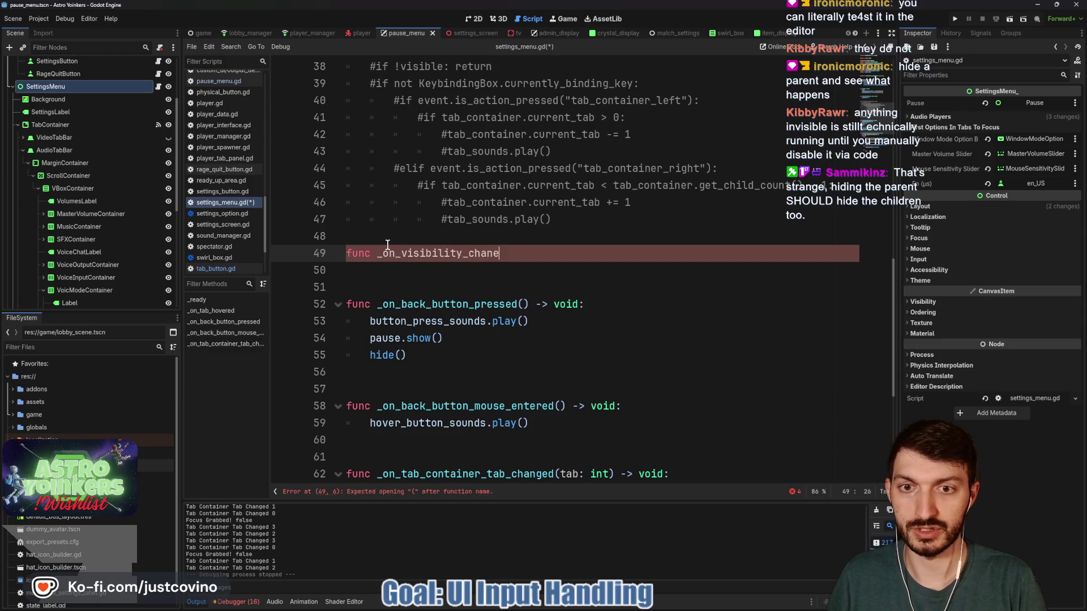
pyautogui.write('ged() -> voi')
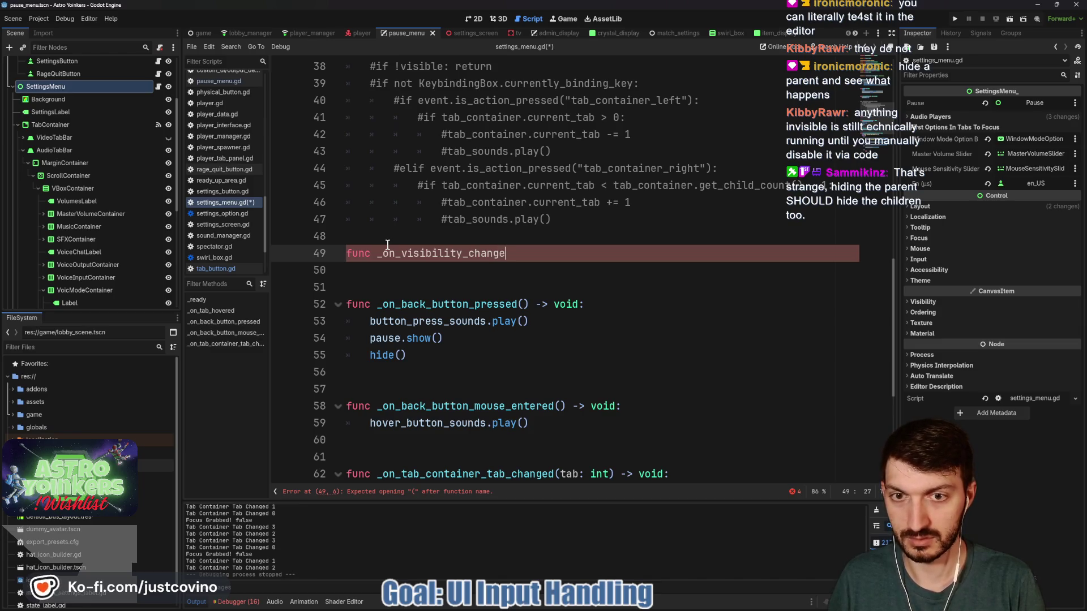
pyautogui.write('d:')
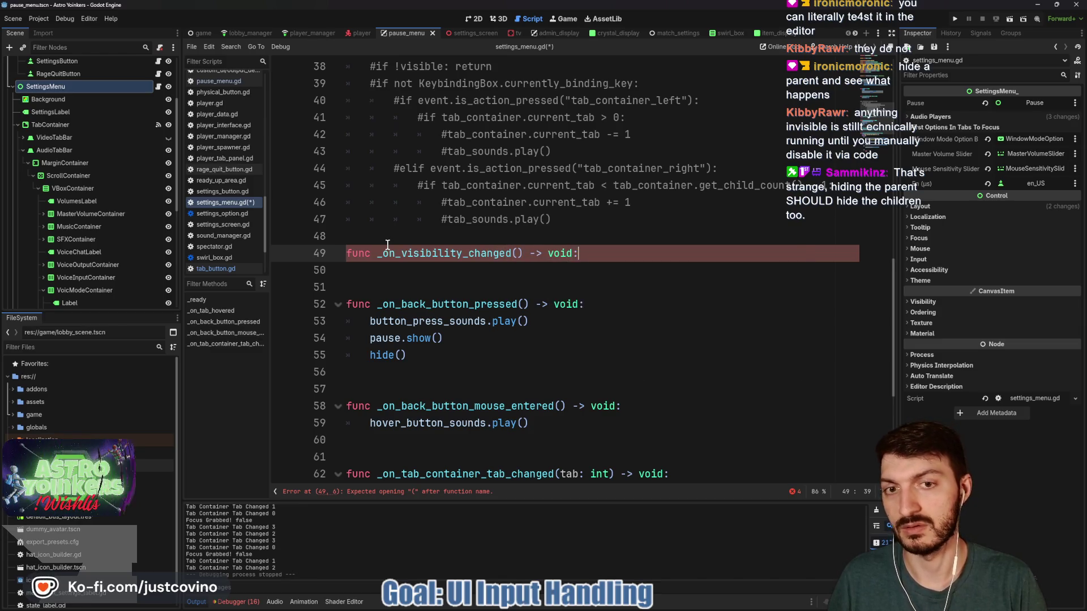
pyautogui.press('Return')
pyautogui.scroll(12, 466, 241)
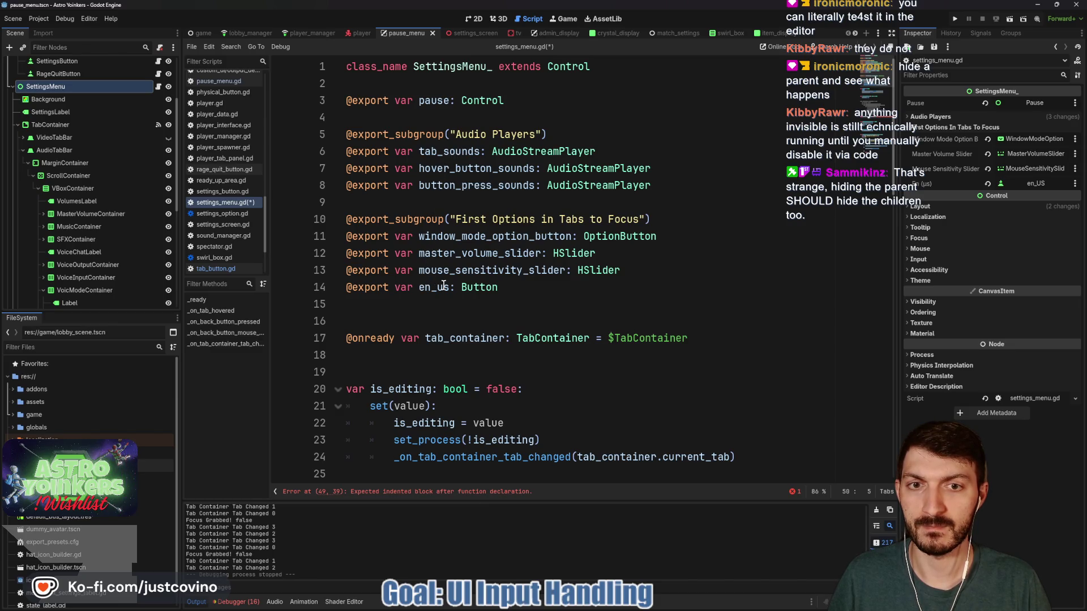
pyautogui.scroll(-5, 83, 262)
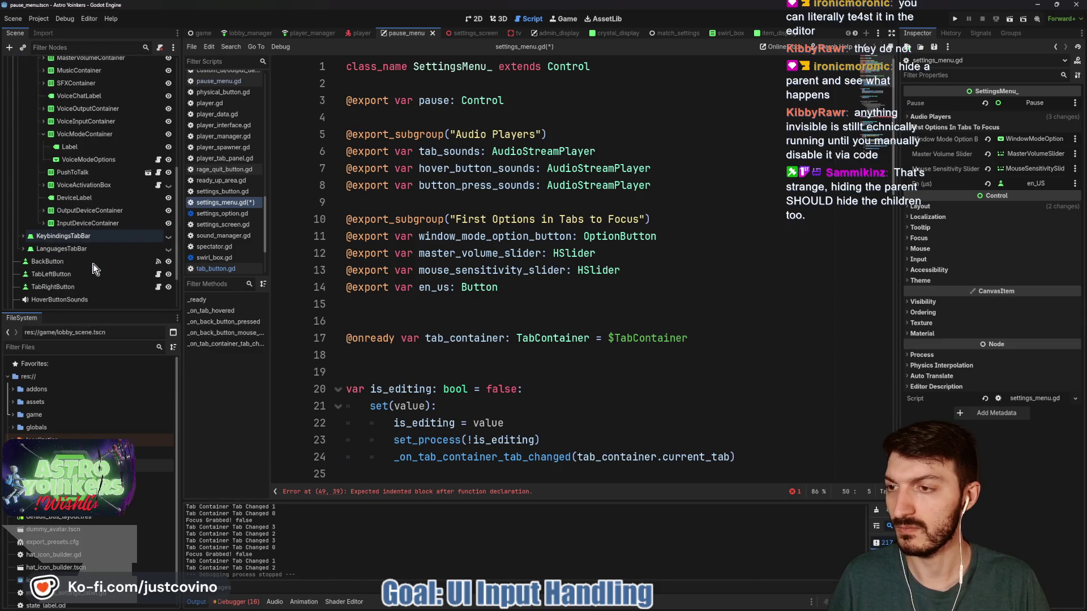
# Step: Add TabLeftButton and TabRightButton as exports below the pause export by dragging them into the script
pyautogui.click(66, 275)
pyautogui.keyDown('ctrl'); pyautogui.click(70, 287); pyautogui.keyUp('ctrl')
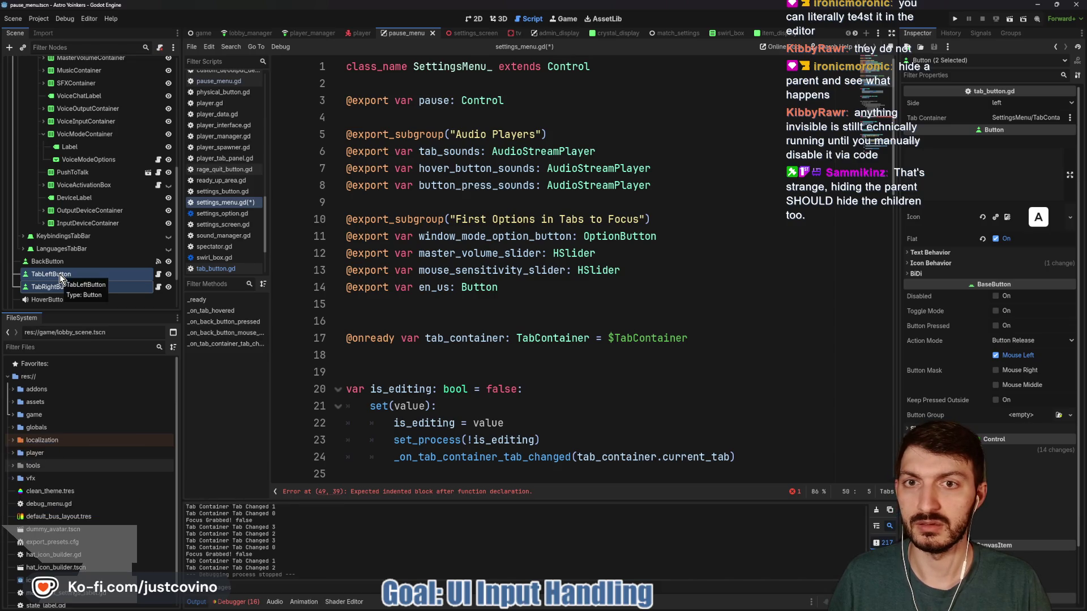
pyautogui.click(392, 118)
pyautogui.moveTo(71, 282)
pyautogui.mouseDown()
pyautogui.moveTo(385, 142)
pyautogui.moveTo(377, 118)
pyautogui.mouseUp()
pyautogui.scroll(-3, 521, 245)
pyautogui.scroll(-10, 521, 244)
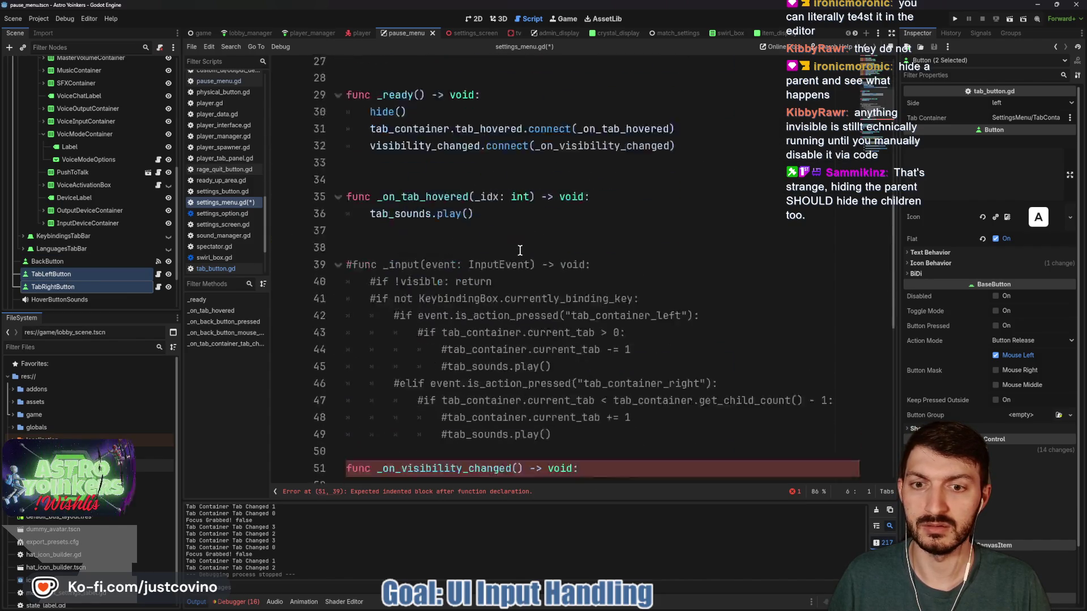
# Step: Set tab_left_button.visible and tab_right_button.visible to visible in _on_visibility_changed, then save
pyautogui.click(405, 321)
pyautogui.write('tab')
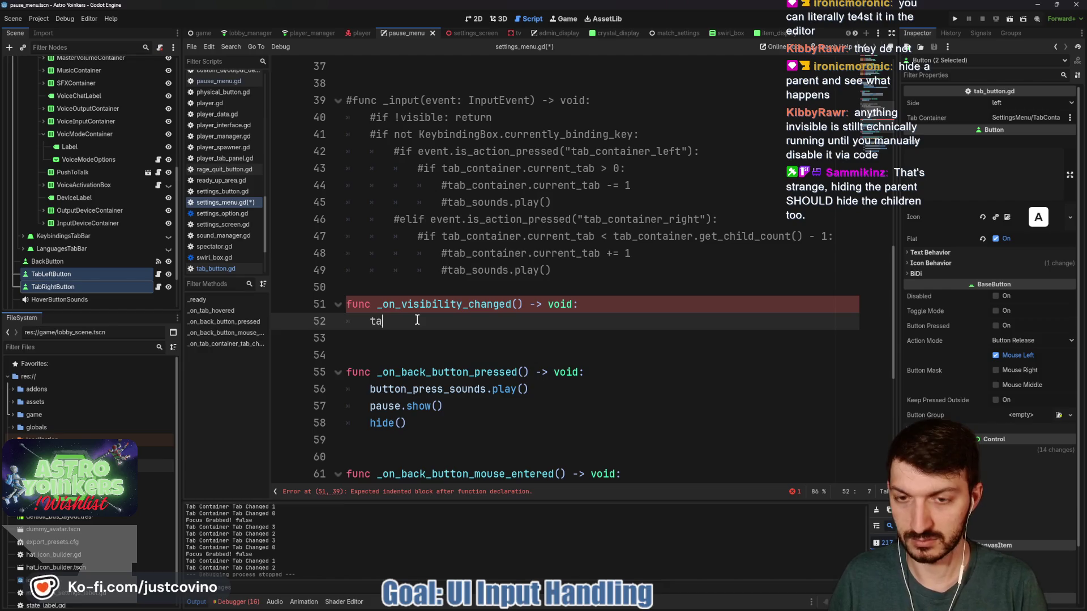
pyautogui.press('Down')
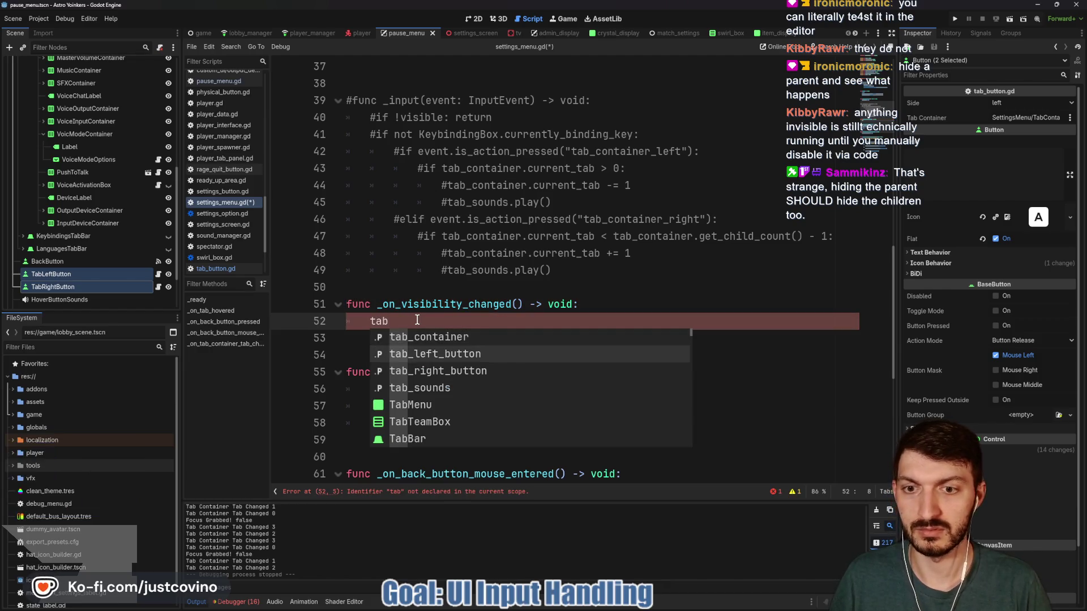
pyautogui.press('Return')
pyautogui.write('.visible = visible')
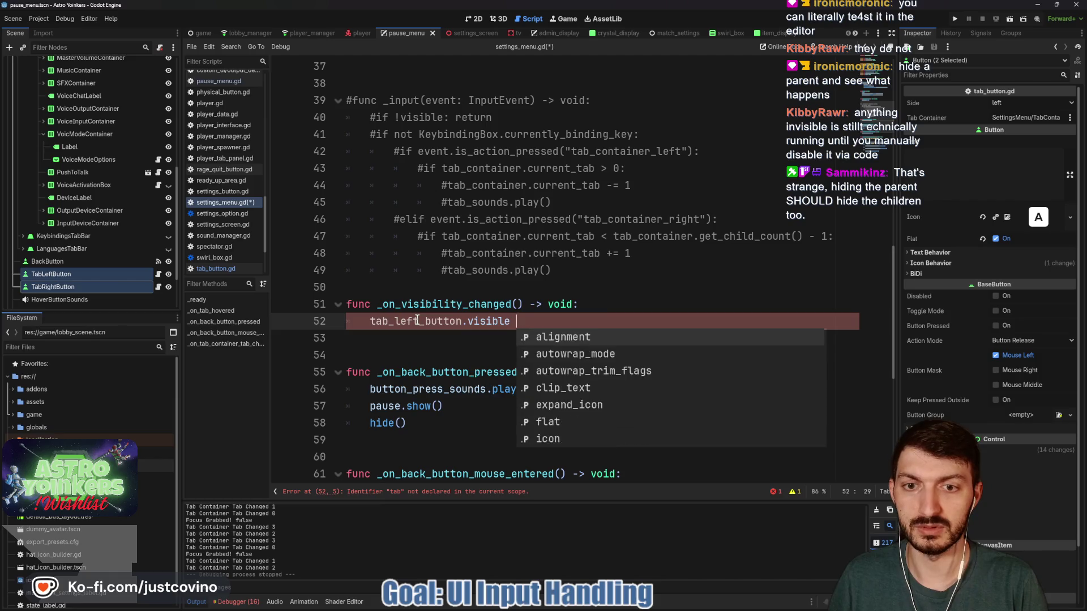
pyautogui.press('Escape')
pyautogui.press('Return')
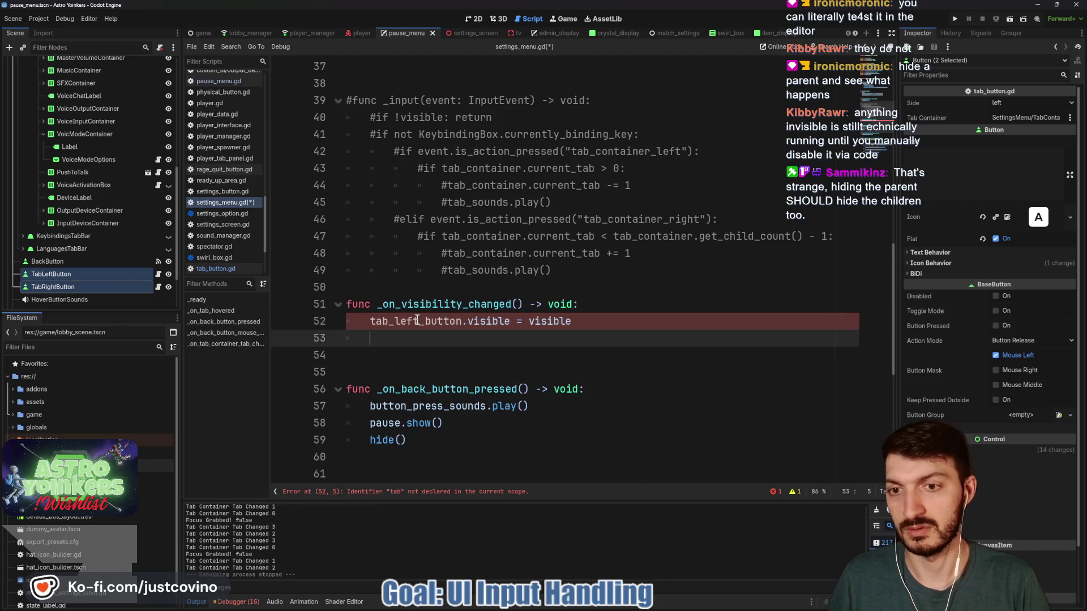
pyautogui.write('tab_r')
pyautogui.press('Return')
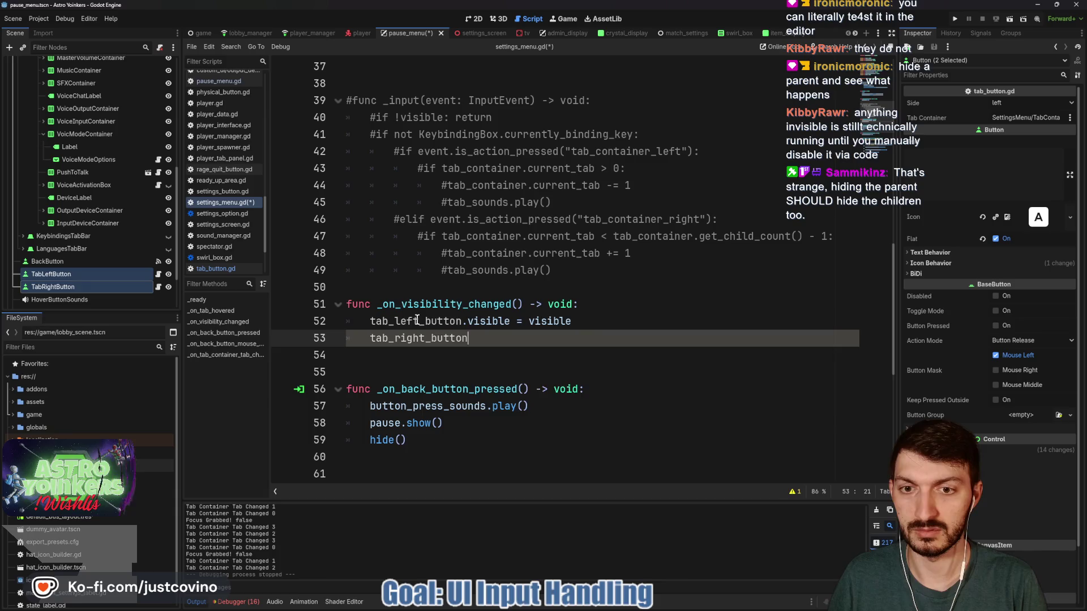
pyautogui.write('.visible = visible')
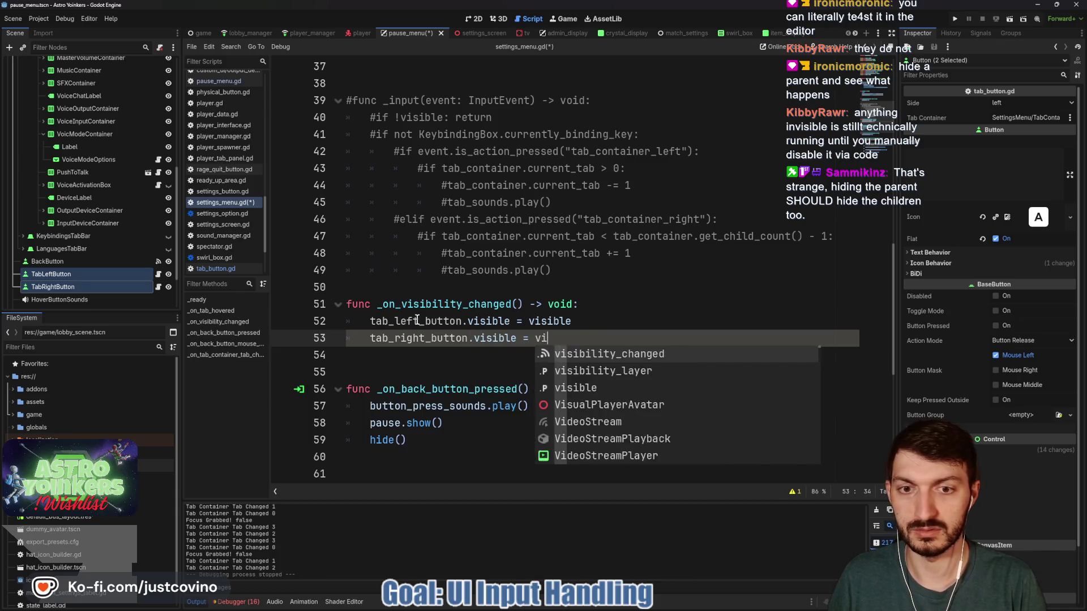
pyautogui.press('Escape')
pyautogui.press('Return')
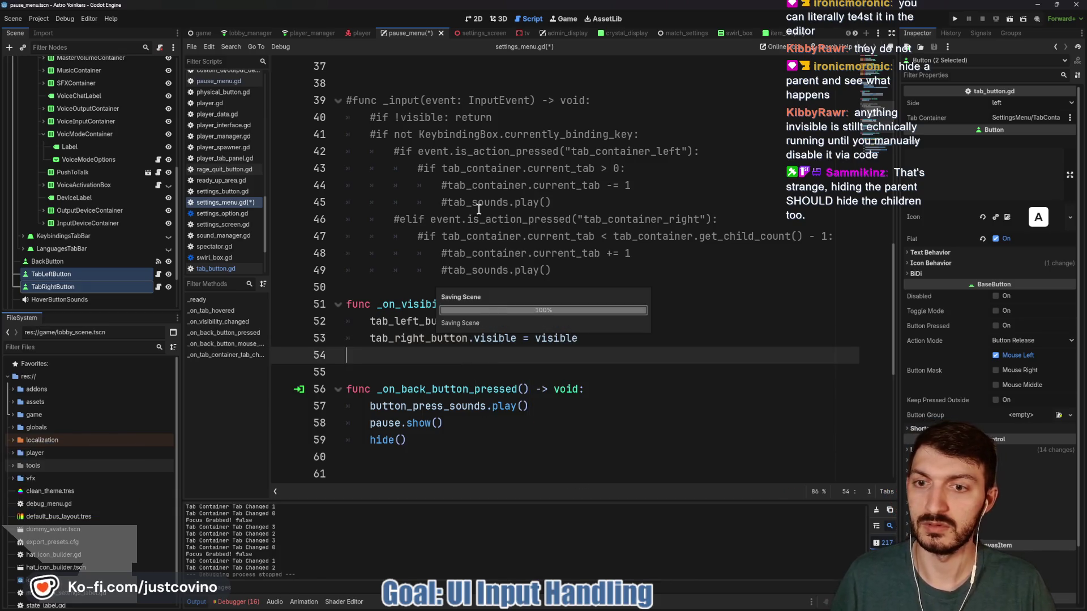
pyautogui.hotkey('ctrl', 's')
# Step: Hide the settings menu in the pause_menu scene, save it, then run the game from the tv scene
pyautogui.click(473, 20)
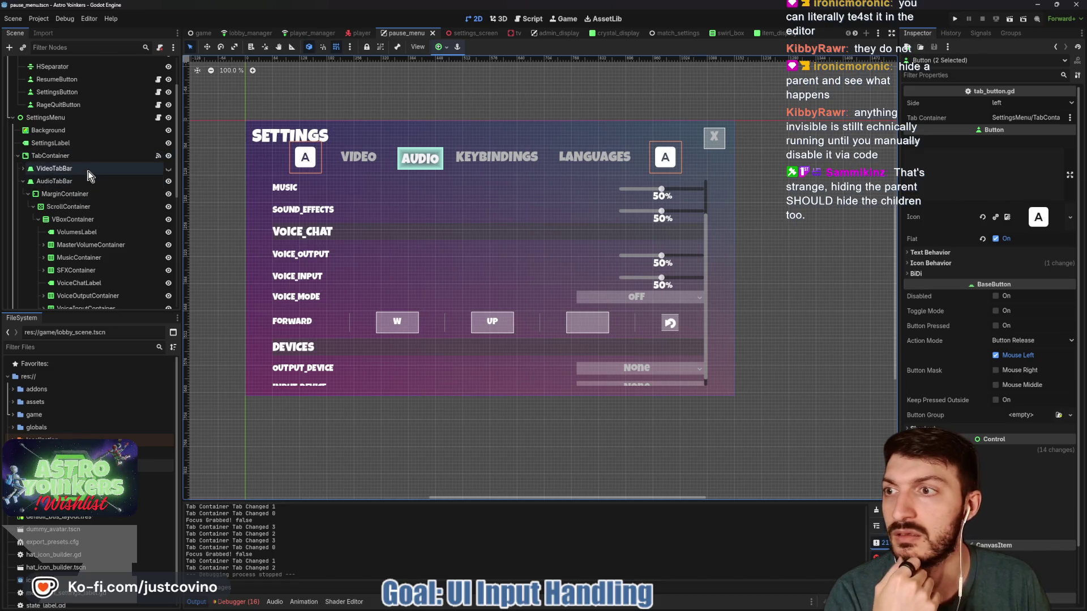
pyautogui.click(169, 118)
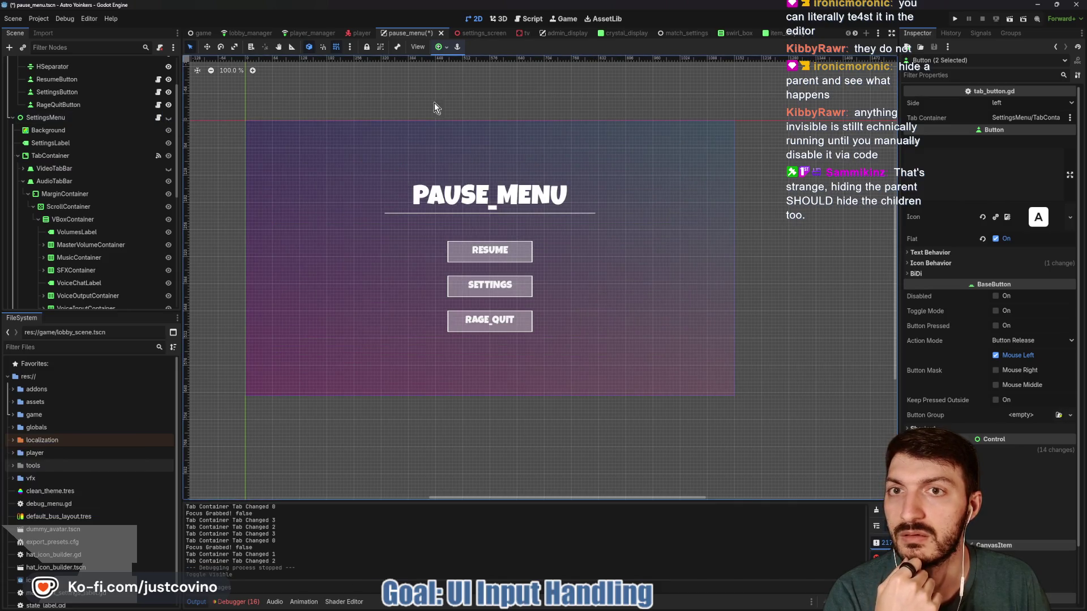
pyautogui.hotkey('ctrl', 's')
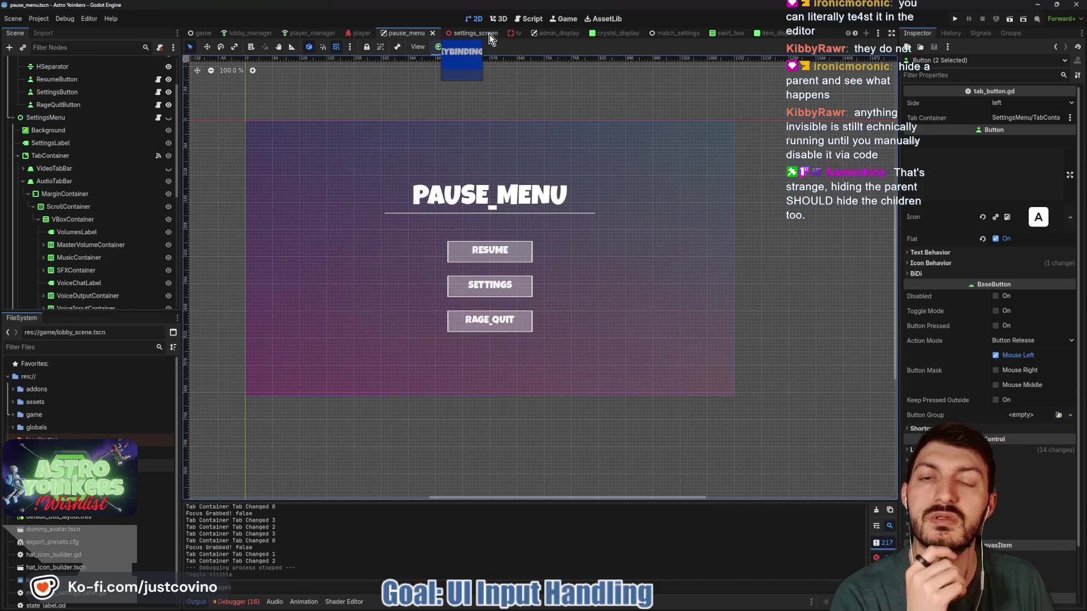
pyautogui.click(513, 36)
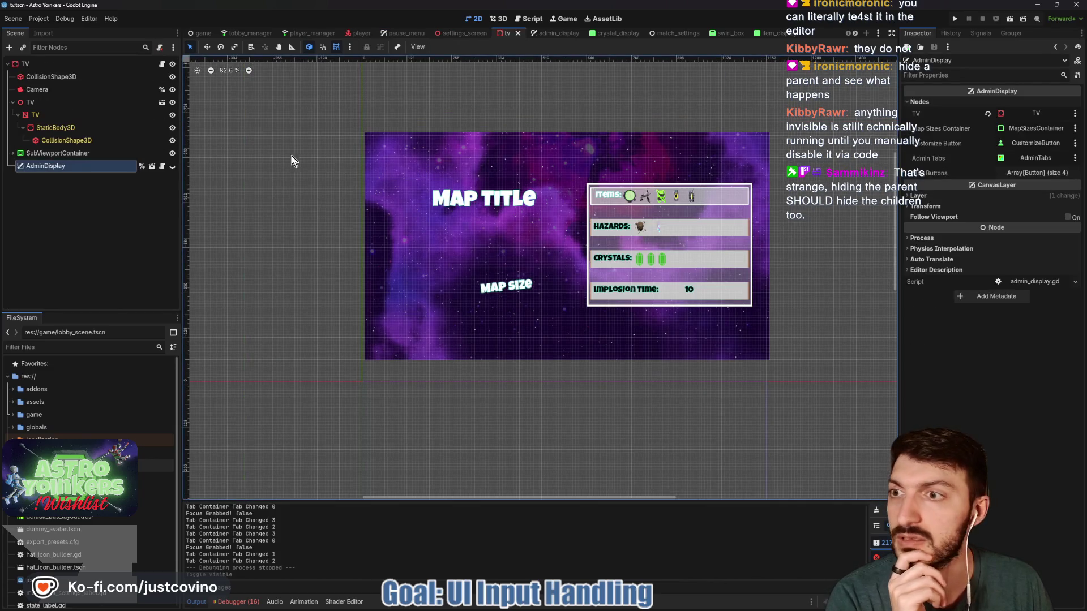
pyautogui.press('F5')
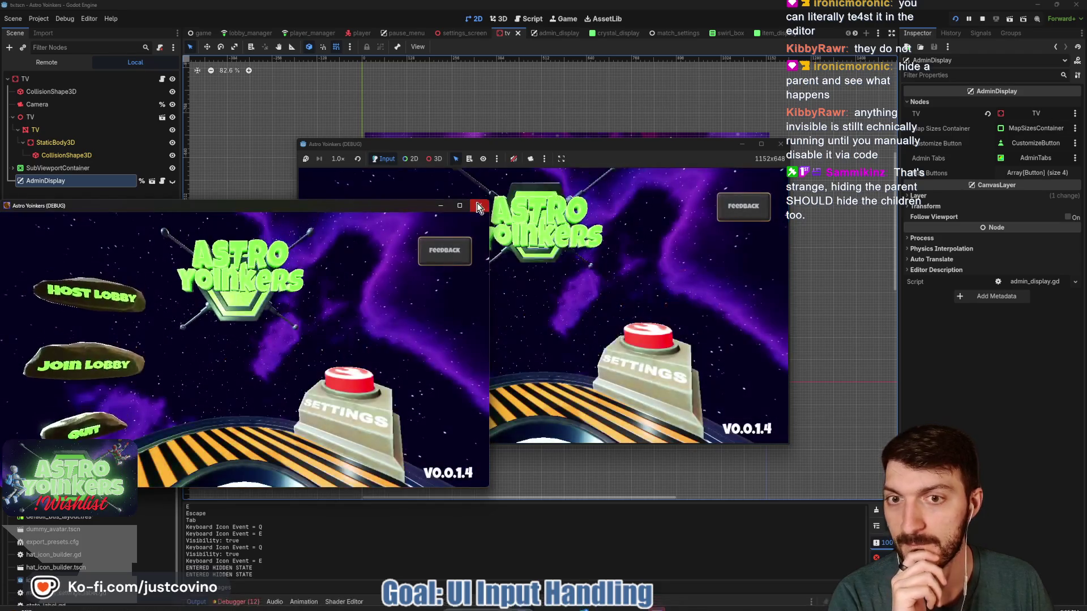
# Step: Host a private lobby, open Pause > Settings and step through its tabs with E
pyautogui.click(484, 215)
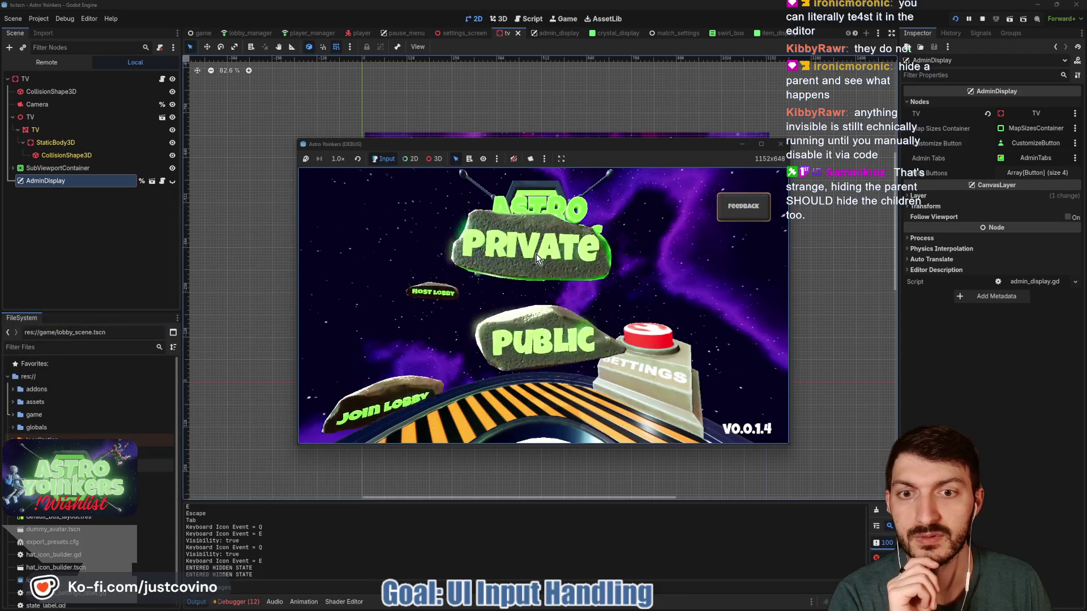
pyautogui.click(536, 254)
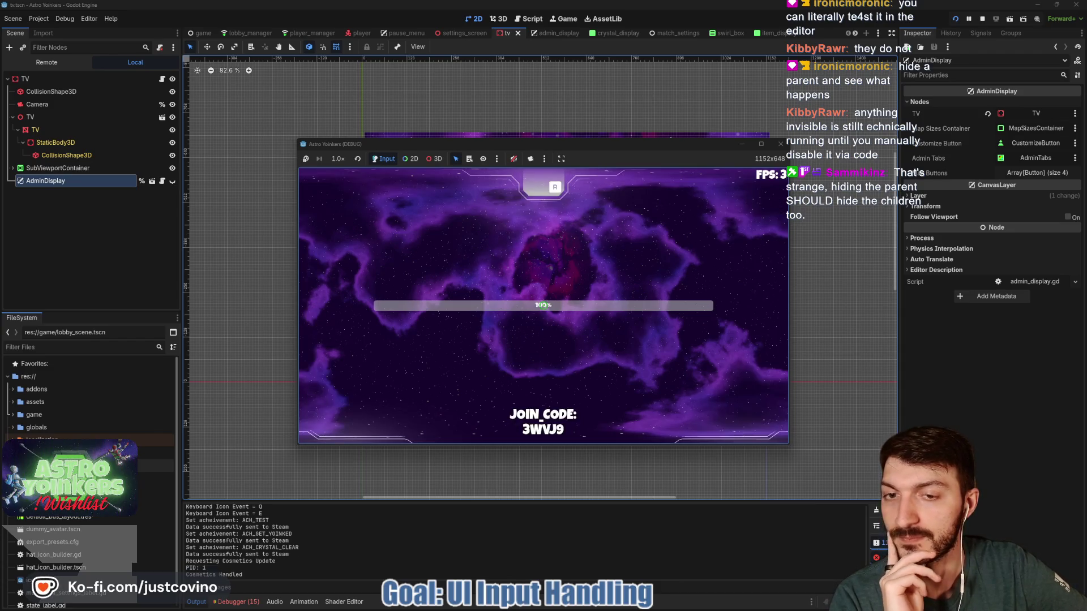
pyautogui.press('Escape')
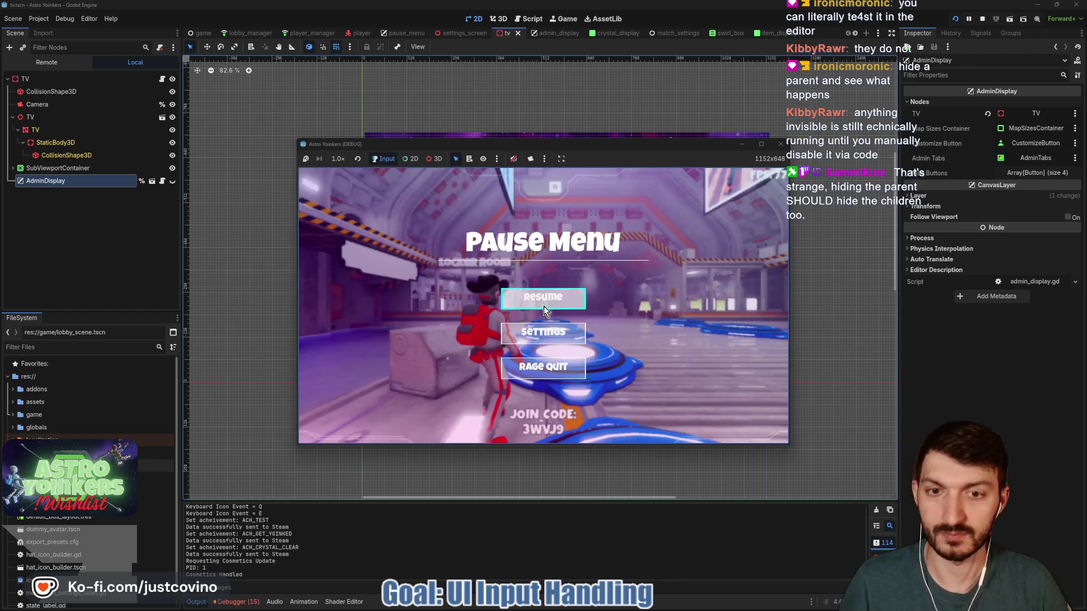
pyautogui.click(553, 326)
pyautogui.press('e')
pyautogui.press('e')
pyautogui.press('e')
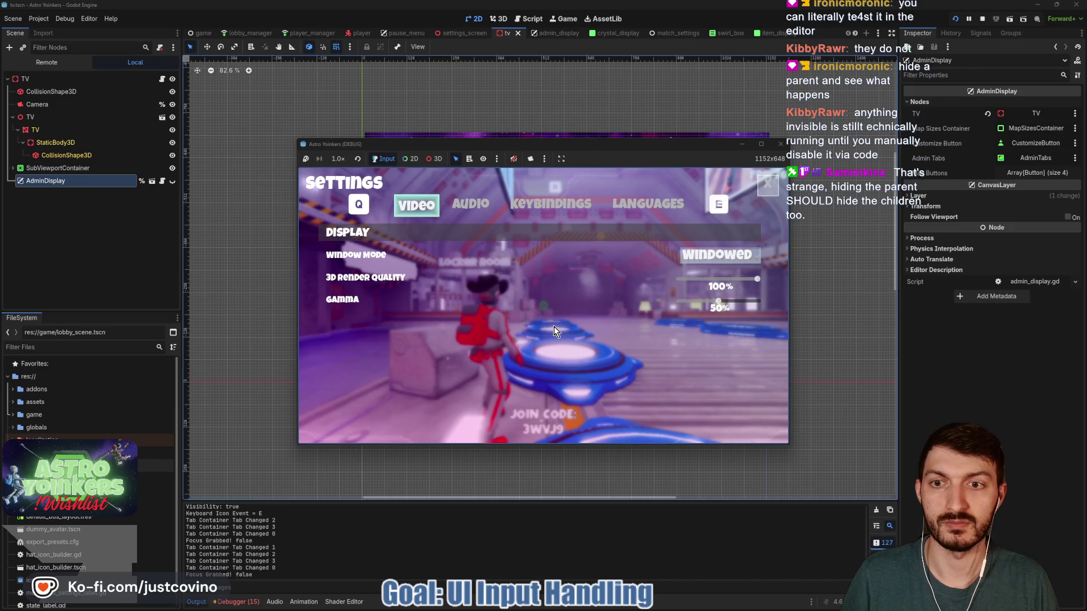
pyautogui.press('e')
pyautogui.press('e')
pyautogui.press('e')
pyautogui.press('e')
pyautogui.press('e')
pyautogui.press('e')
pyautogui.press('e')
pyautogui.press('e')
pyautogui.press('e')
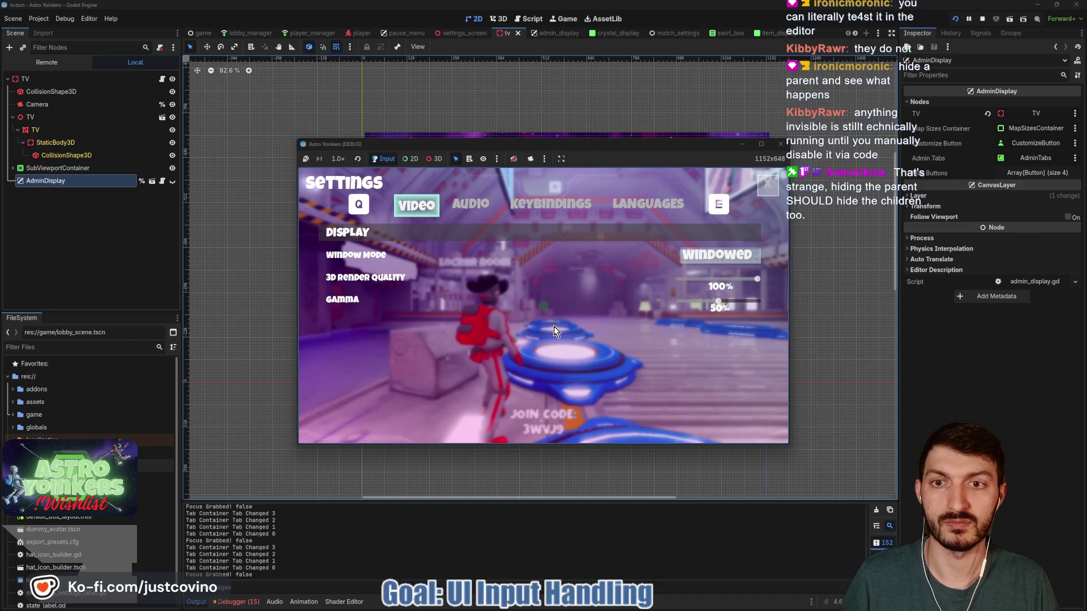
pyautogui.press('Escape')
pyautogui.press('Escape')
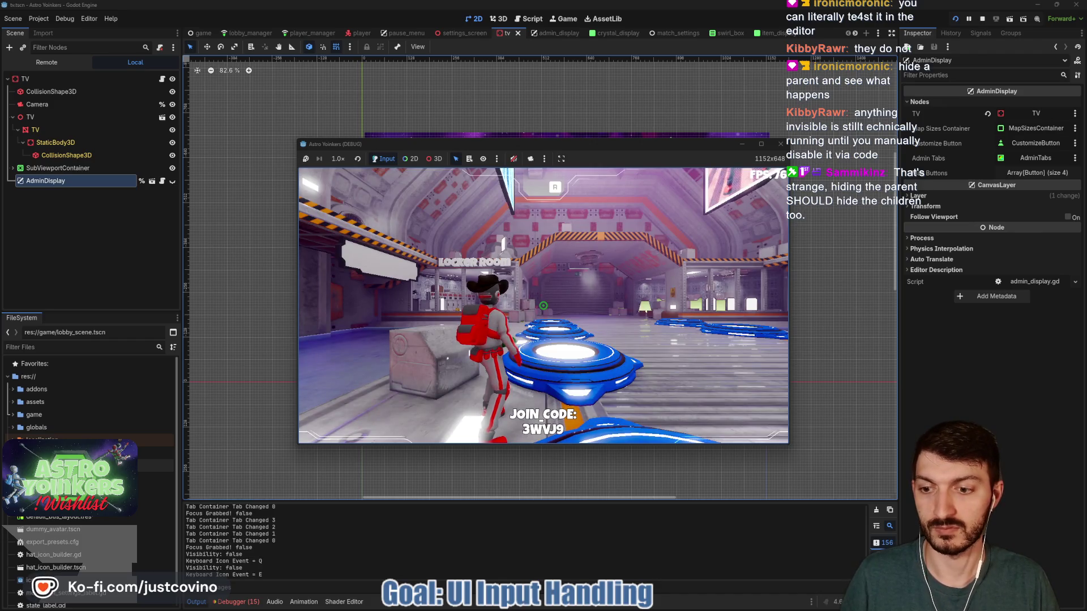
# Step: Walk to the admin panel and cycle its Items, Hazards and Crystals tabs with Q and E
pyautogui.press('w')
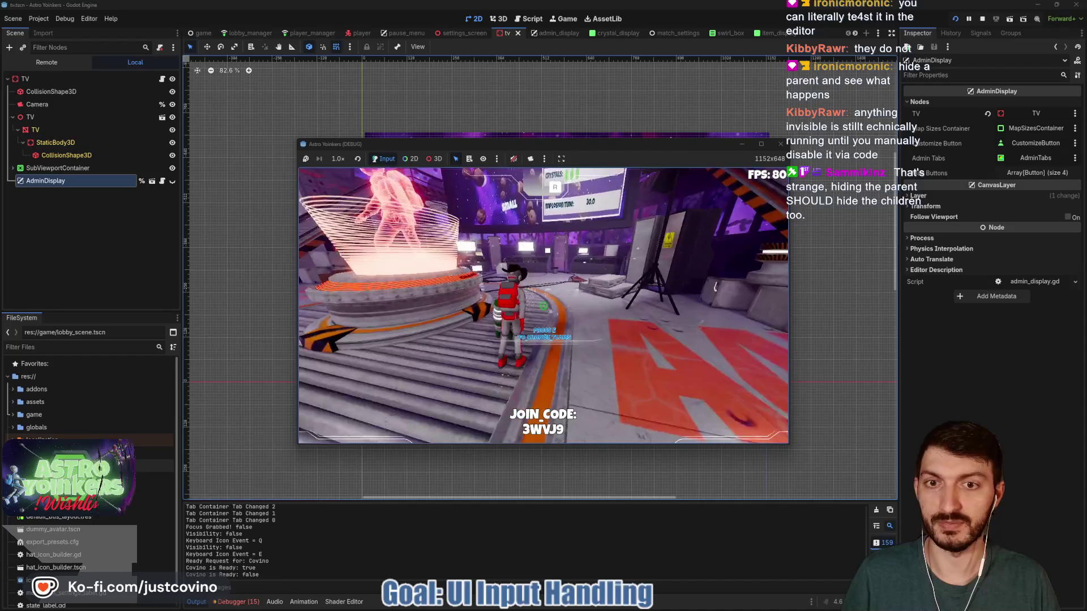
pyautogui.press('w')
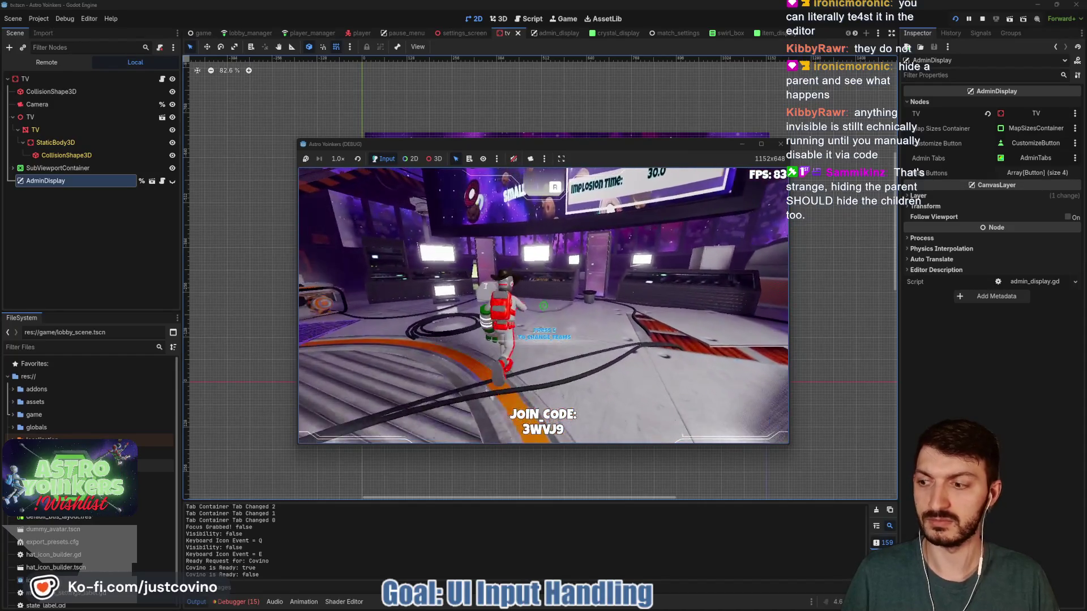
pyautogui.press('w')
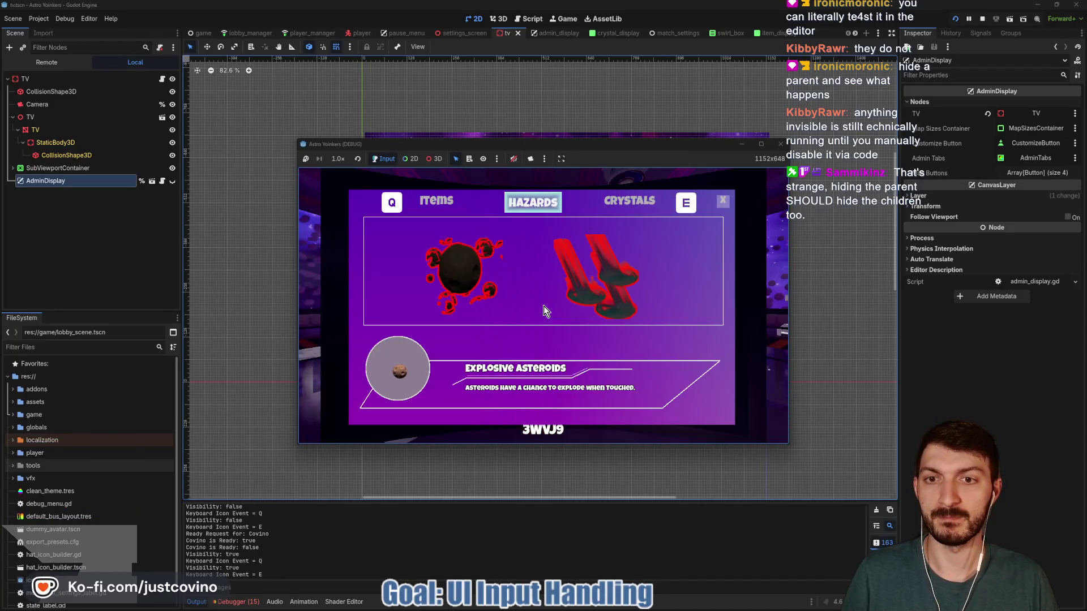
pyautogui.press('q')
pyautogui.press('e')
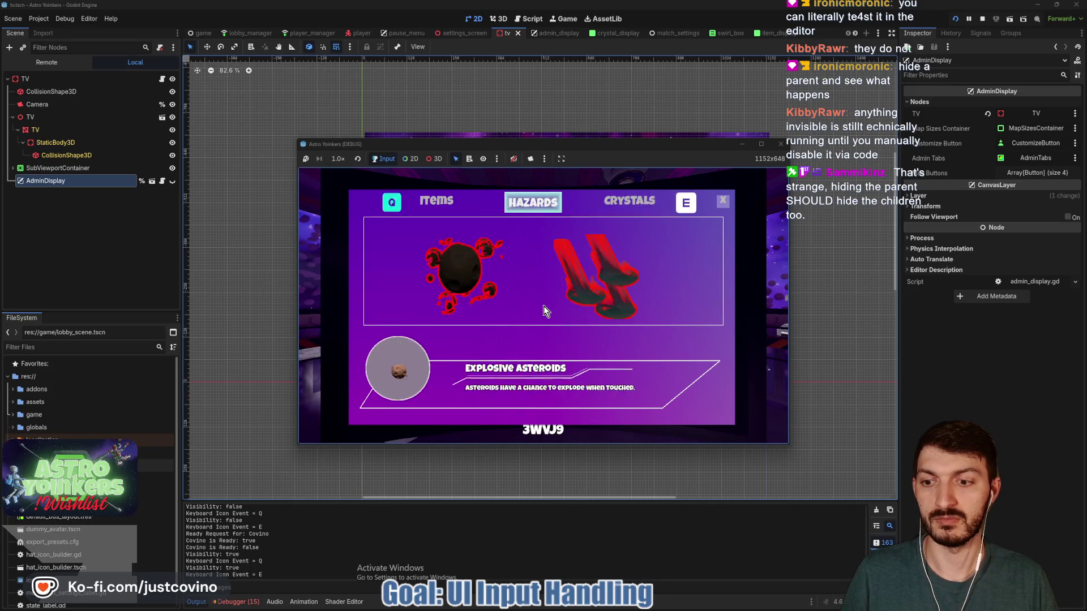
pyautogui.press('q')
pyautogui.press('q')
pyautogui.press('q')
pyautogui.press('e')
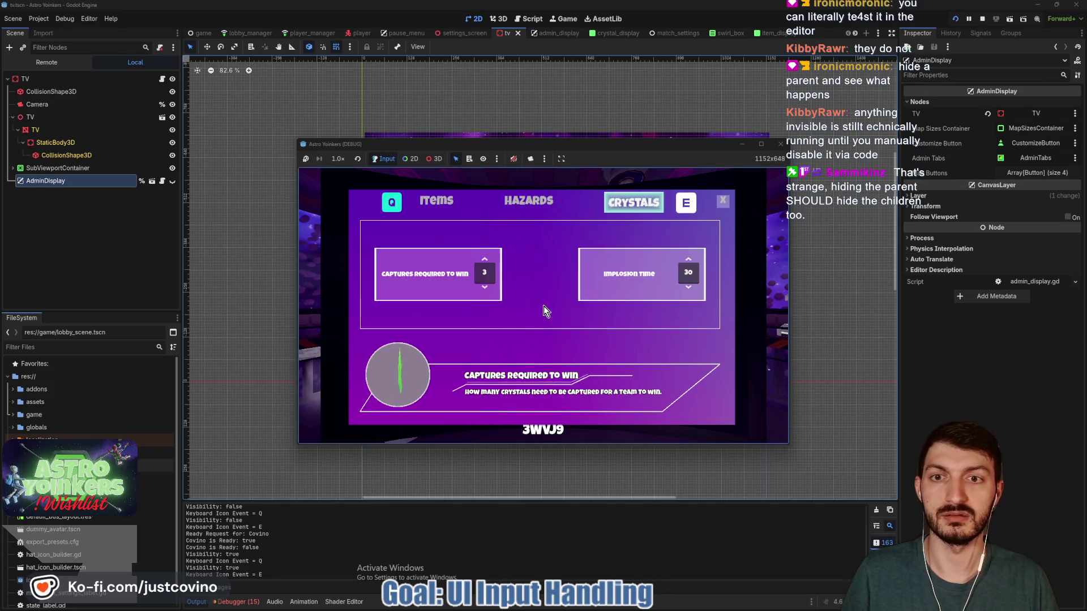
pyautogui.press('q')
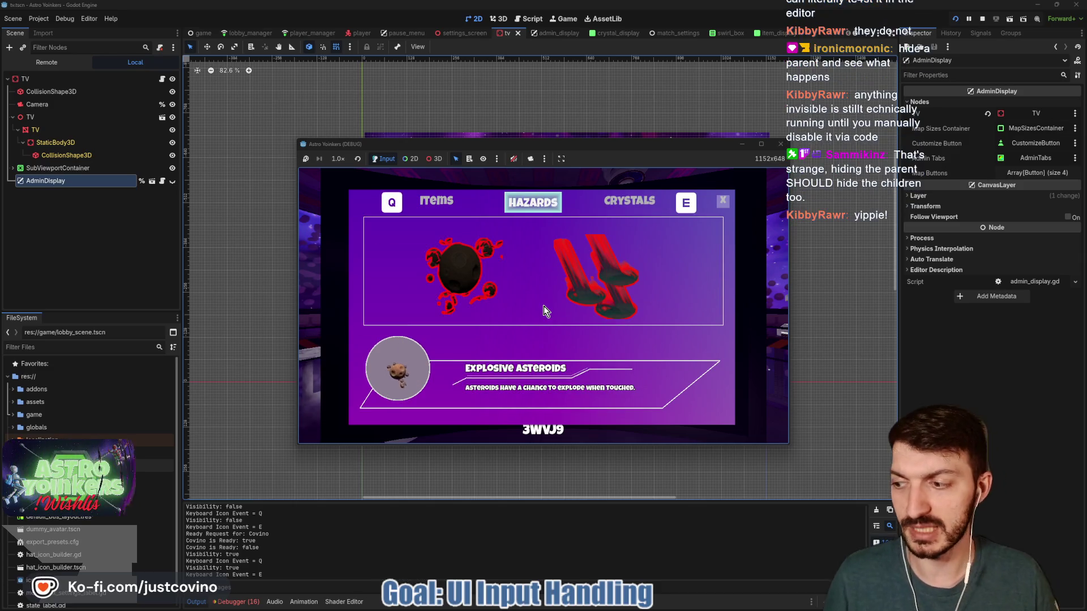
pyautogui.press('q')
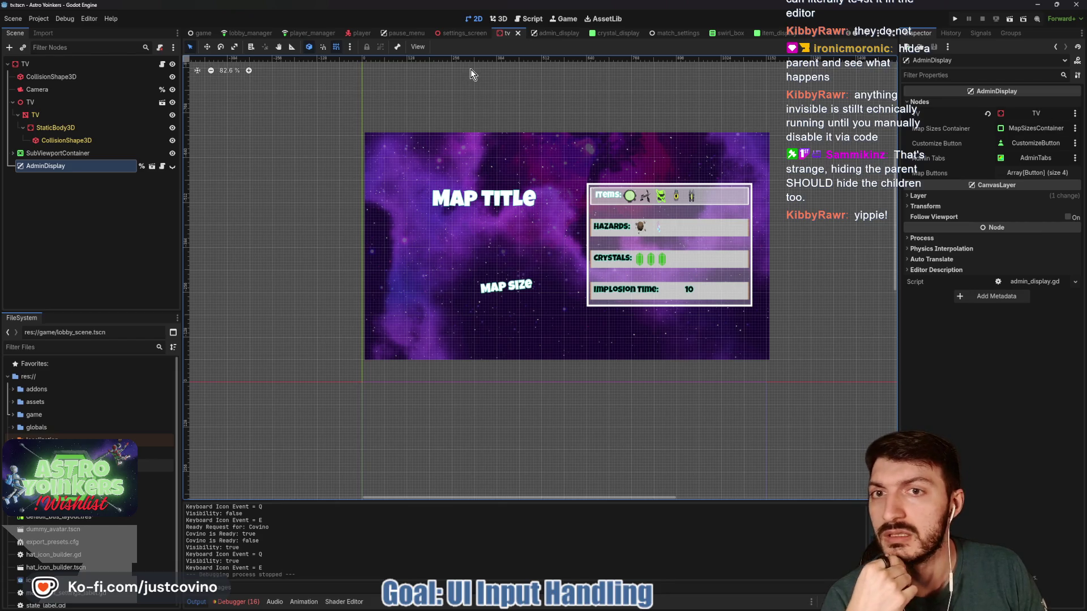
# Step: Switch to the pause_menu scene and scroll its Scene tree to the top
pyautogui.click(401, 33)
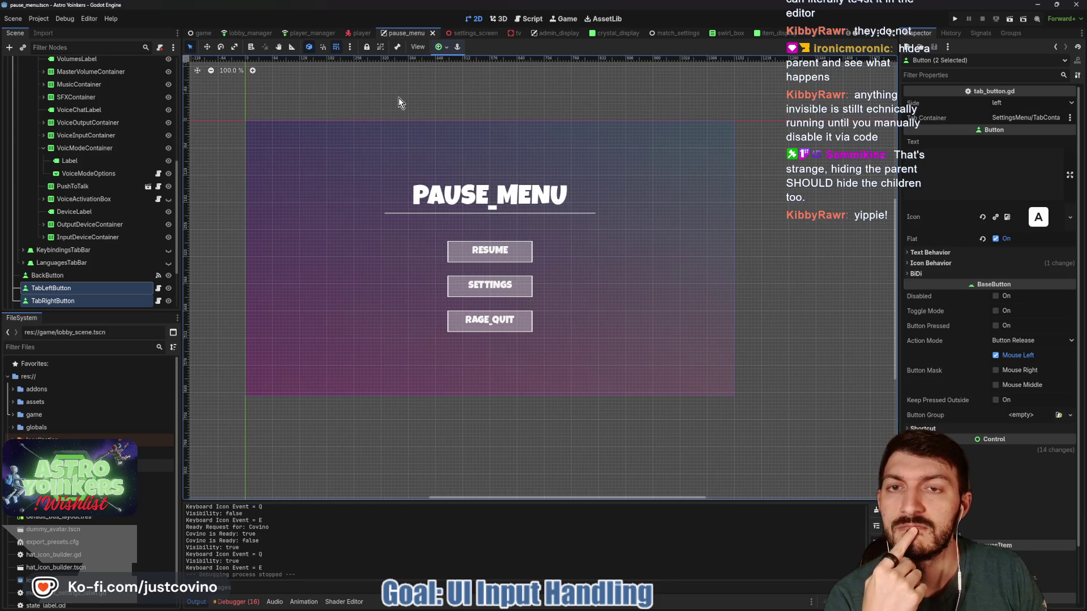
pyautogui.scroll(5, 102, 188)
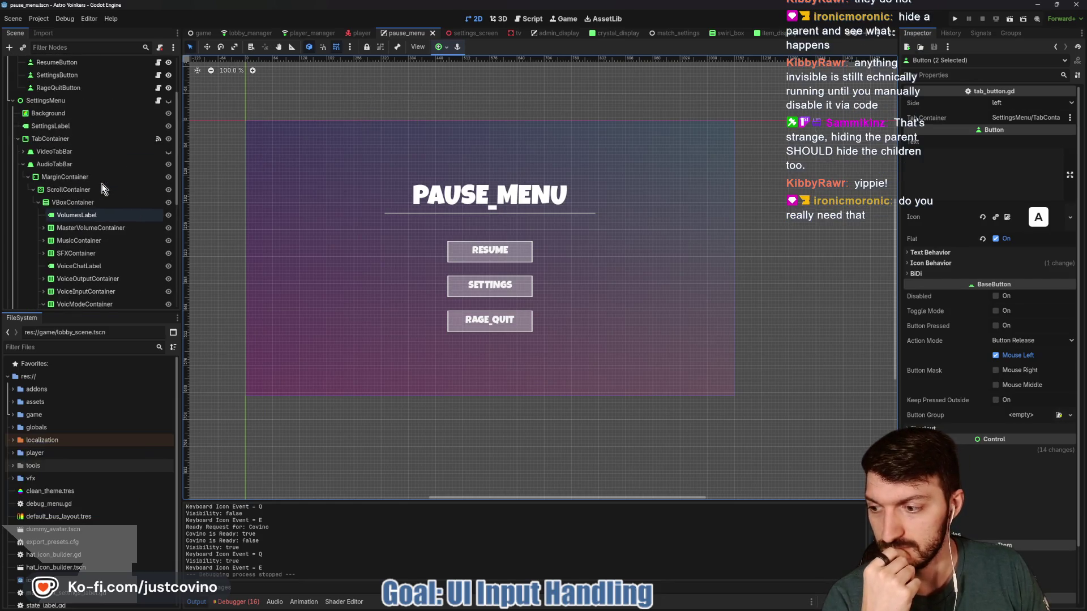
pyautogui.scroll(3, 102, 188)
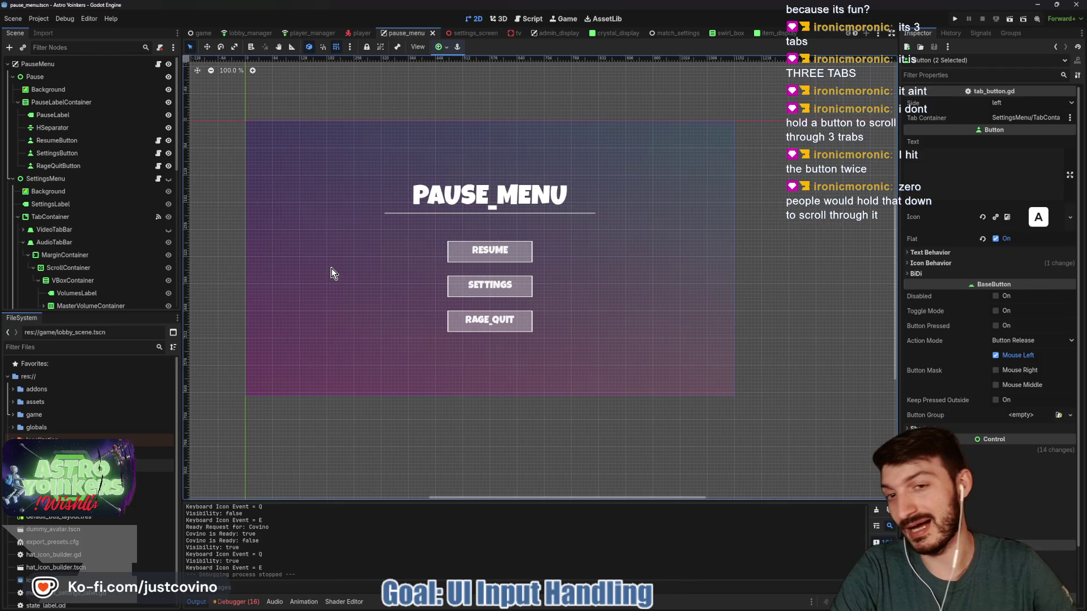
# Step: Open settings_screen, view the SettingsMenu script, then return to the 2D Settings layout
pyautogui.click(482, 35)
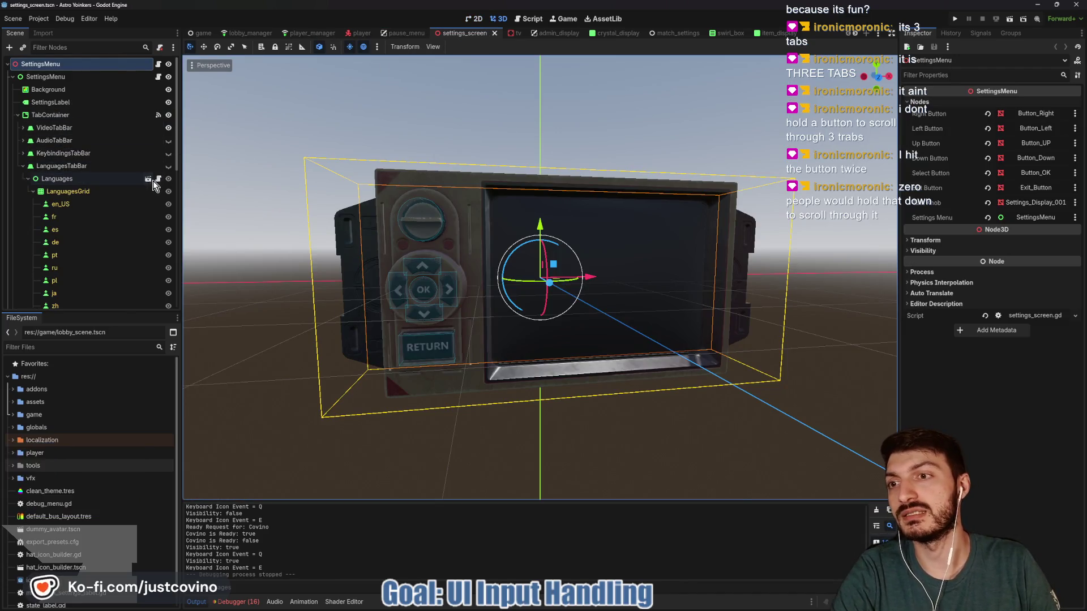
pyautogui.click(158, 78)
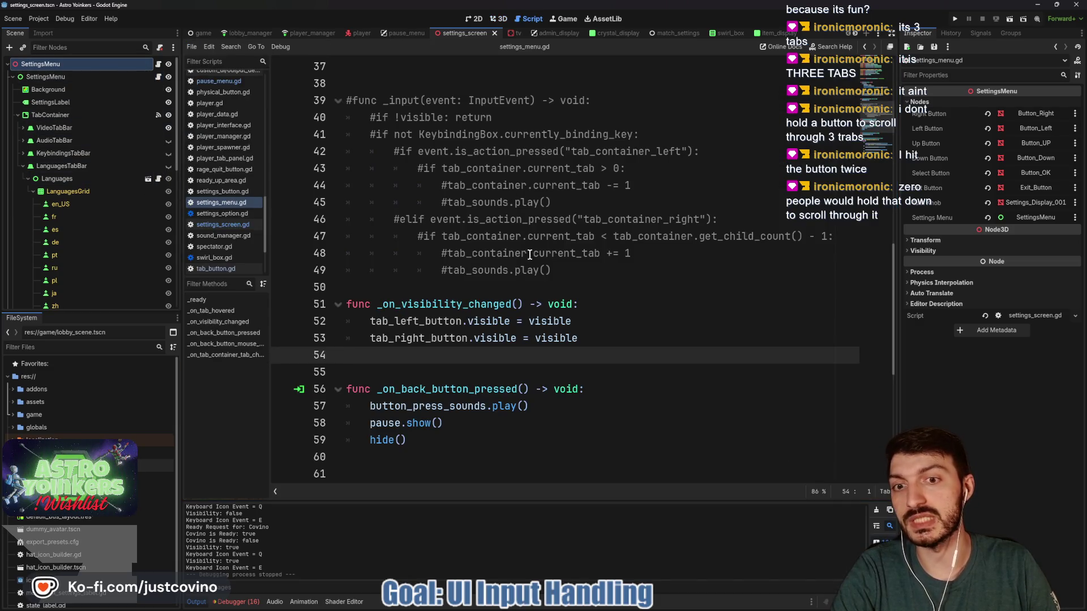
pyautogui.click(21, 167)
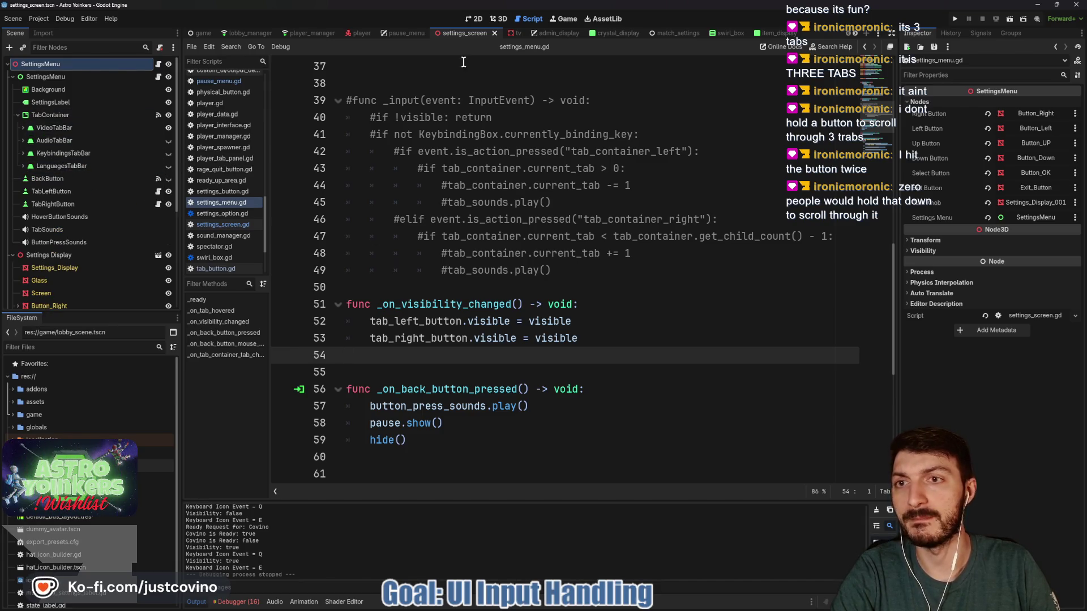
pyautogui.click(470, 20)
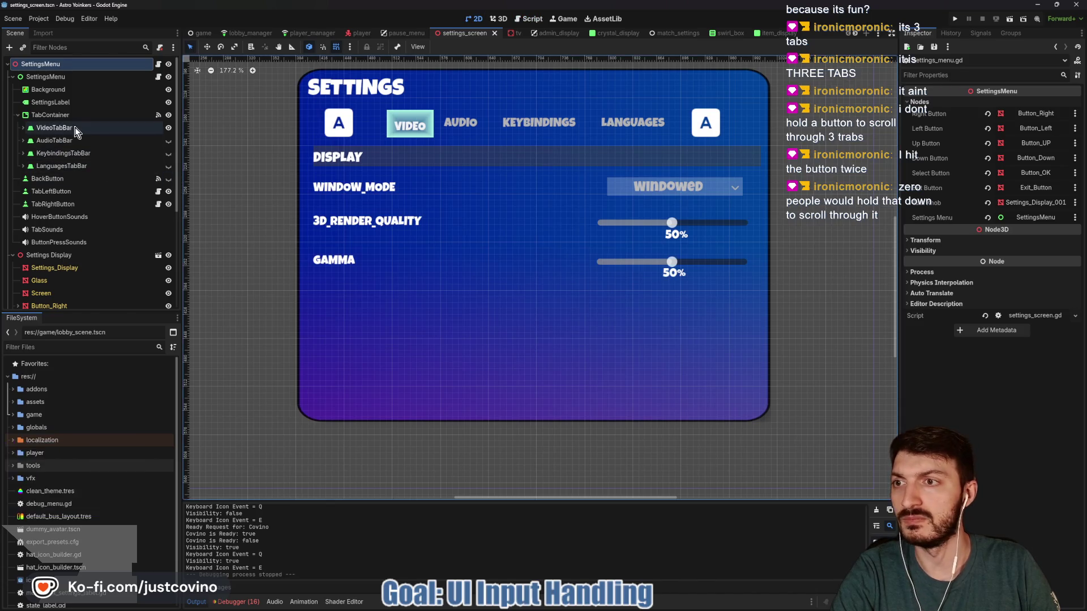
# Step: Set TabRightButton's Tab Container property to the TabContainer node
pyautogui.click(67, 204)
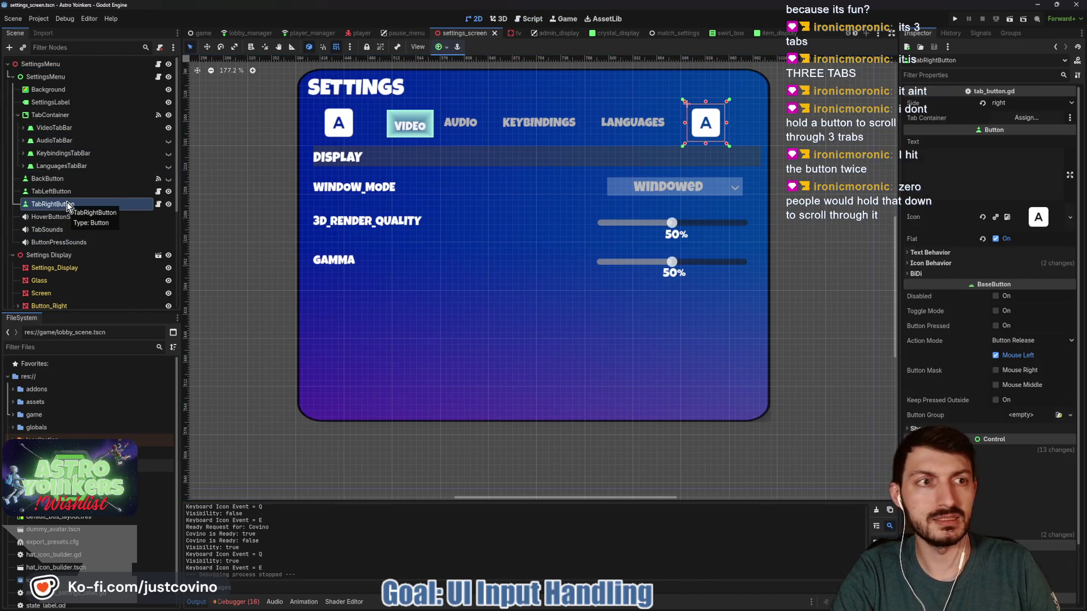
pyautogui.click(1026, 117)
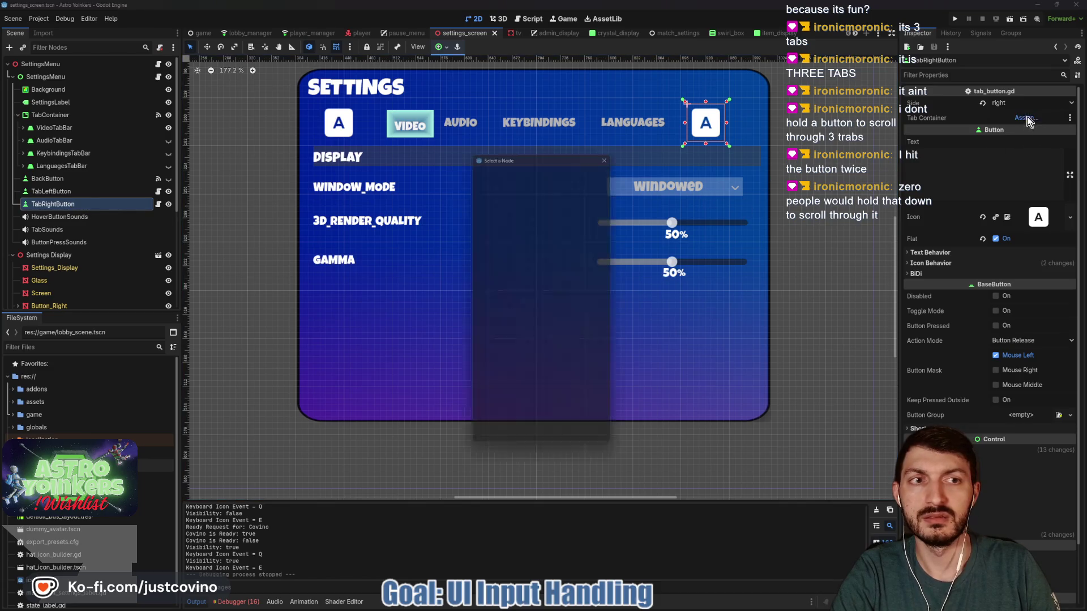
pyautogui.click(538, 227)
pyautogui.click(508, 446)
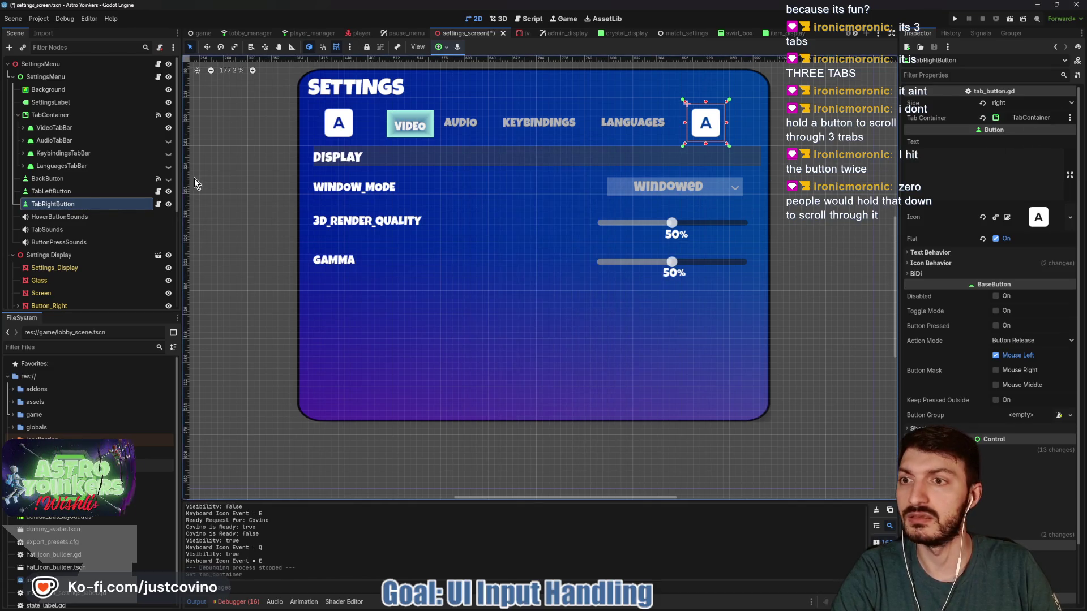
# Step: Set TabLeftButton's Tab Container to TabContainer, save the scene, and inspect TabContainer
pyautogui.click(108, 192)
pyautogui.click(1043, 120)
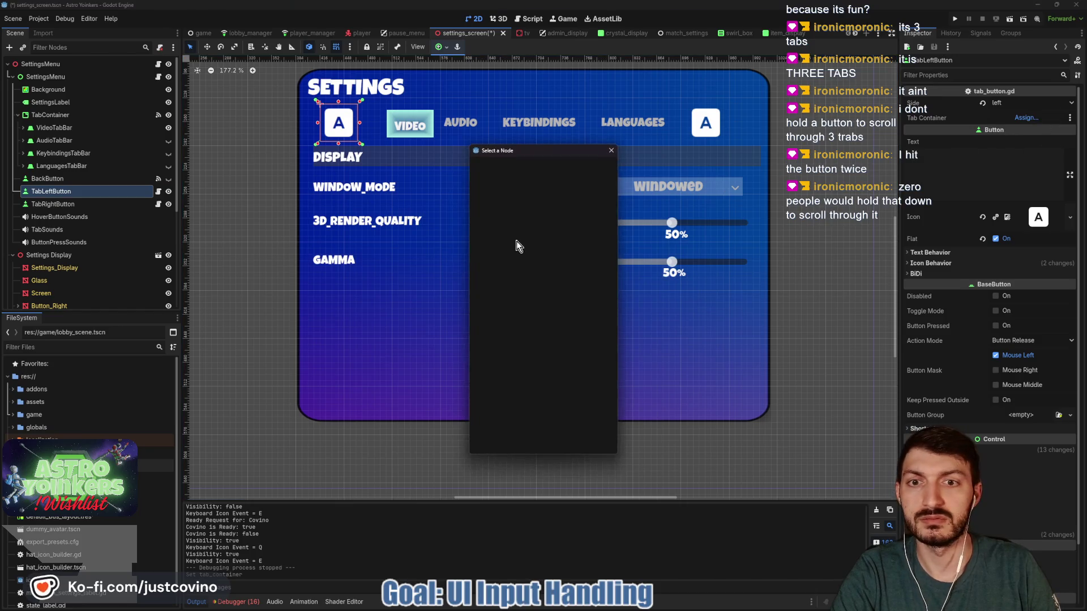
pyautogui.click(520, 224)
pyautogui.click(490, 436)
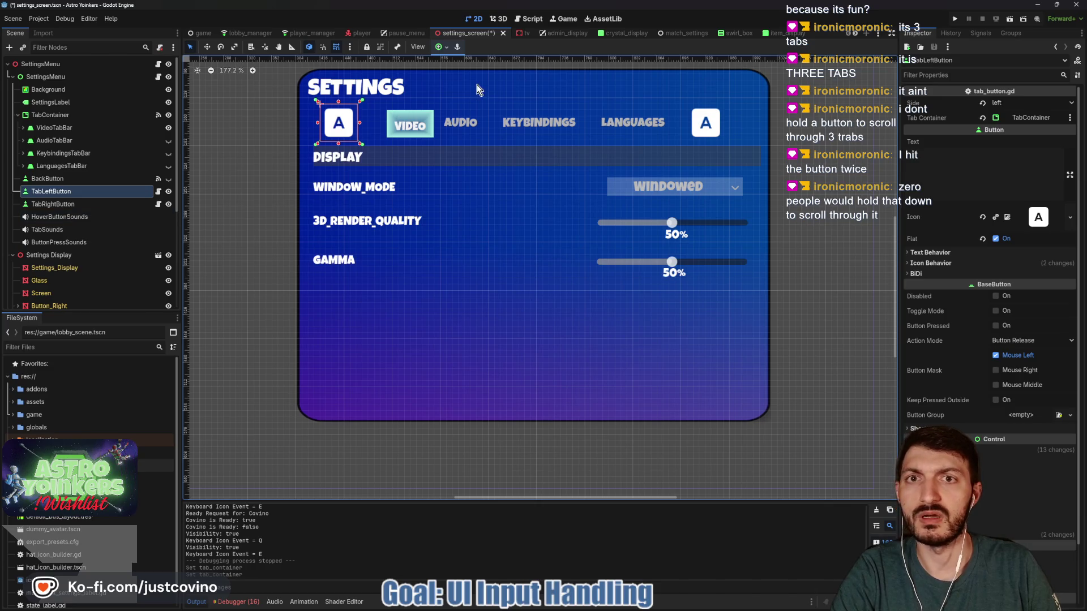
pyautogui.hotkey('ctrl', 's')
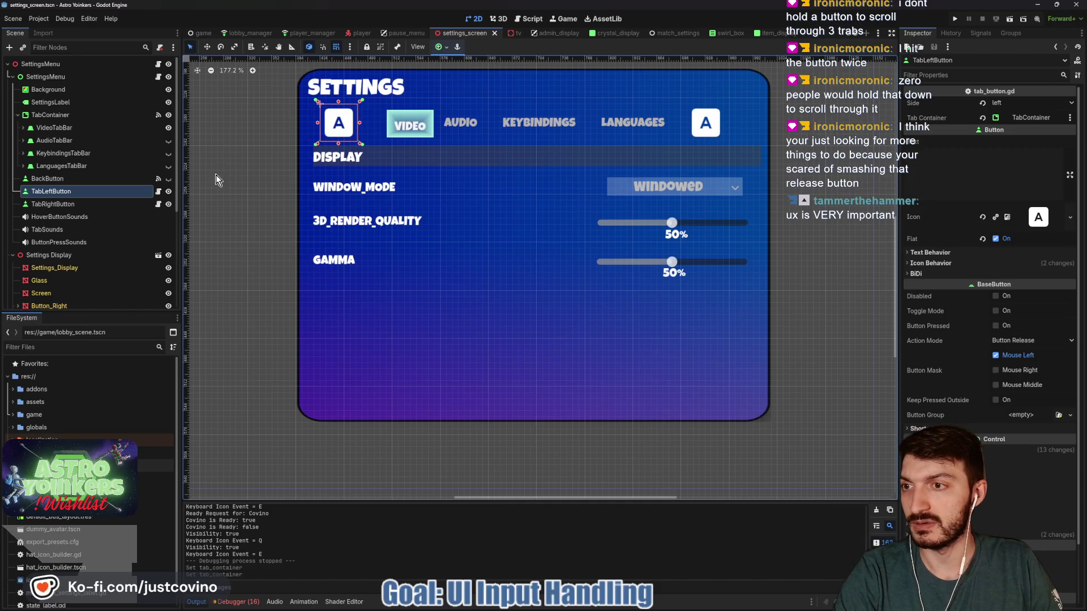
pyautogui.click(76, 168)
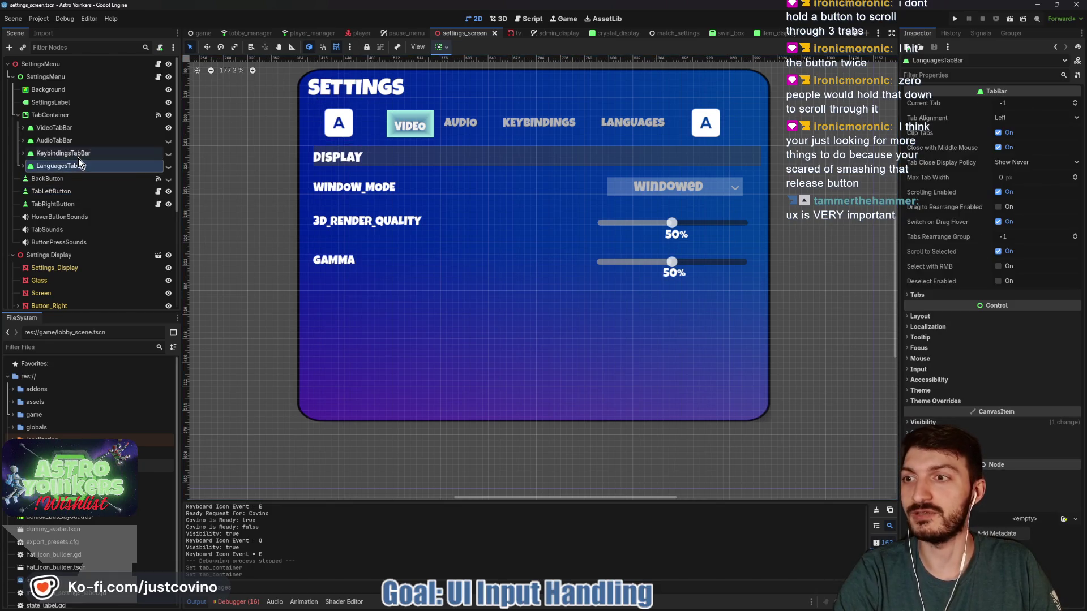
pyautogui.click(55, 115)
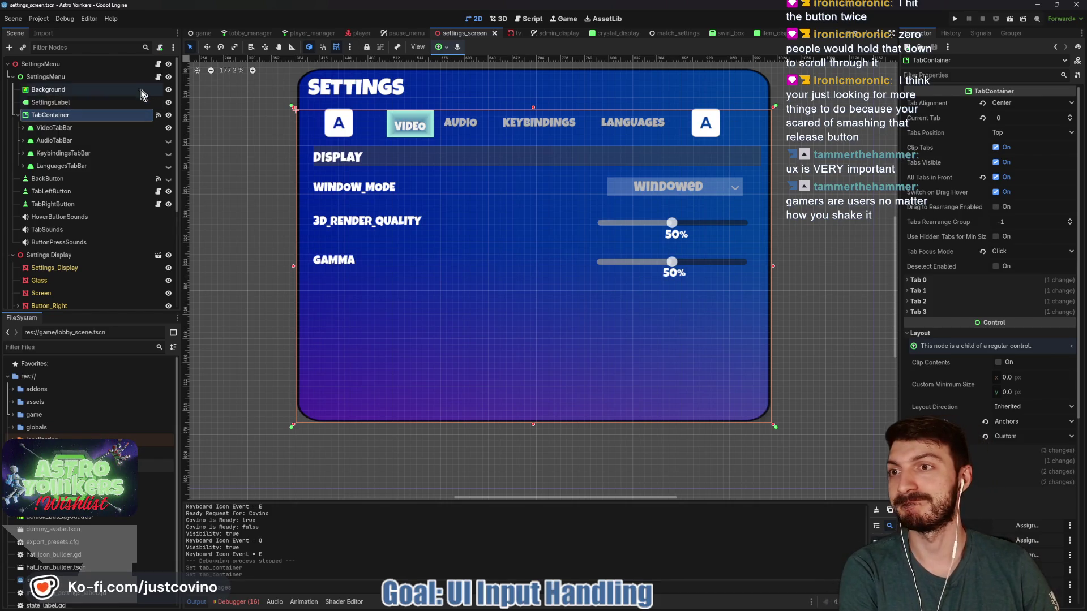
# Step: Reopen settings_menu.gd and put the caret on empty line 54
pyautogui.click(158, 77)
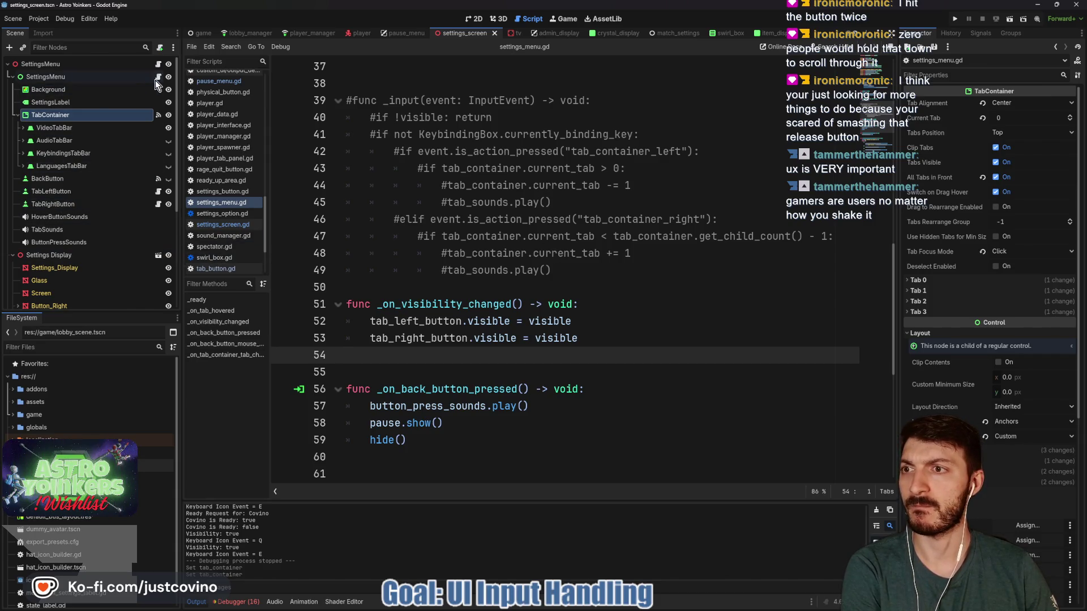
pyautogui.click(430, 321)
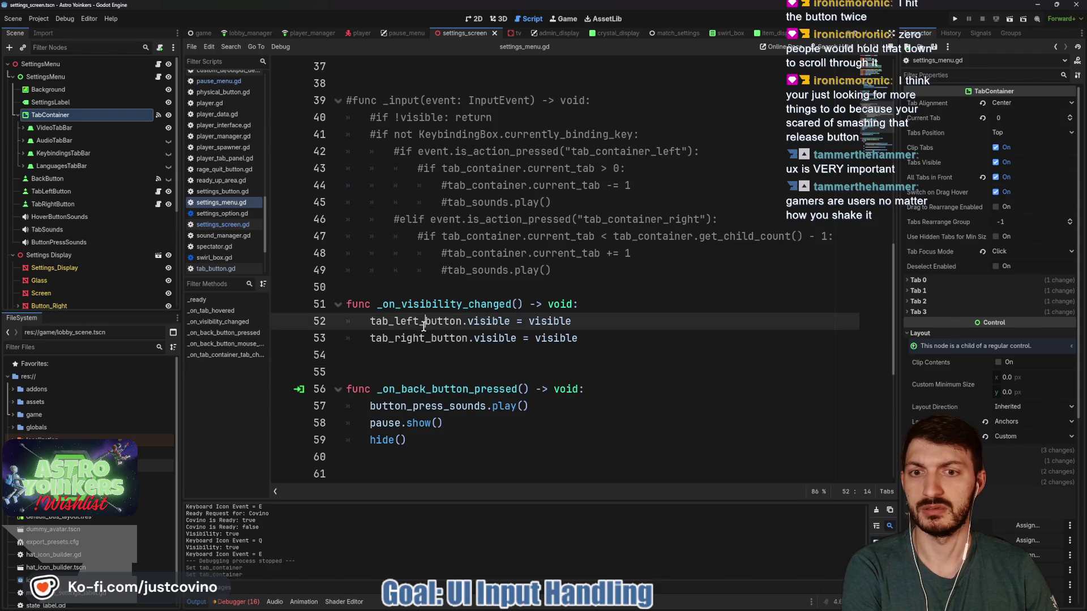
pyautogui.click(434, 349)
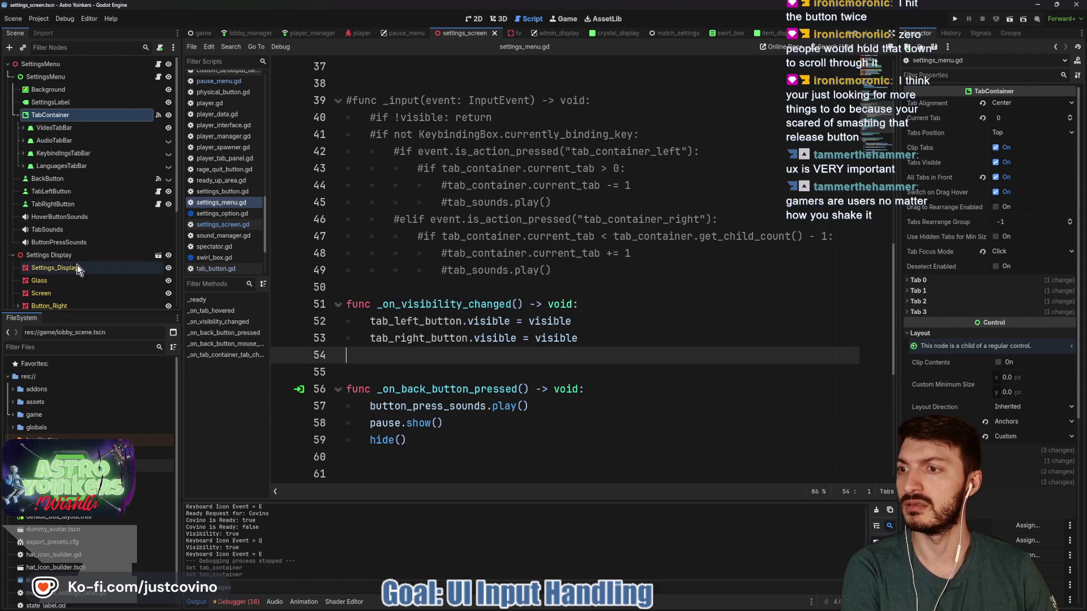
# Step: Inspect TabSounds' Randomizer stream, then go back to the settings screen's 2D layout
pyautogui.click(74, 230)
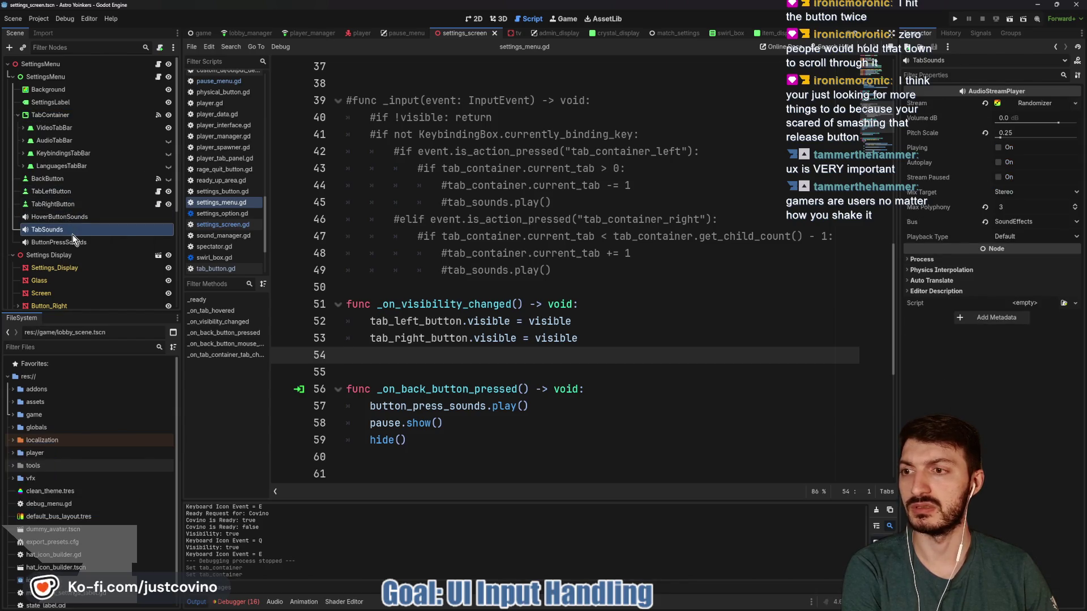
pyautogui.click(1044, 104)
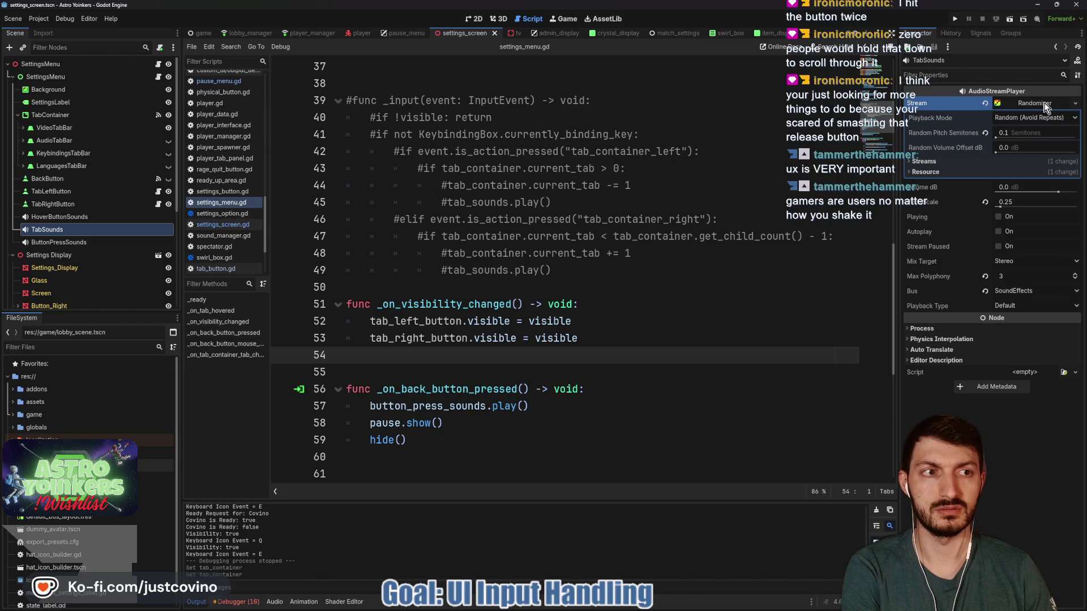
pyautogui.click(962, 163)
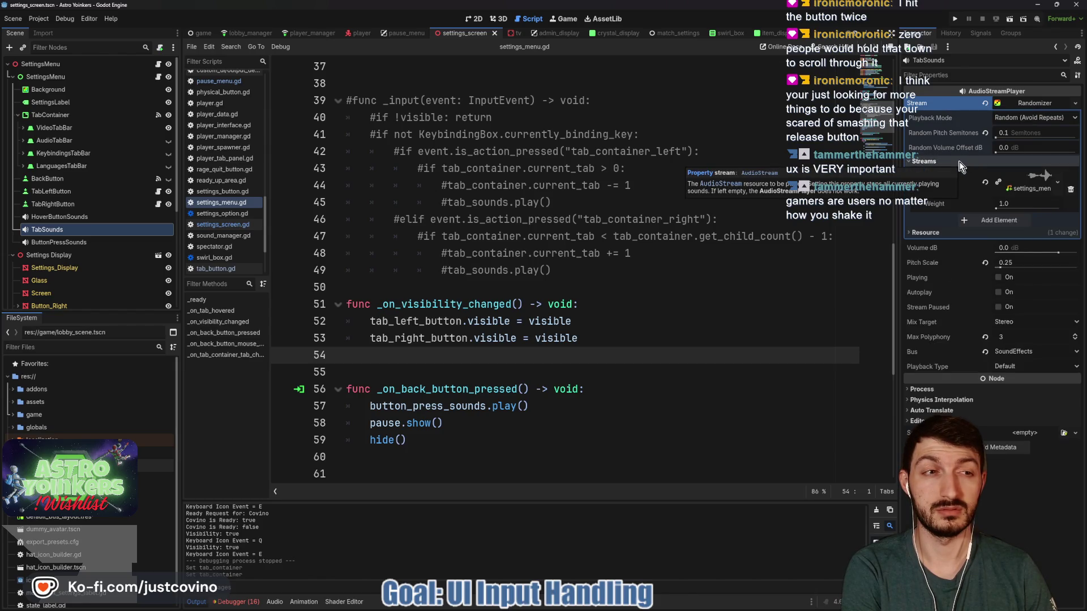
pyautogui.click(1041, 99)
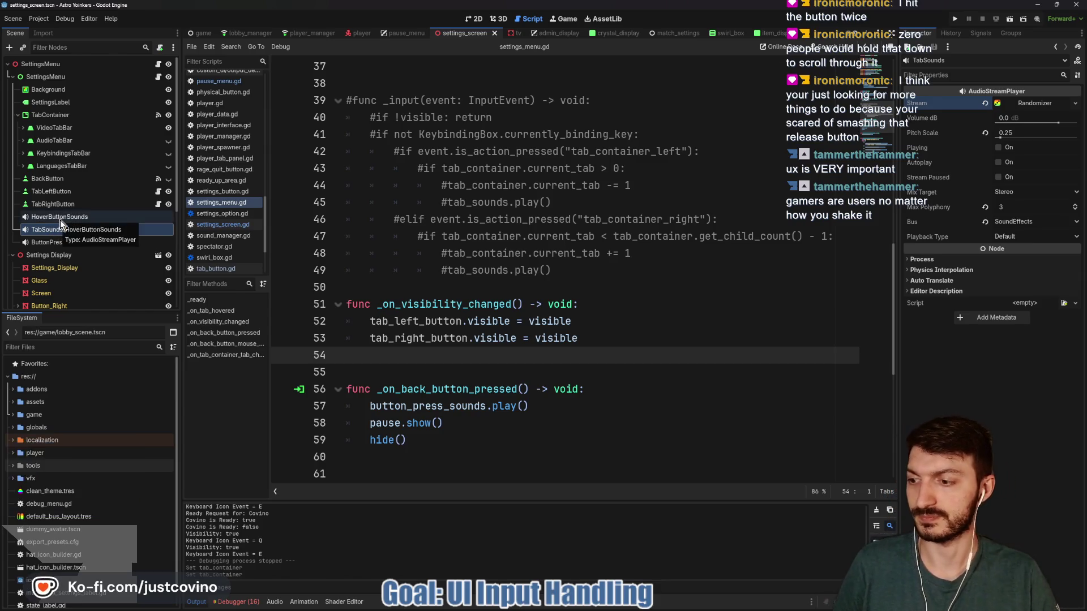
pyautogui.click(460, 26)
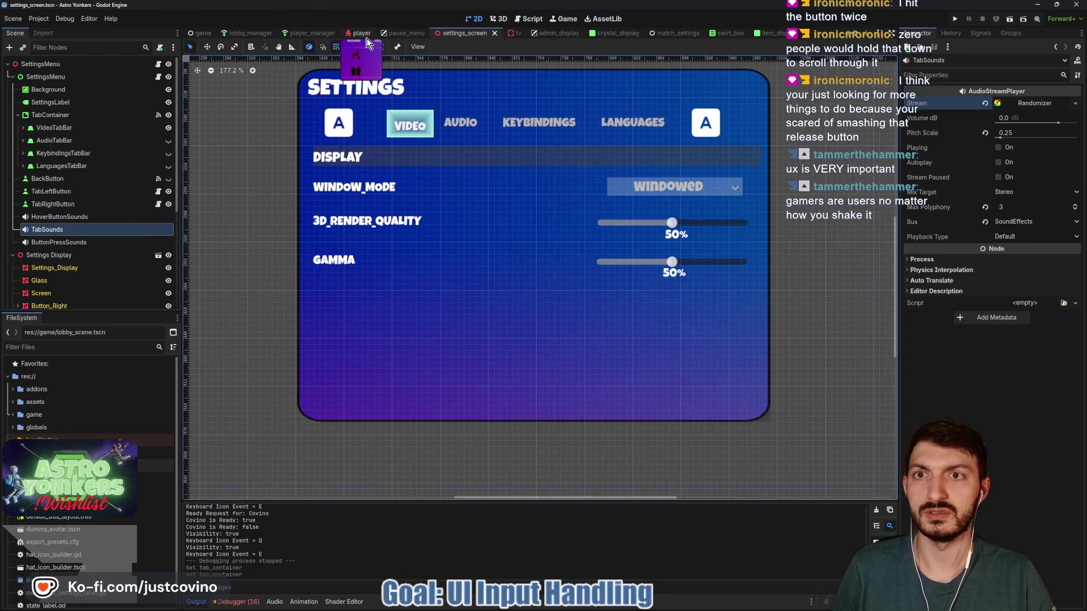
# Step: In the pause_menu scene, open tab_button.gd from TabLeftButton's attached script
pyautogui.click(408, 33)
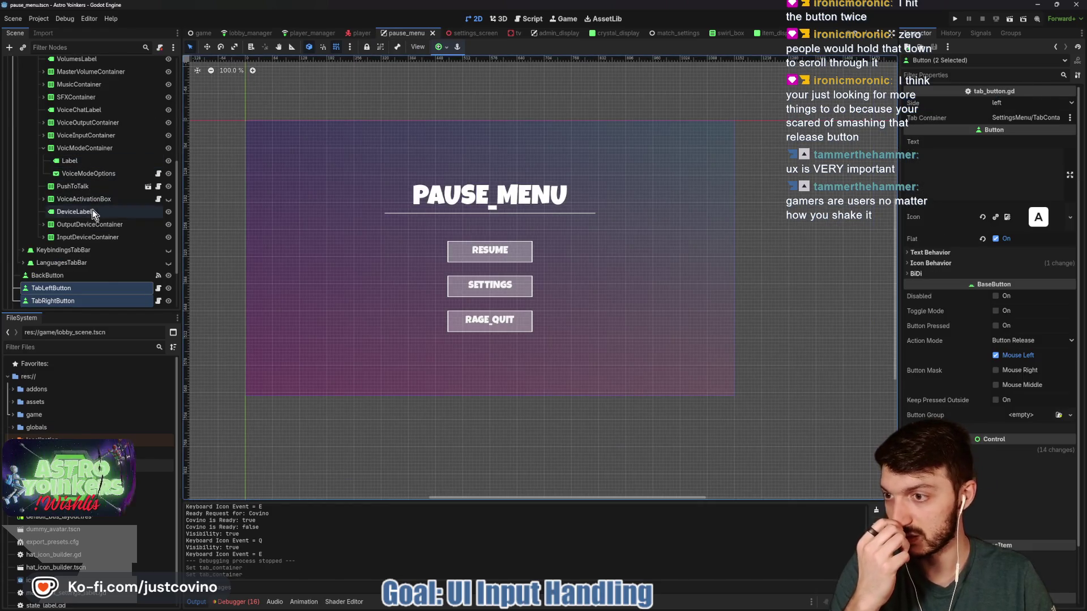
pyautogui.scroll(-2, 91, 214)
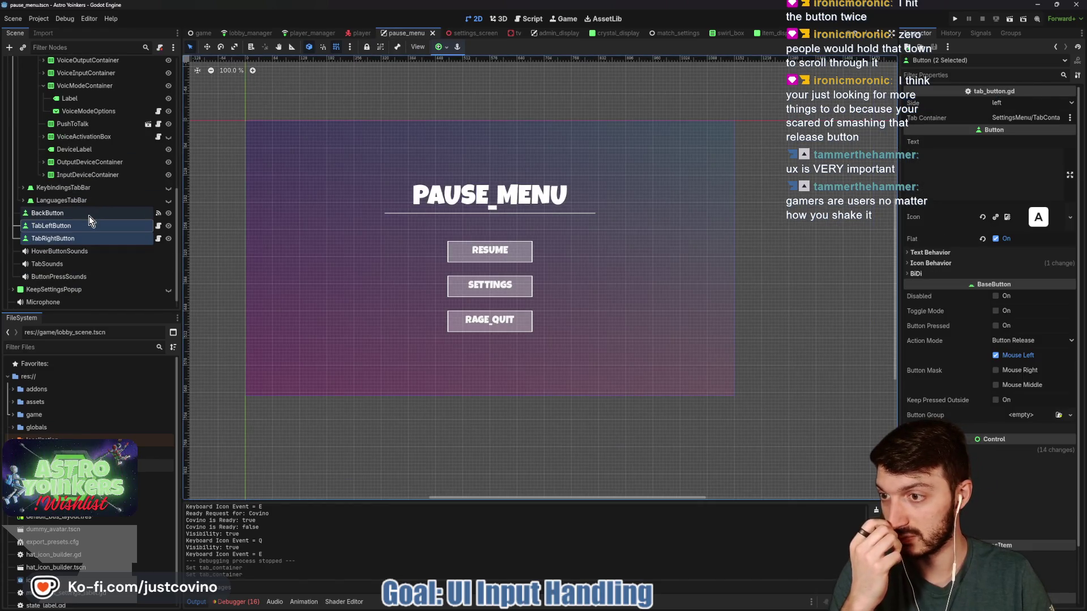
pyautogui.click(79, 266)
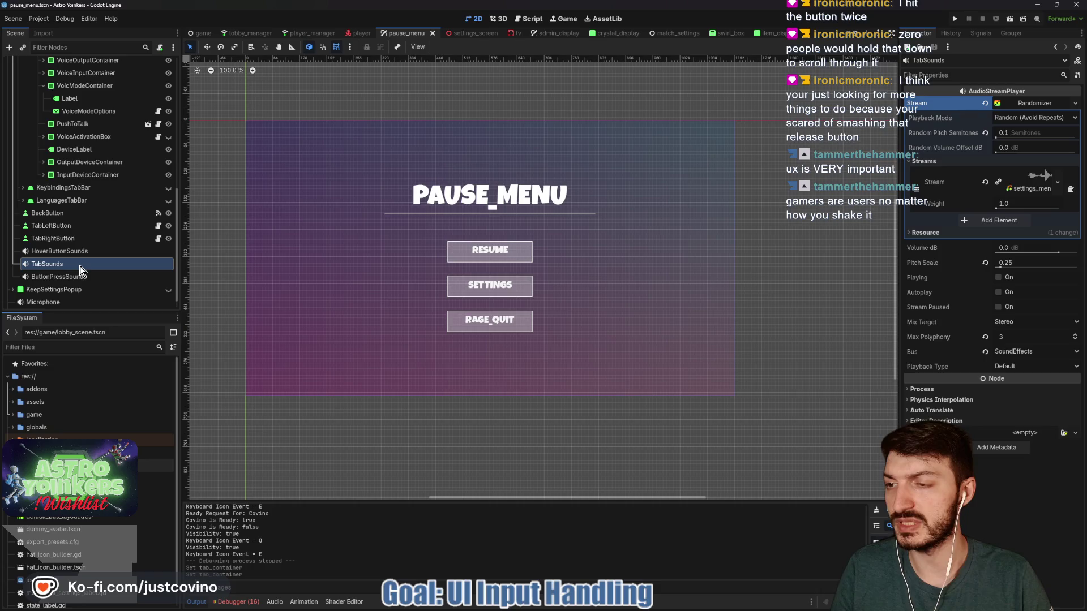
pyautogui.click(69, 227)
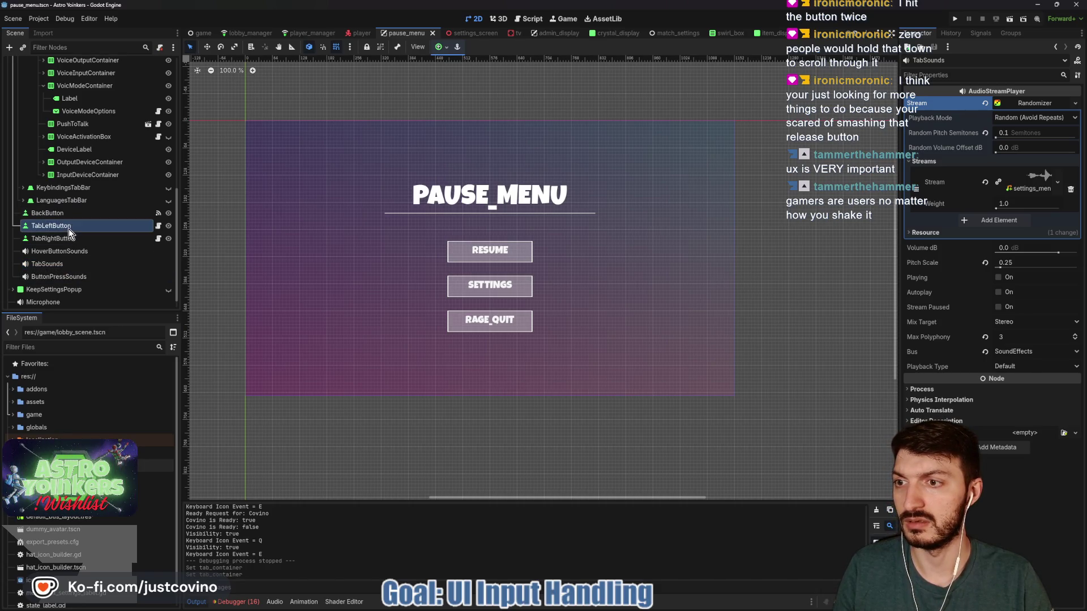
pyautogui.click(160, 226)
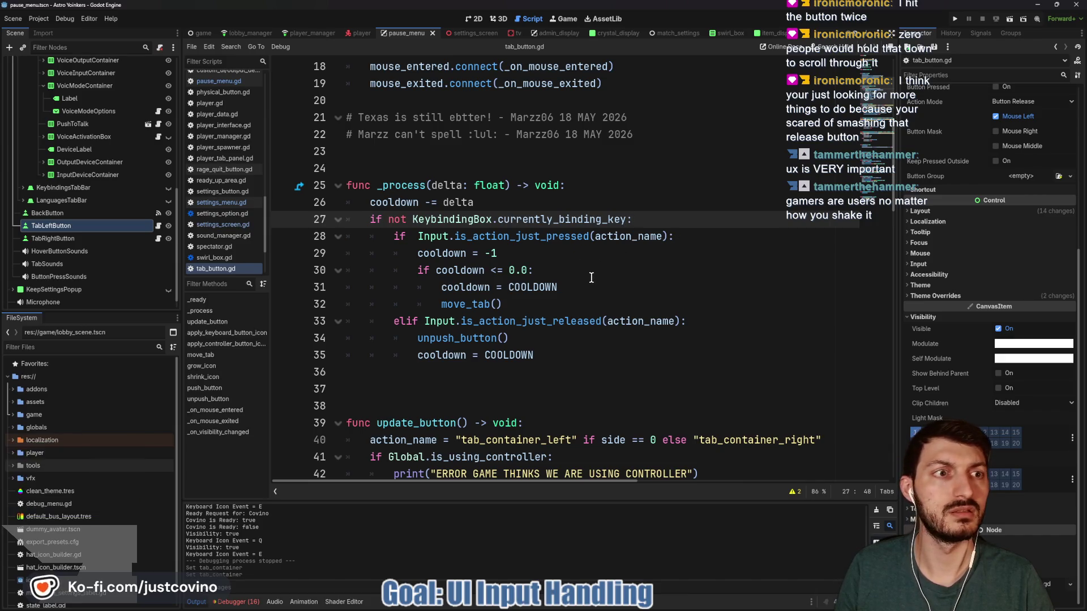
# Step: Insert a new empty line 7 below the tab_container export in tab_button.gd
pyautogui.scroll(5, 989, 284)
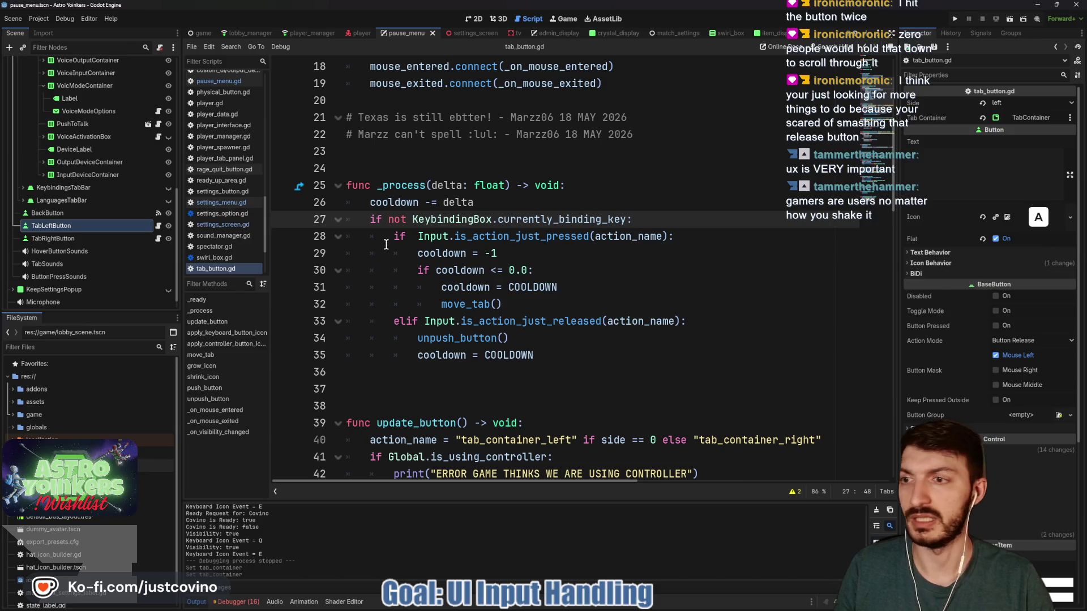
pyautogui.scroll(-12, 538, 284)
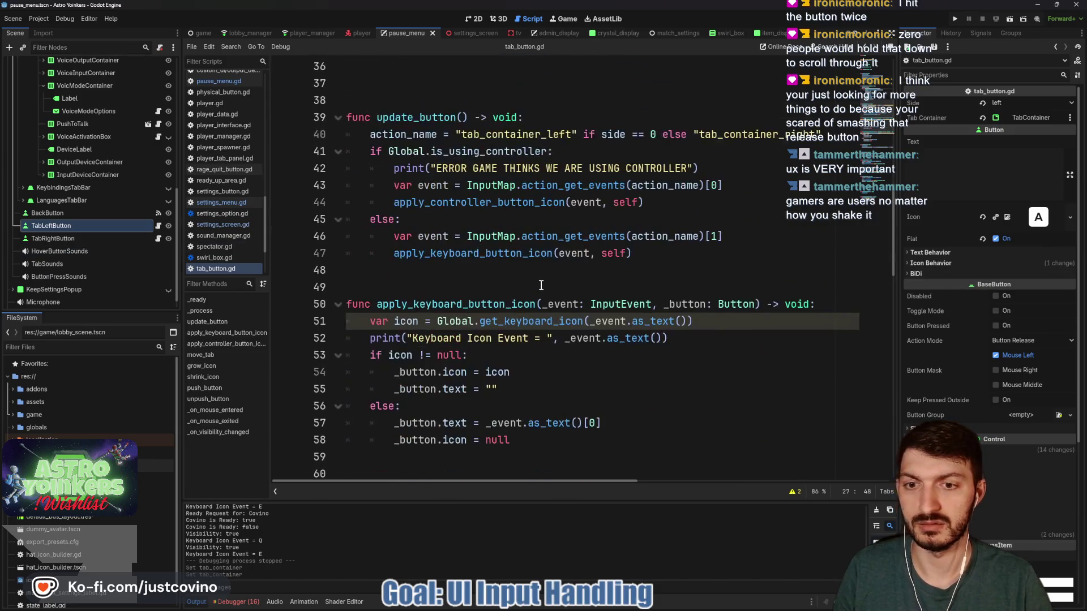
pyautogui.scroll(-9, 539, 284)
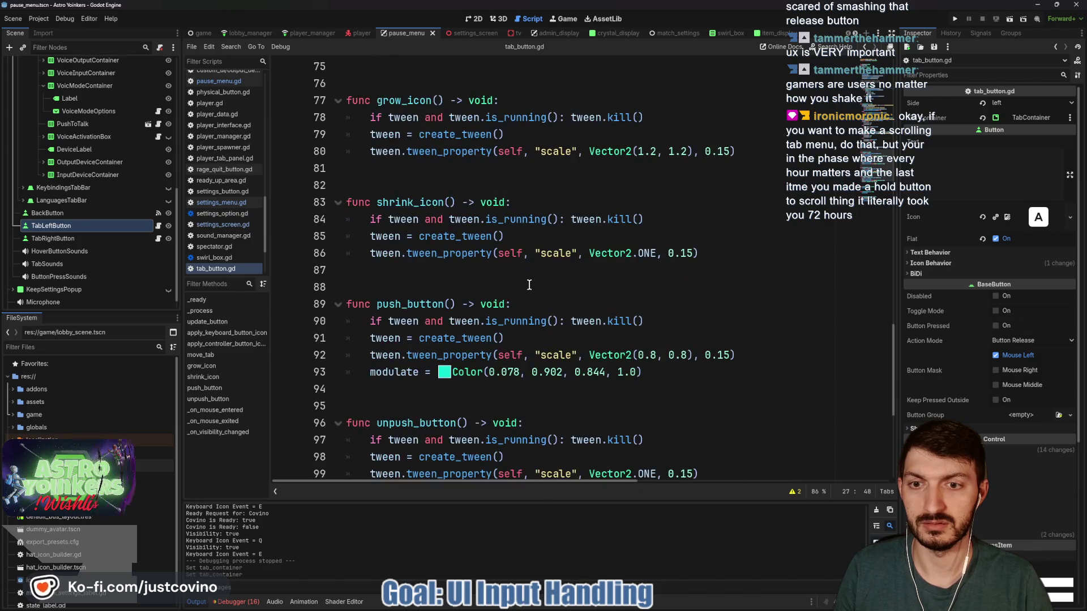
pyautogui.scroll(-4, 529, 285)
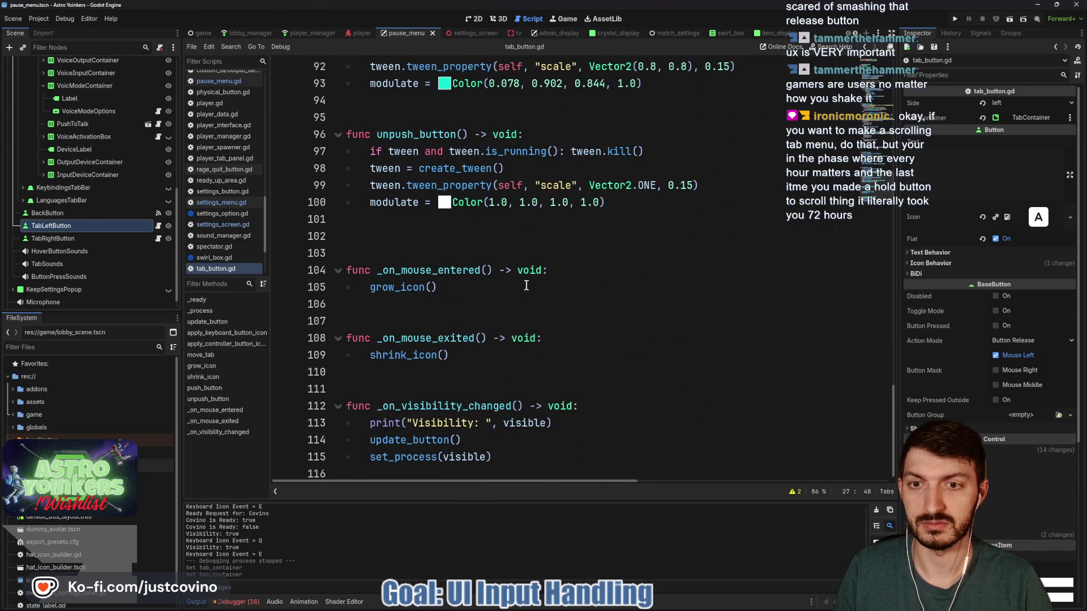
pyautogui.scroll(20, 484, 291)
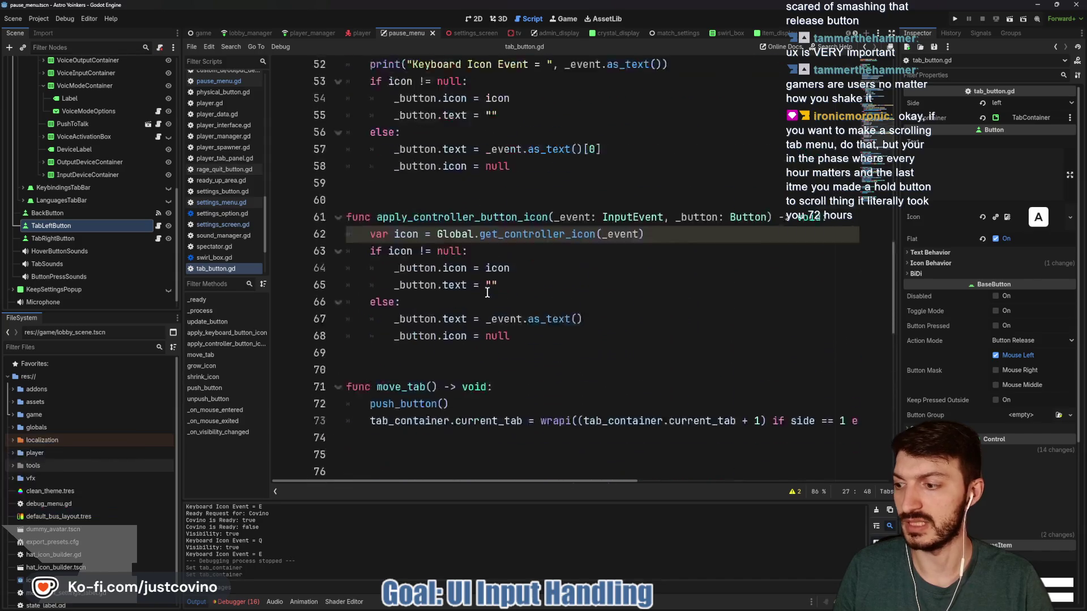
pyautogui.scroll(4, 487, 292)
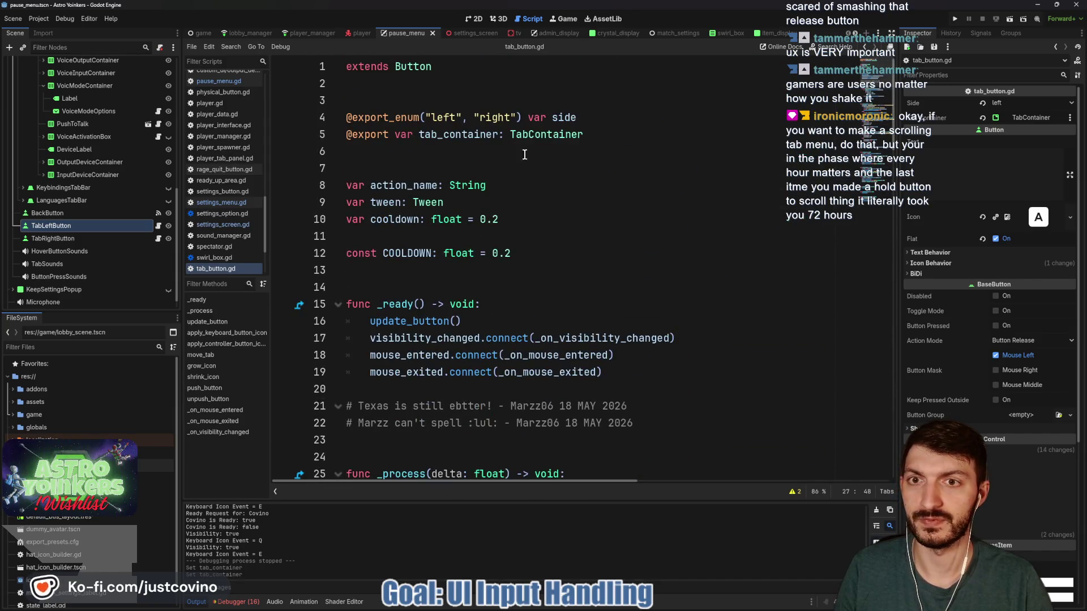
pyautogui.click(420, 154)
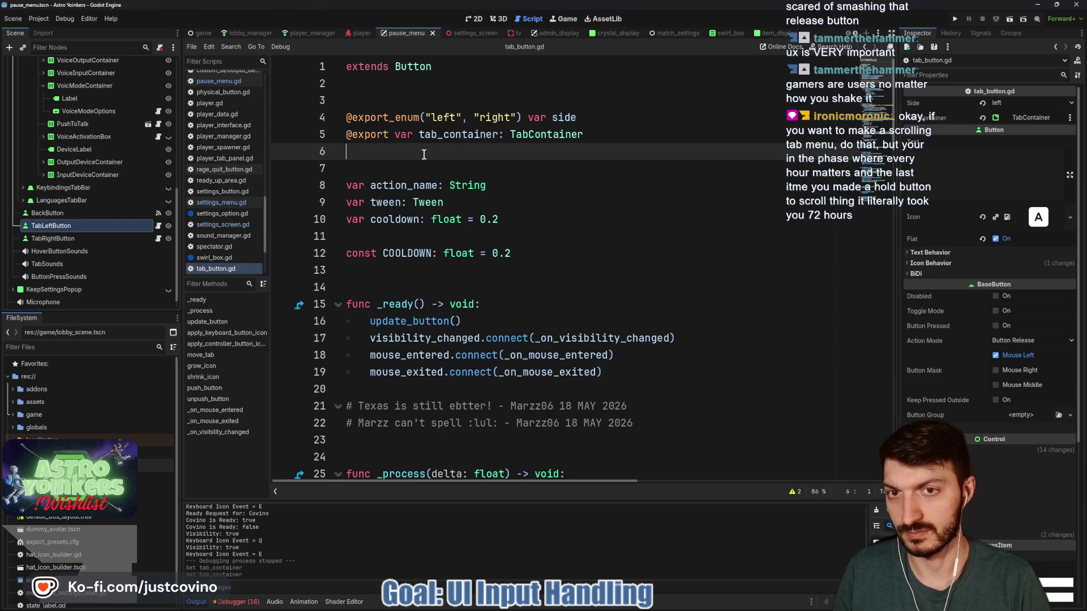
pyautogui.press('Return')
pyautogui.write('@export')
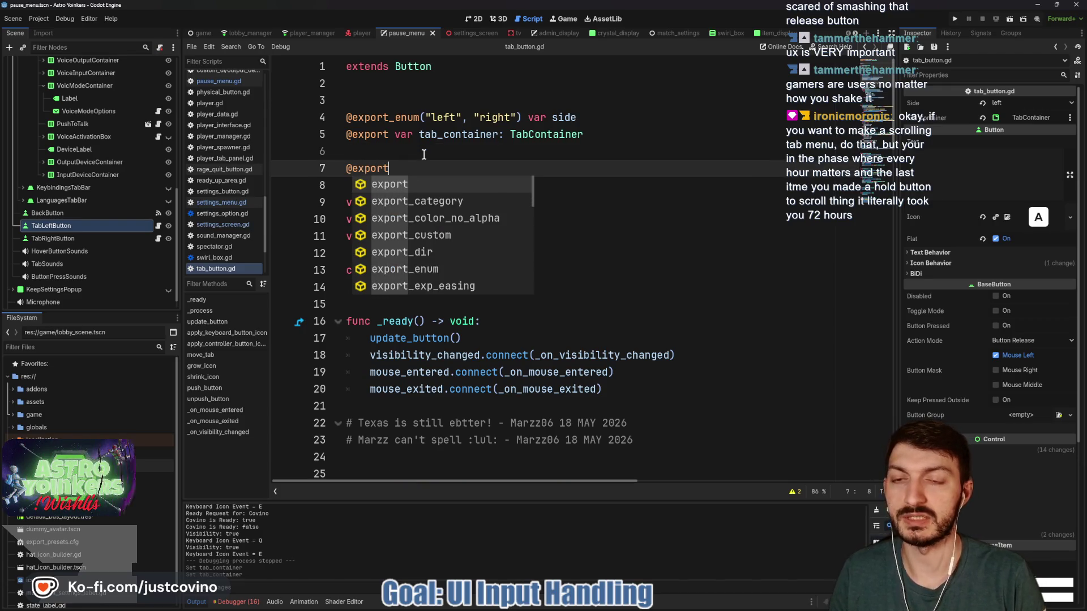
pyautogui.write('_sub')
pyautogui.press('Return')
pyautogui.write('S')
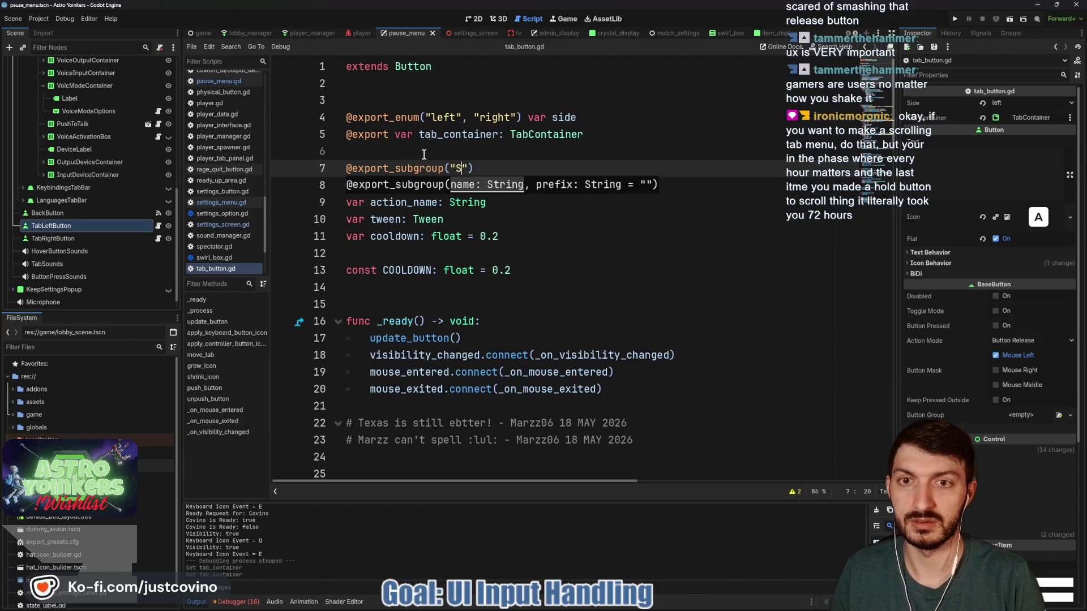
pyautogui.write('rs')
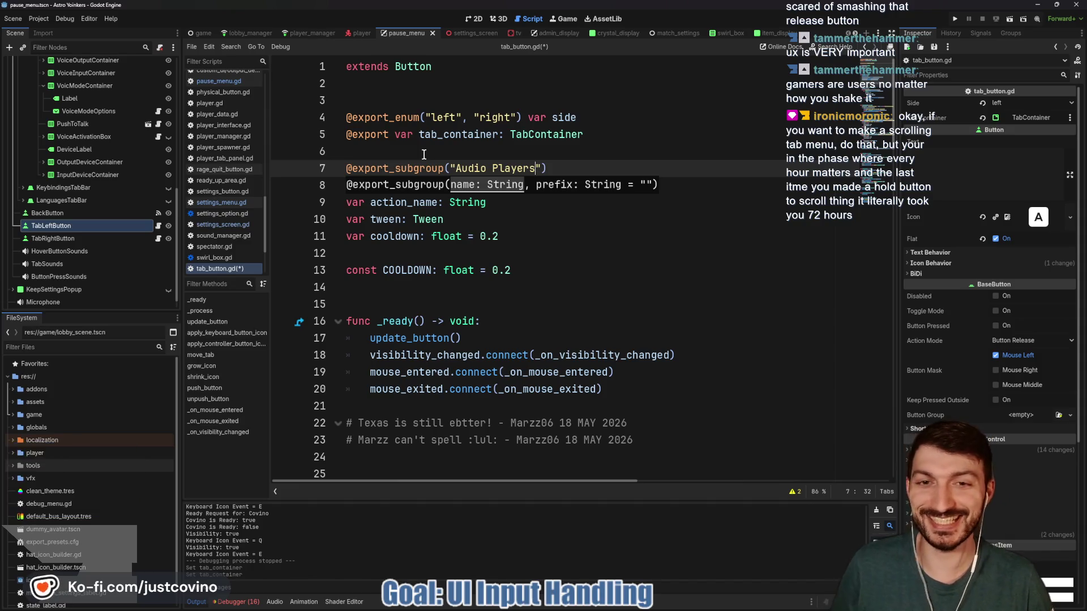
pyautogui.write('"')
pyautogui.click(577, 164)
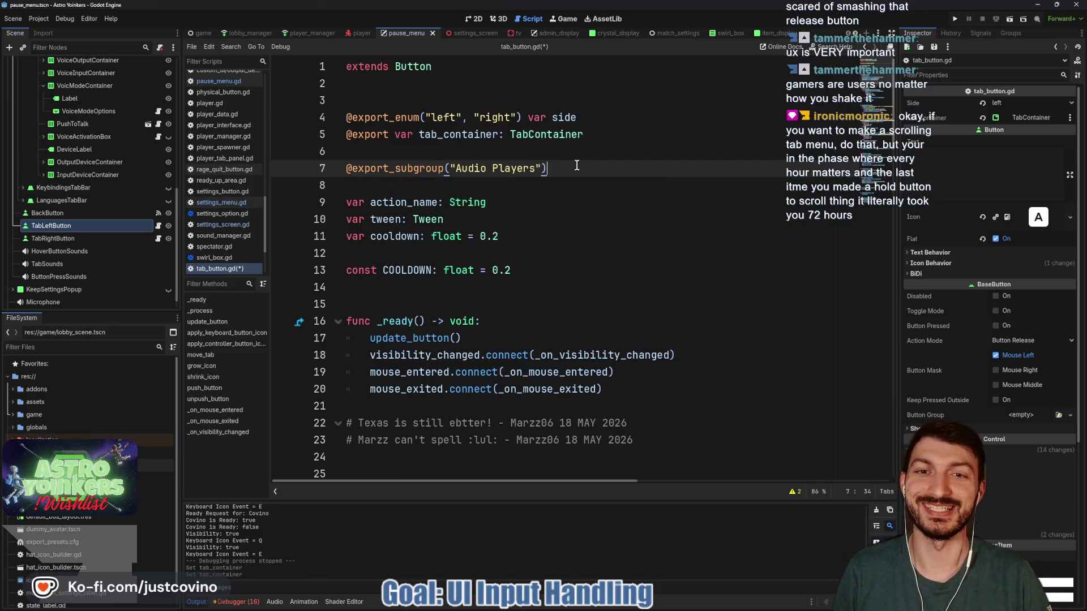
pyautogui.press('Return')
pyautogui.write('@expor')
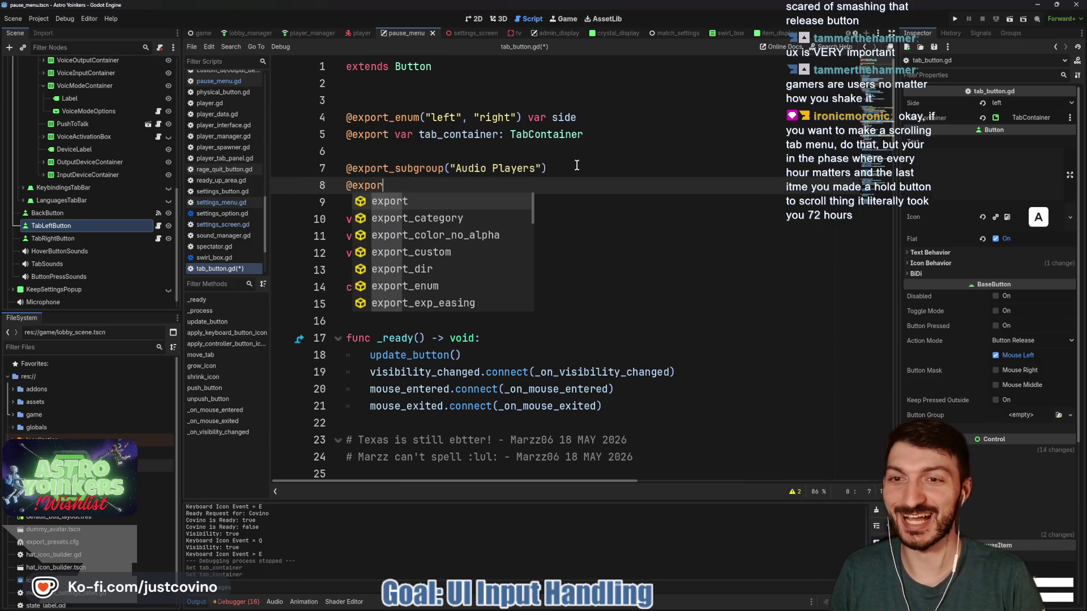
pyautogui.press('BackSpace')
pyautogui.press('BackSpace')
pyautogui.press('BackSpace')
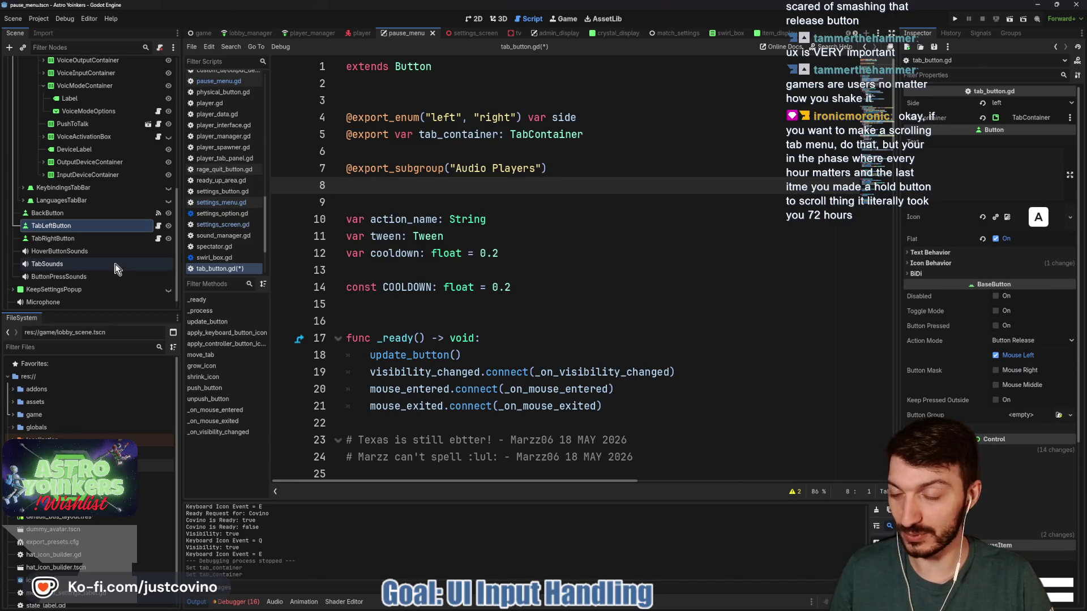
pyautogui.click(81, 276)
pyautogui.keyDown('shift'); pyautogui.click(72, 255); pyautogui.keyUp('shift')
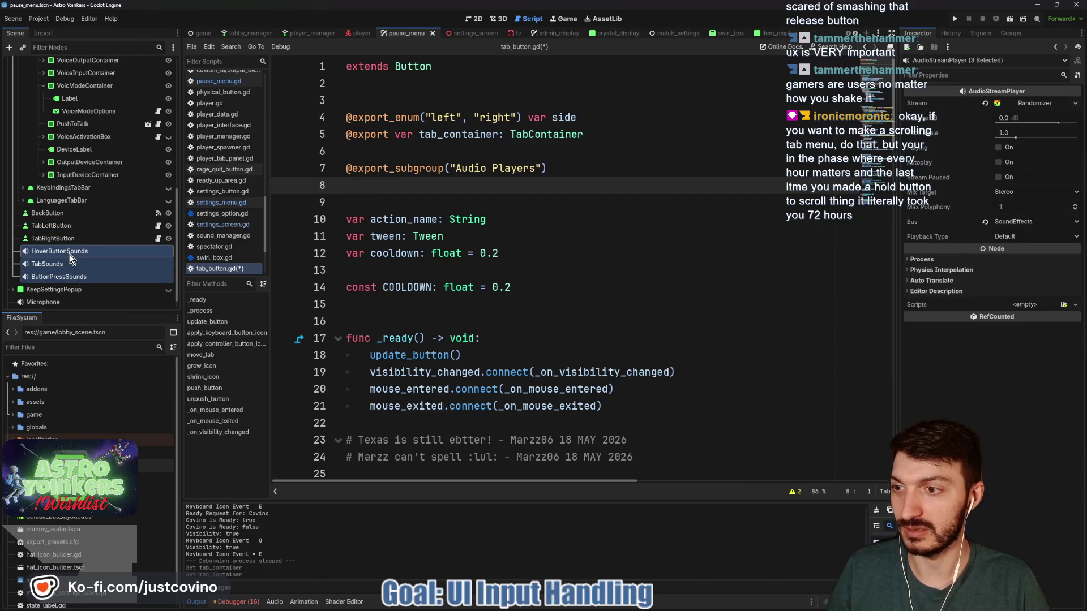
# Step: Export the three sound players in tab_button.gd, save, and give TabRightButton HoverButtonSounds
pyautogui.moveTo(72, 255)
pyautogui.mouseDown()
pyautogui.moveTo(348, 212)
pyautogui.moveTo(347, 185)
pyautogui.mouseUp()
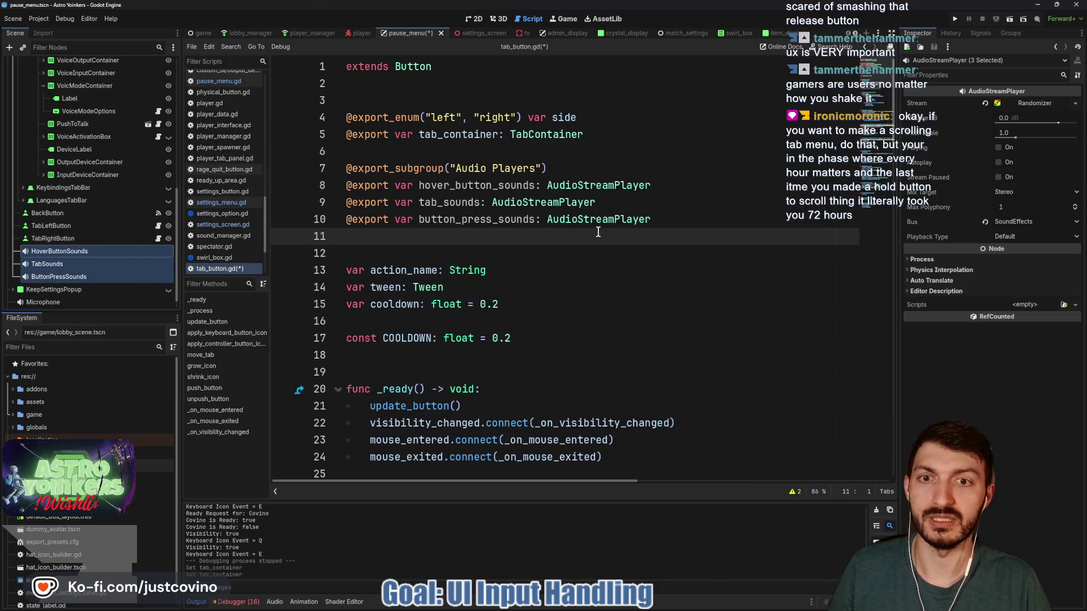
pyautogui.hotkey('ctrl', 's')
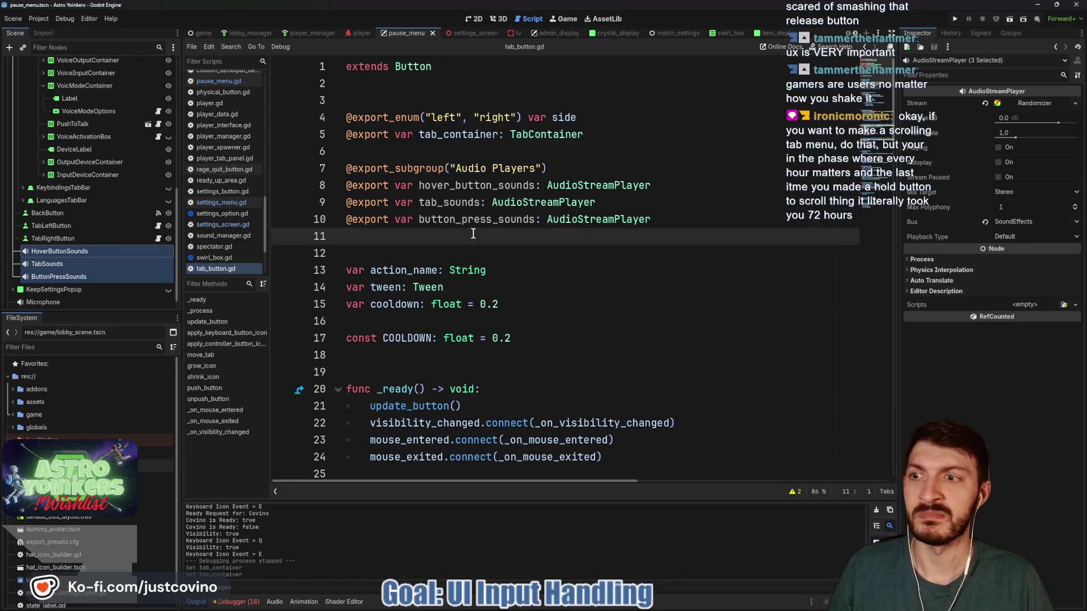
pyautogui.click(98, 237)
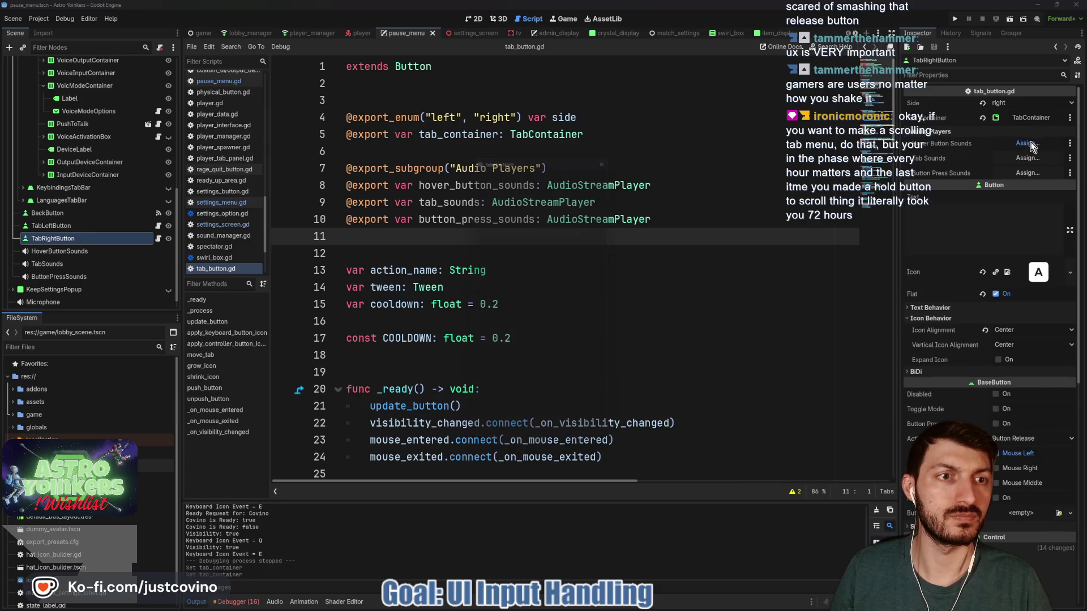
pyautogui.click(1027, 144)
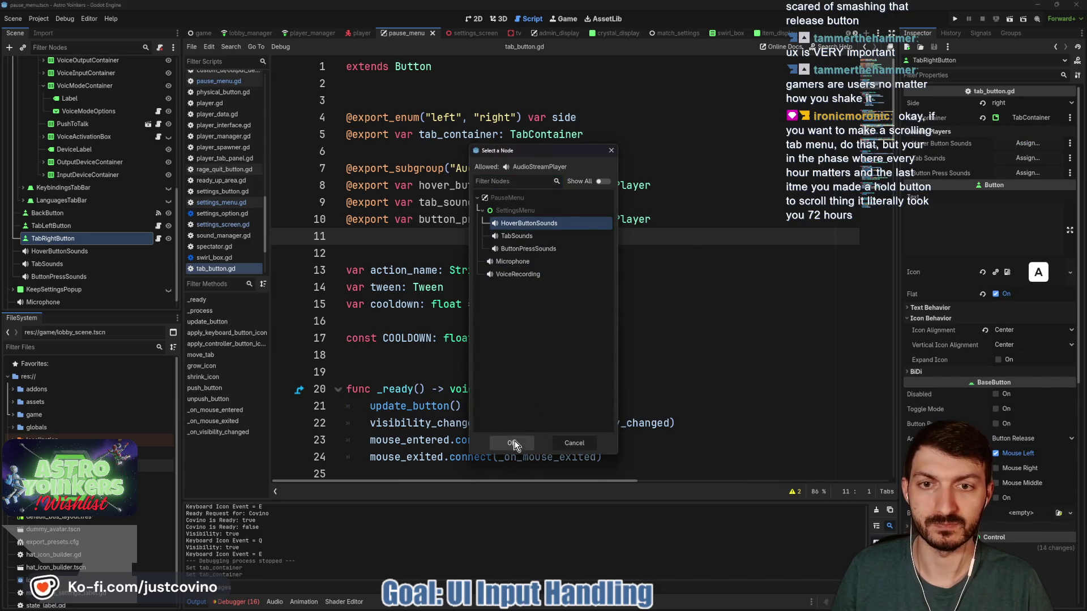
pyautogui.click(511, 443)
# Step: Assign TabSounds and ButtonPressSounds to TabRightButton's tab and press sound slots
pyautogui.click(1028, 158)
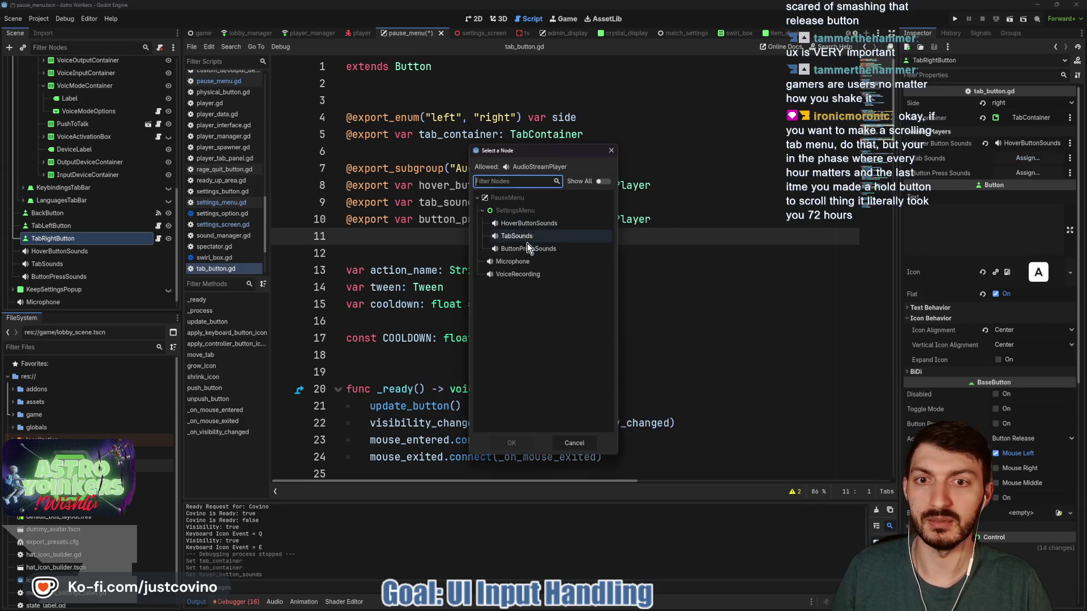
pyautogui.click(515, 241)
pyautogui.click(522, 441)
pyautogui.click(1031, 172)
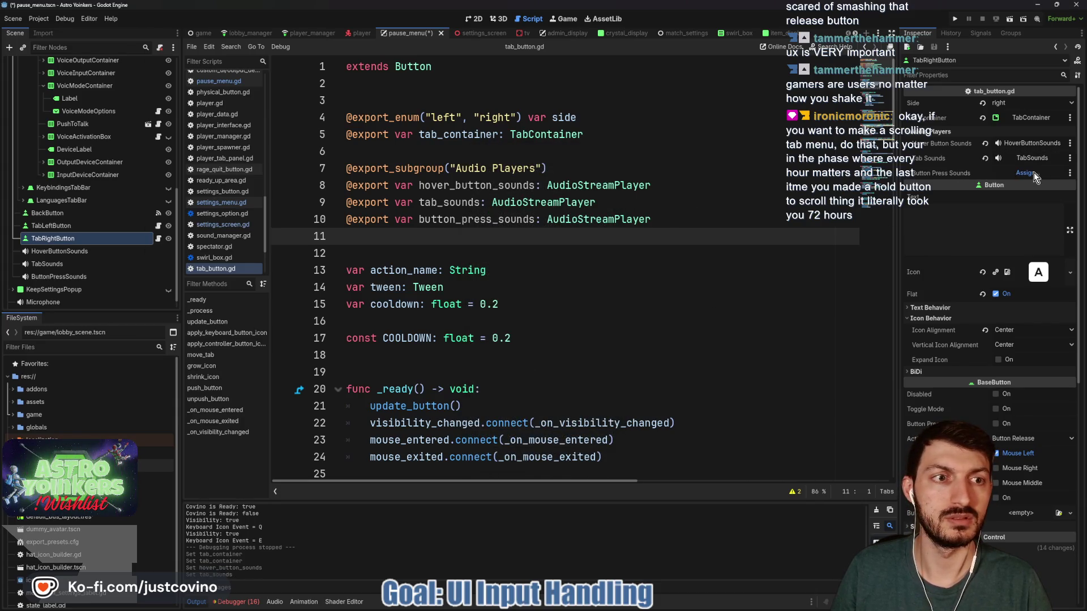
pyautogui.click(518, 249)
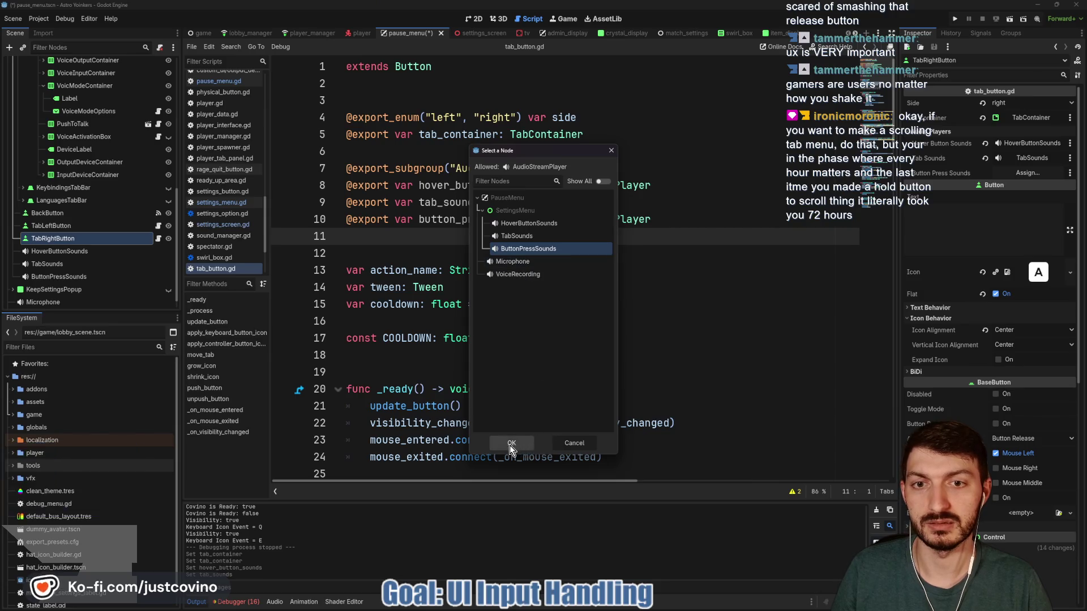
pyautogui.click(511, 443)
pyautogui.scroll(-6, 514, 313)
# Step: Add tab_sounds.play() inside move_tab
pyautogui.scroll(-14, 514, 313)
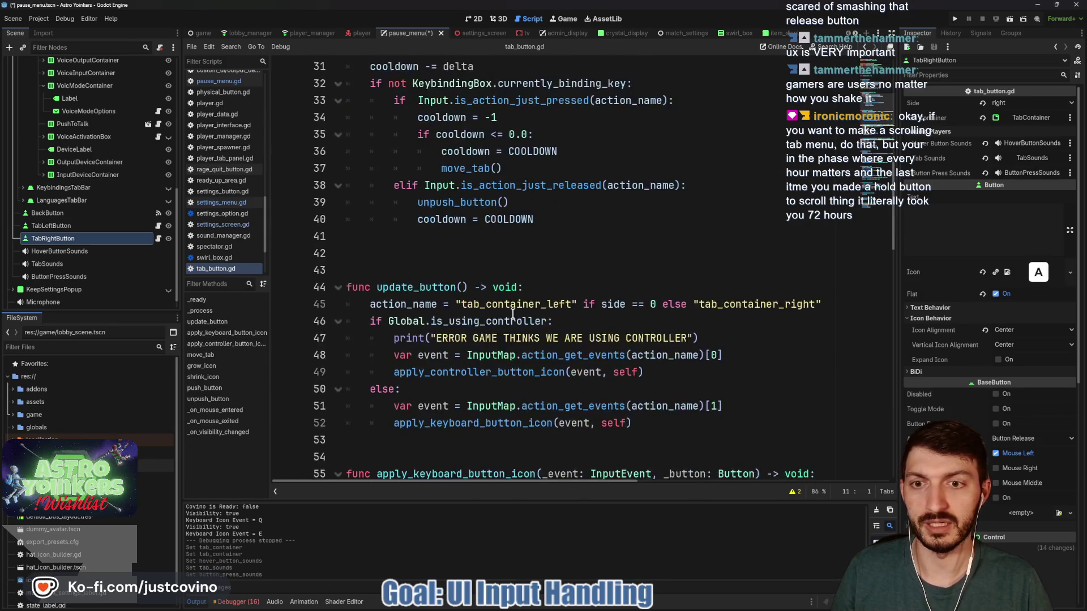
pyautogui.scroll(-3, 495, 304)
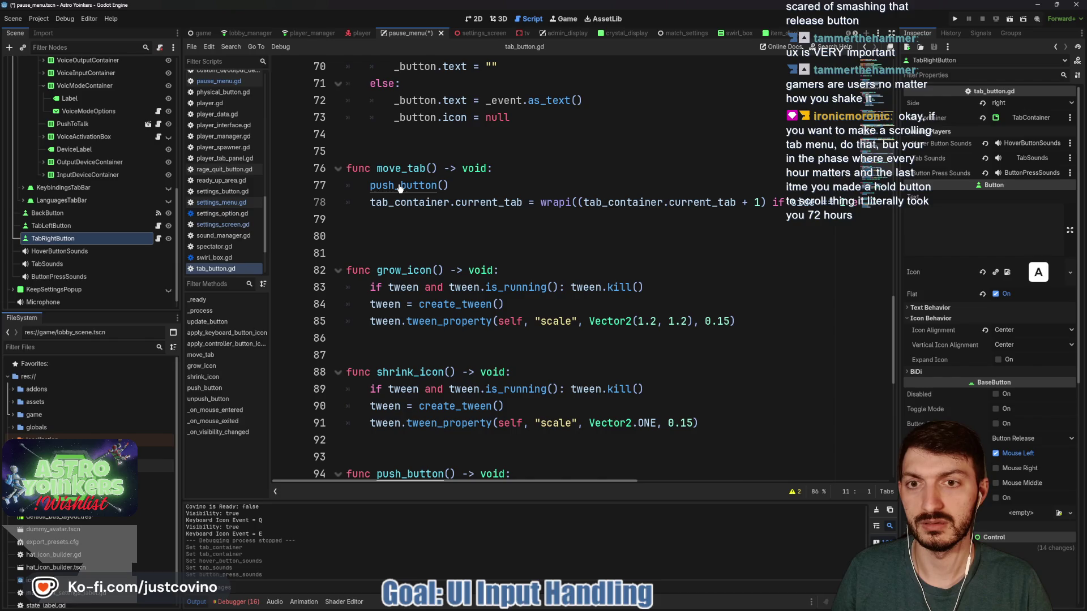
pyautogui.click(437, 215)
pyautogui.press('Tab')
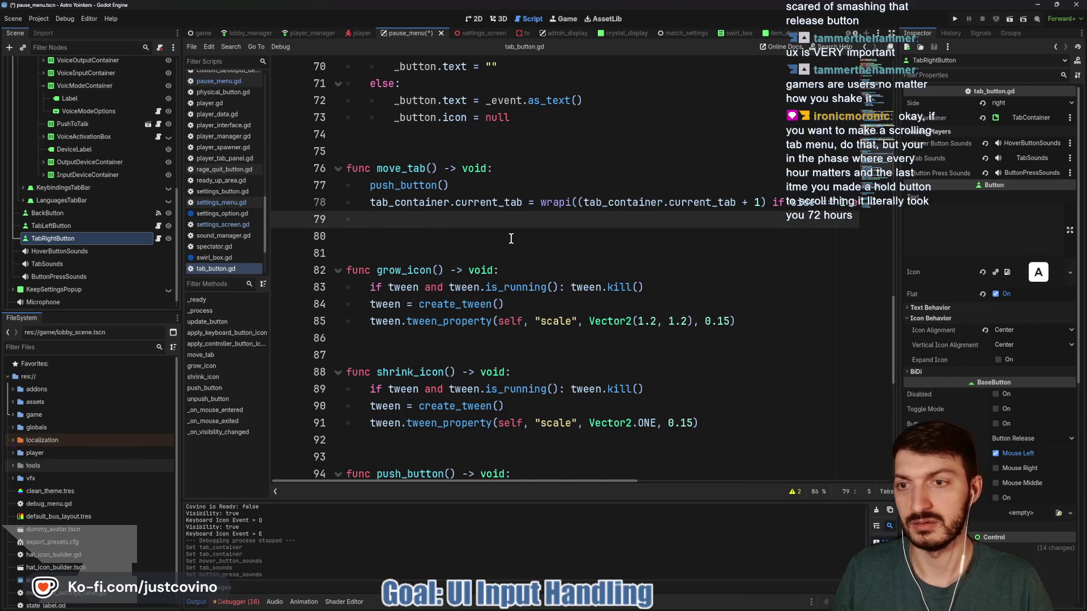
pyautogui.write('tab')
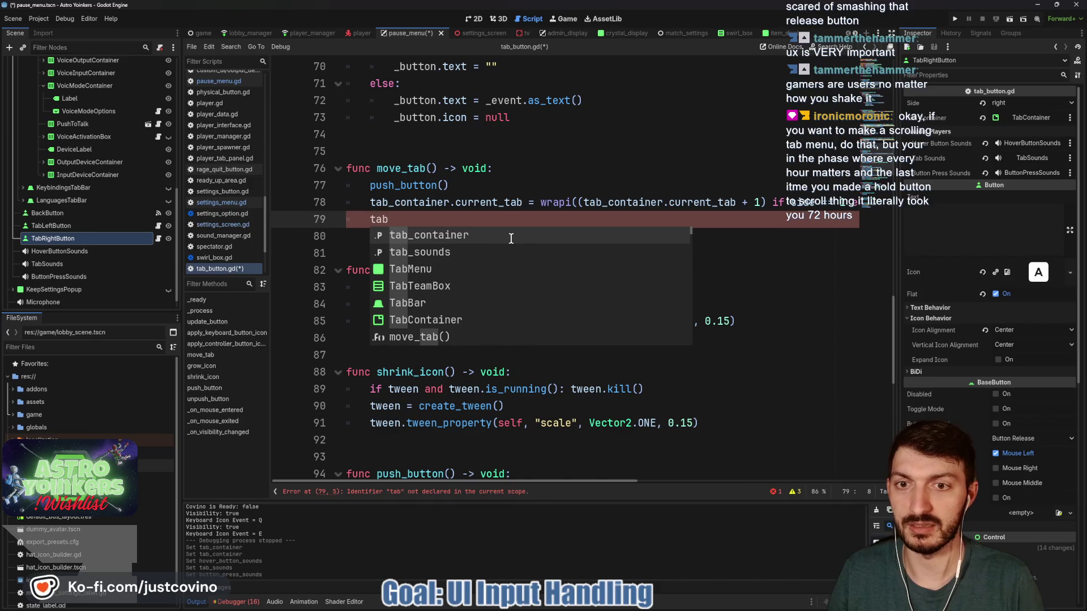
pyautogui.press('Down')
pyautogui.press('Return')
pyautogui.write('.play()')
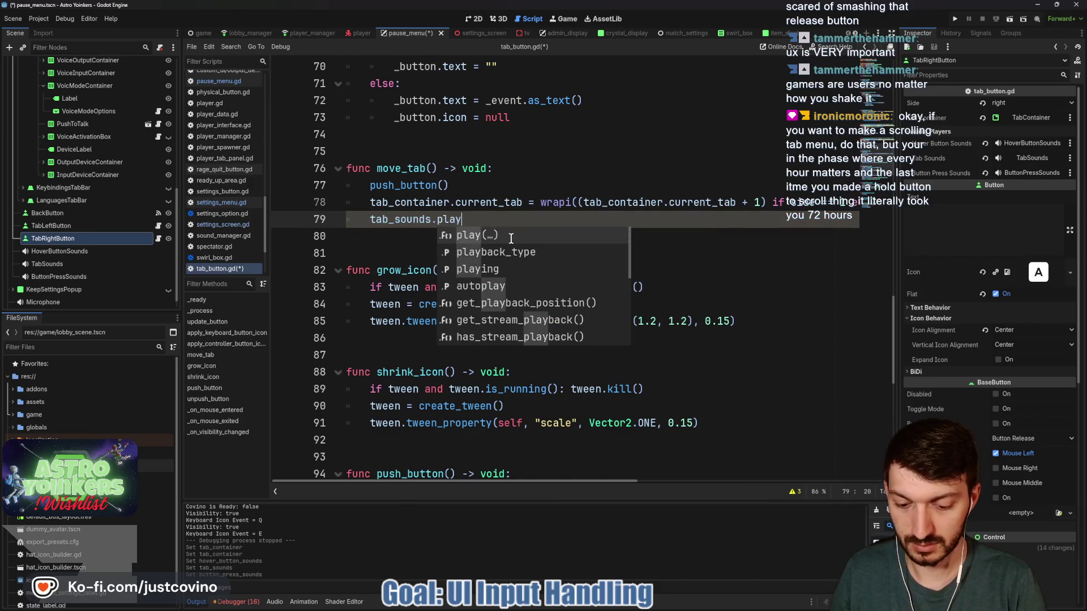
# Step: Add button_press_sounds.play() at the end of push_button
pyautogui.scroll(-3, 497, 260)
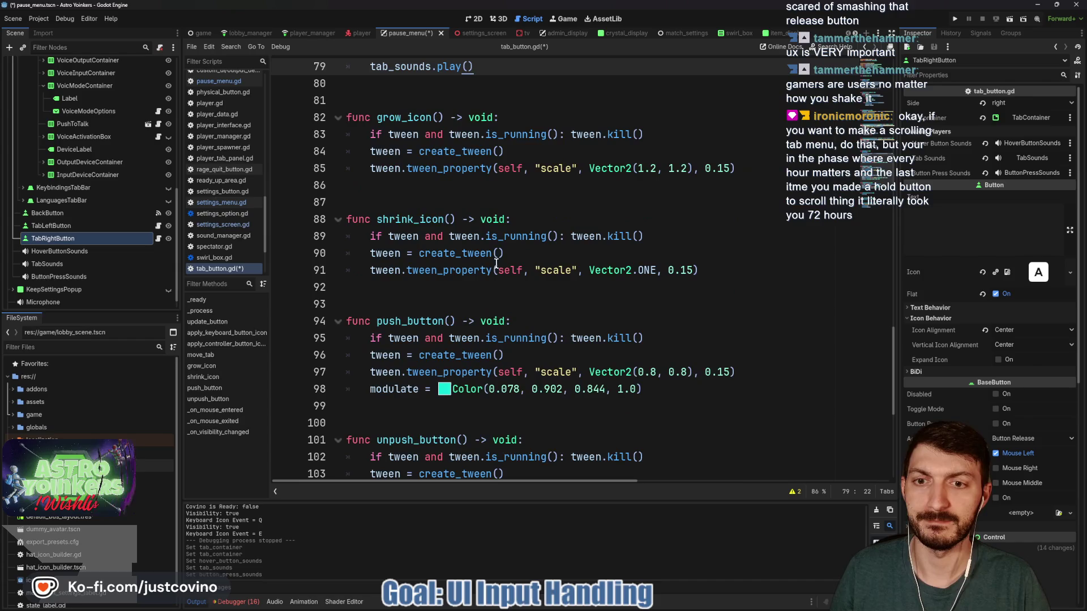
pyautogui.scroll(-3, 488, 271)
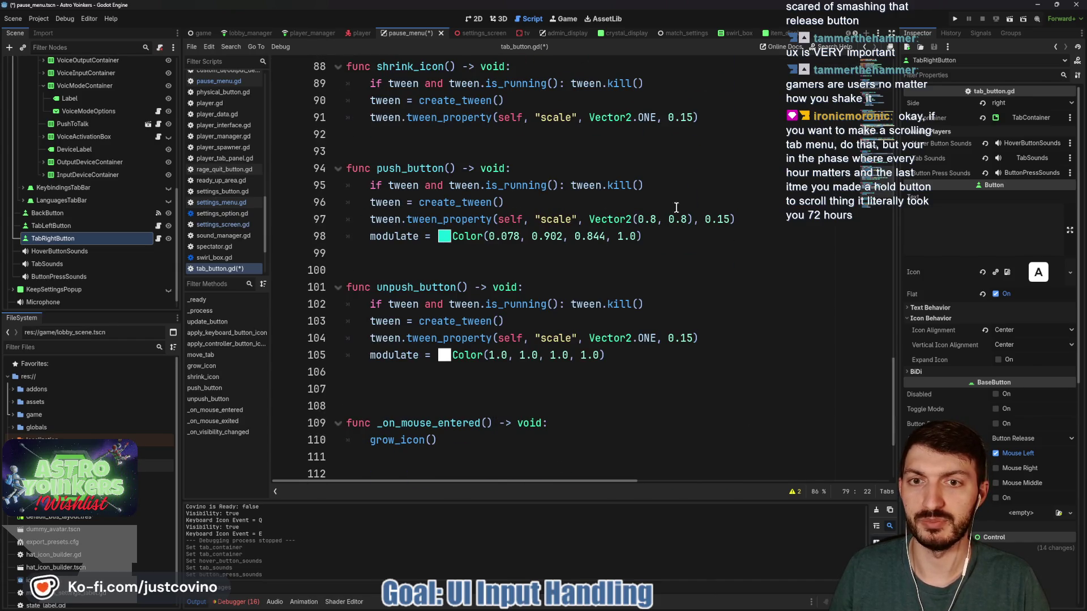
pyautogui.click(432, 253)
pyautogui.write('button')
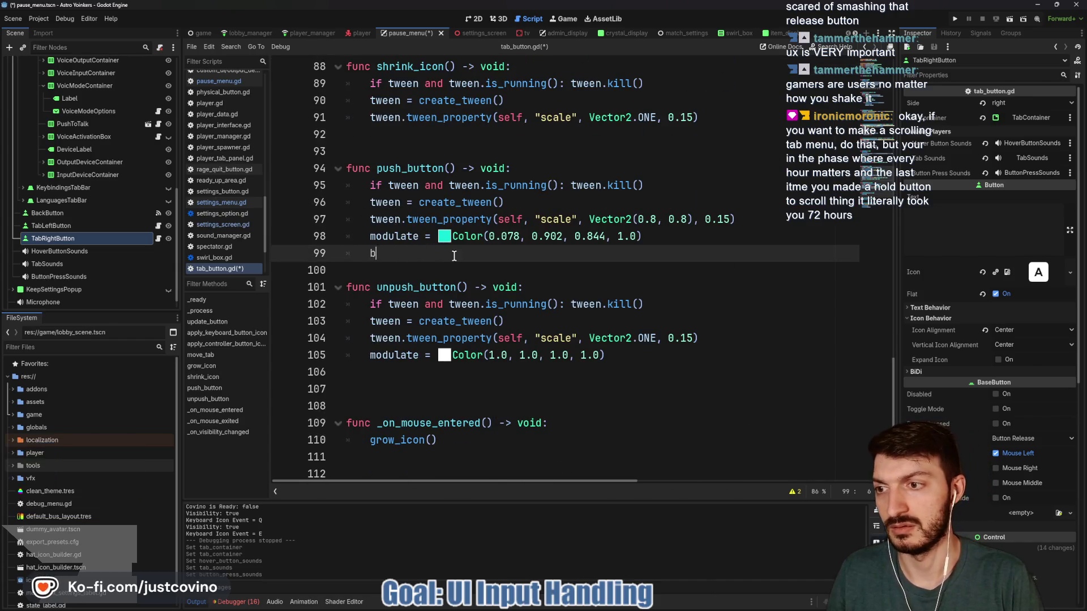
pyautogui.press('Return')
pyautogui.write('.pla')
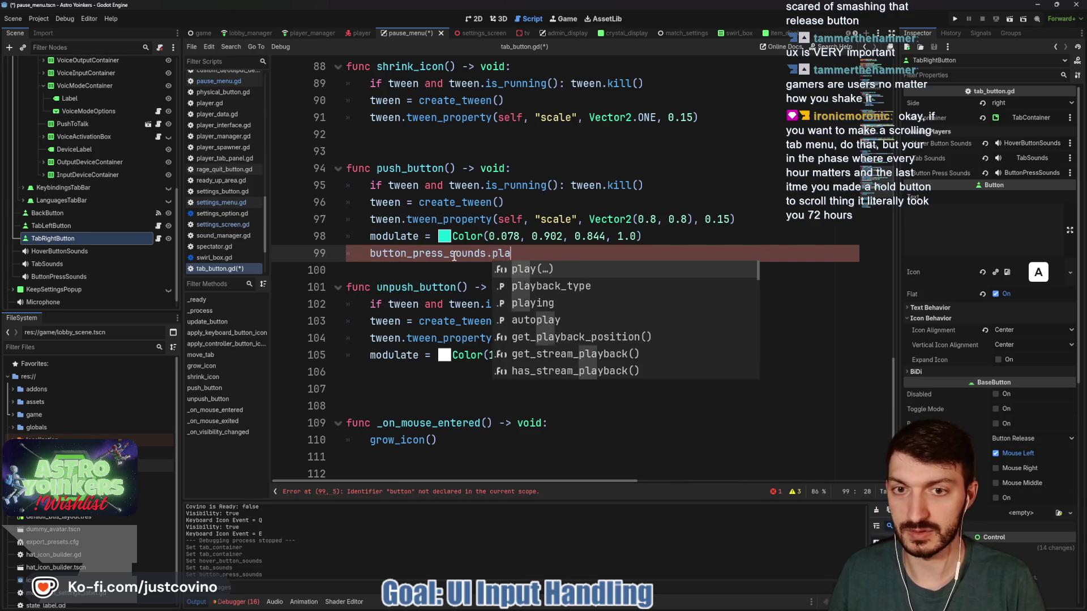
pyautogui.press('Return')
pyautogui.click(420, 270)
# Step: Add hover_button_sounds.play() after grow_icon() in _on_mouse_entered and save the script
pyautogui.scroll(-2, 419, 270)
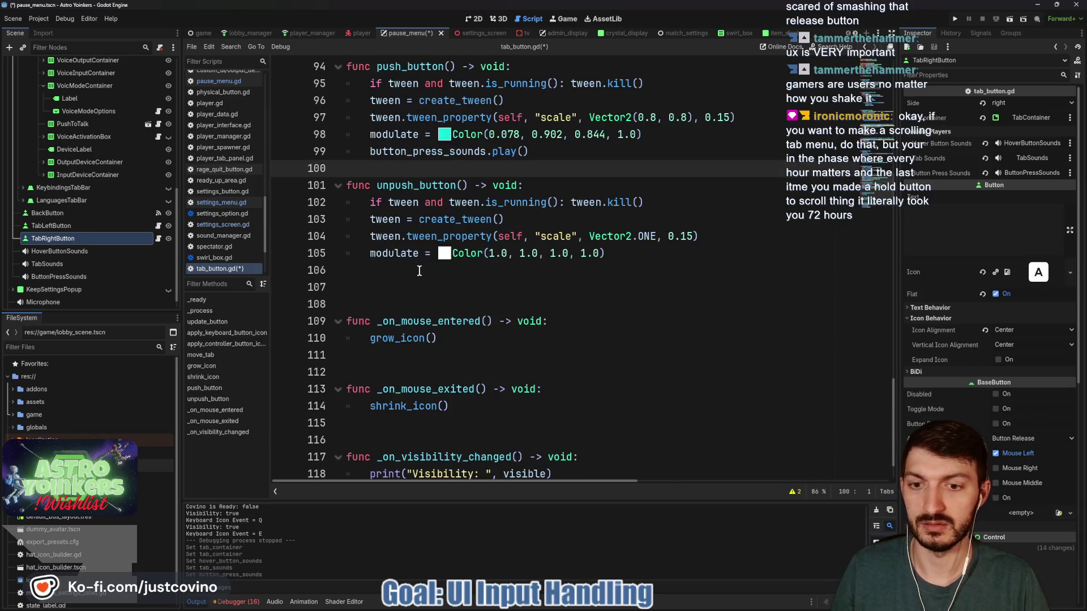
pyautogui.click(459, 339)
pyautogui.press('Return')
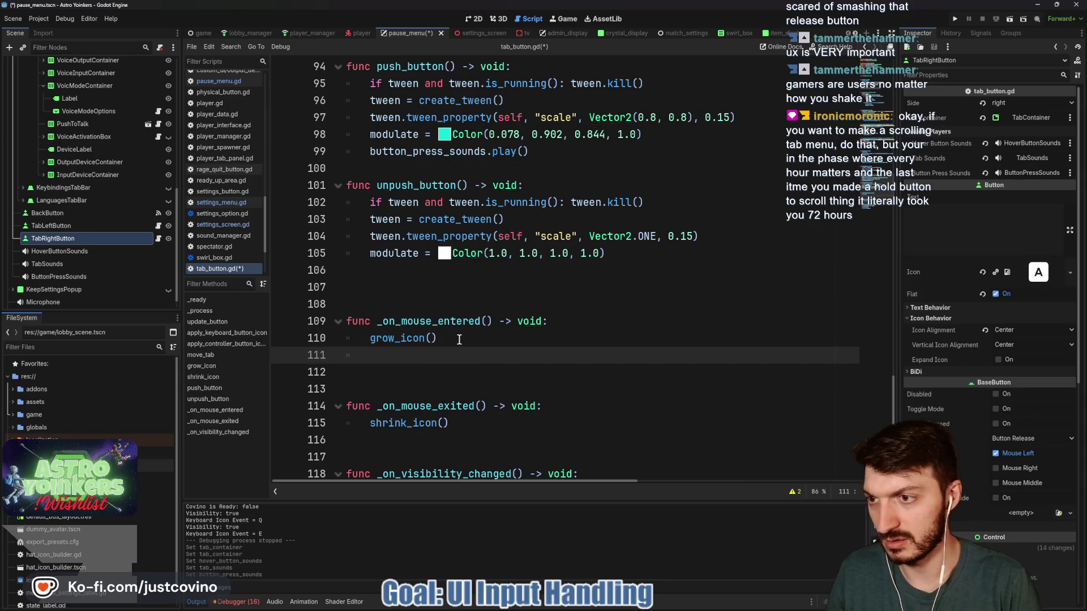
pyautogui.write('hover')
pyautogui.press('Return')
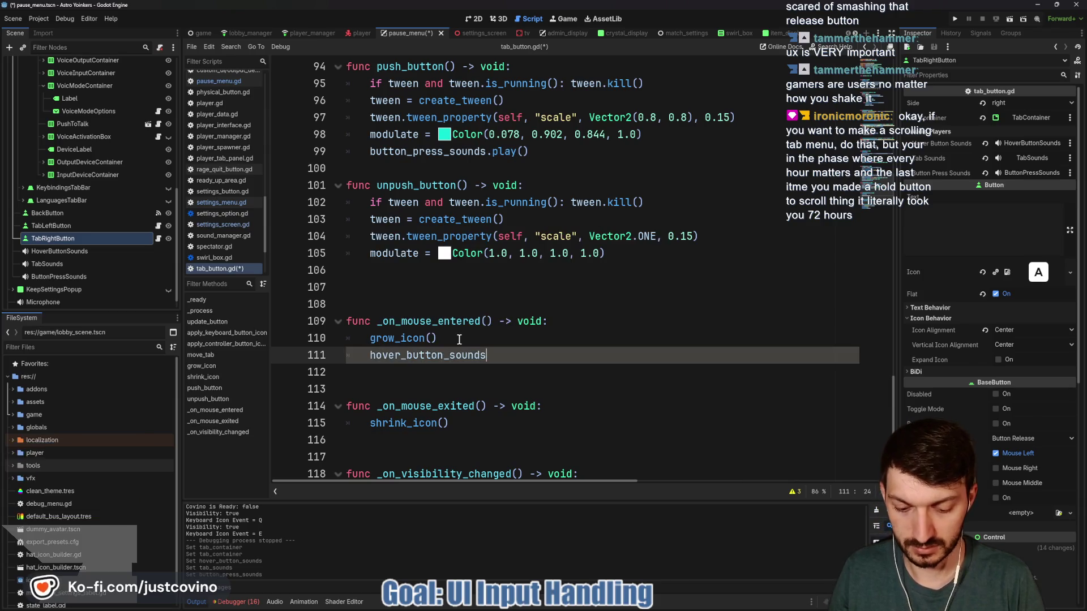
pyautogui.write('.play()')
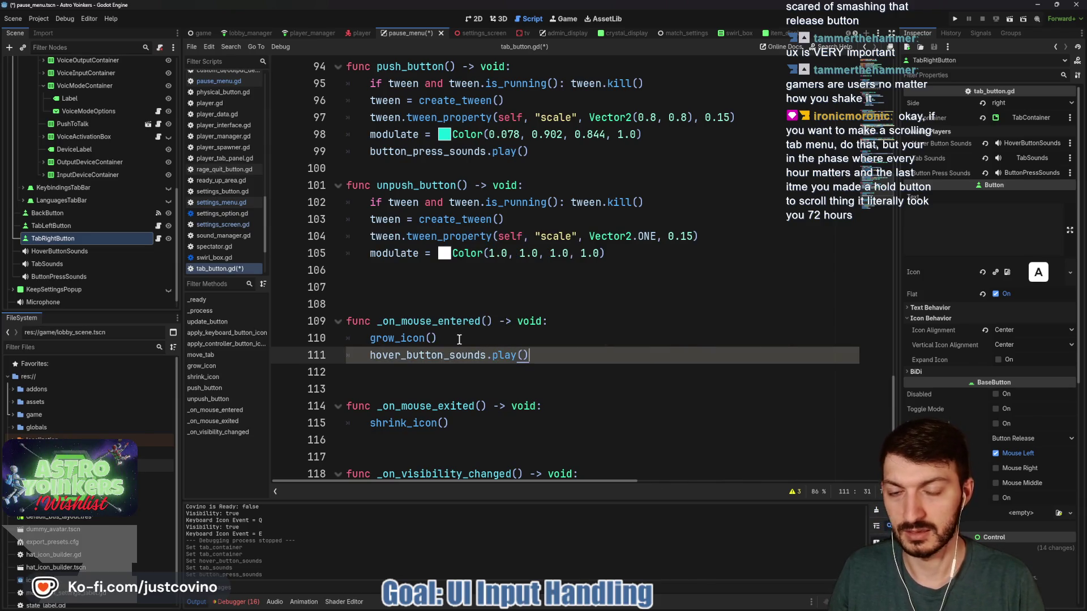
pyautogui.hotkey('ctrl', 's')
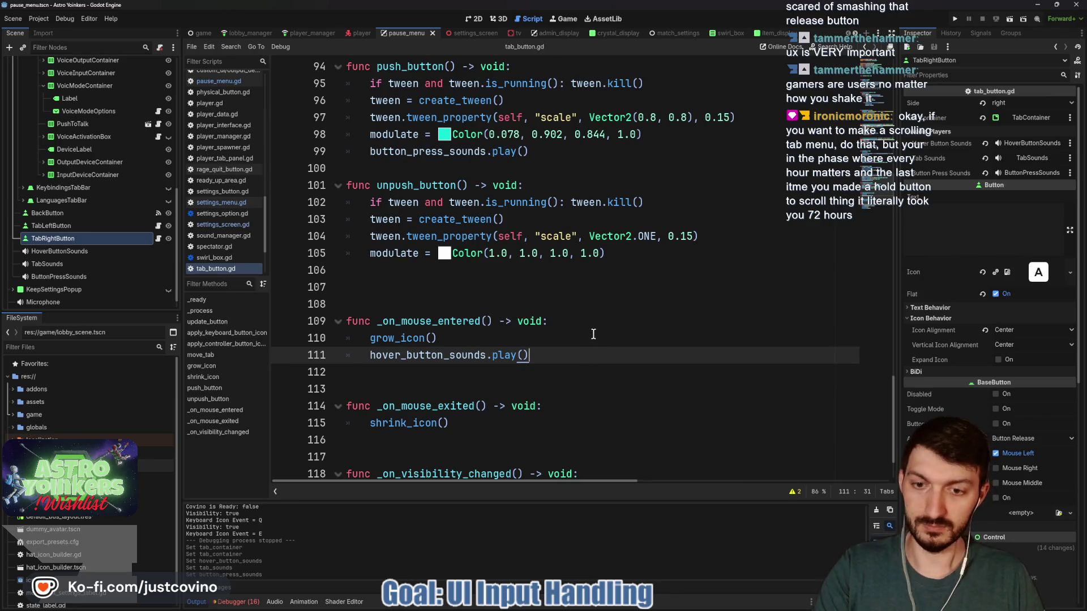
# Step: Paste the three sound players from pause_menu under AdminDisplay in the admin_display scene
pyautogui.click(73, 252)
pyautogui.keyDown('shift'); pyautogui.click(77, 276); pyautogui.keyUp('shift')
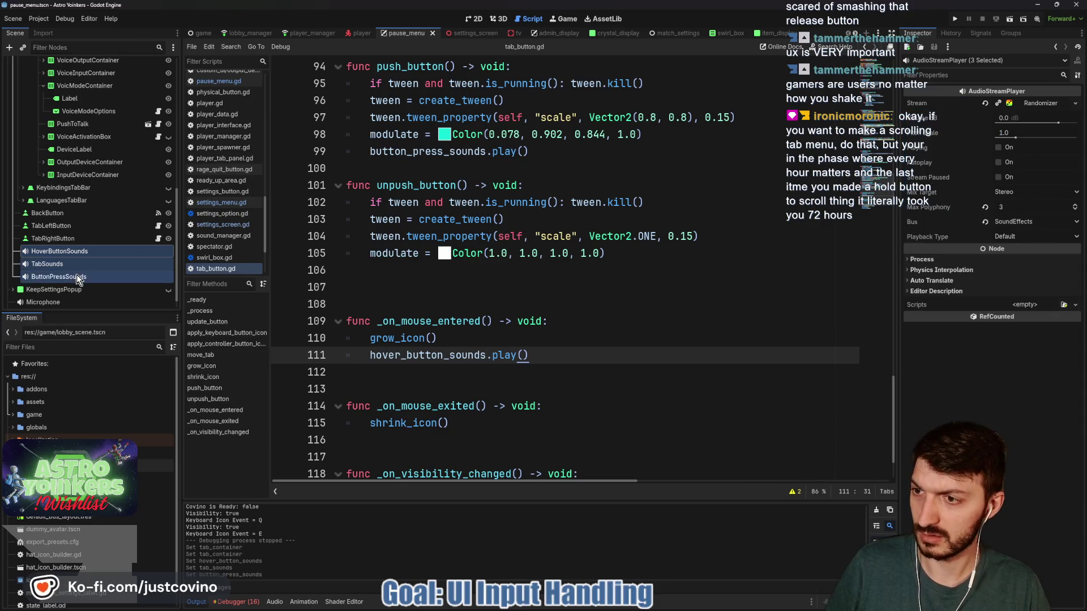
pyautogui.click(548, 32)
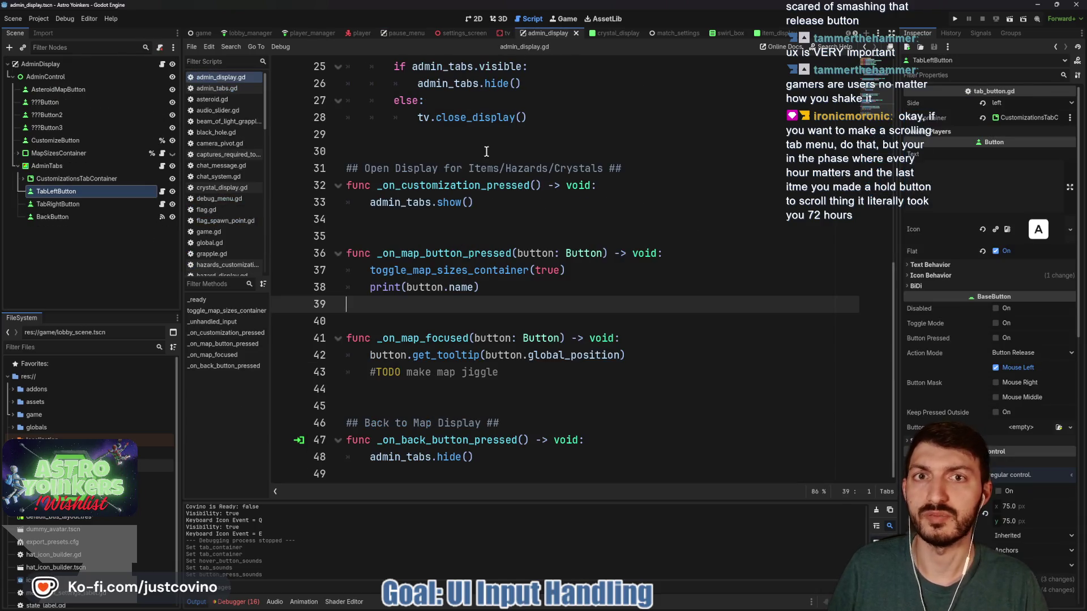
pyautogui.click(43, 167)
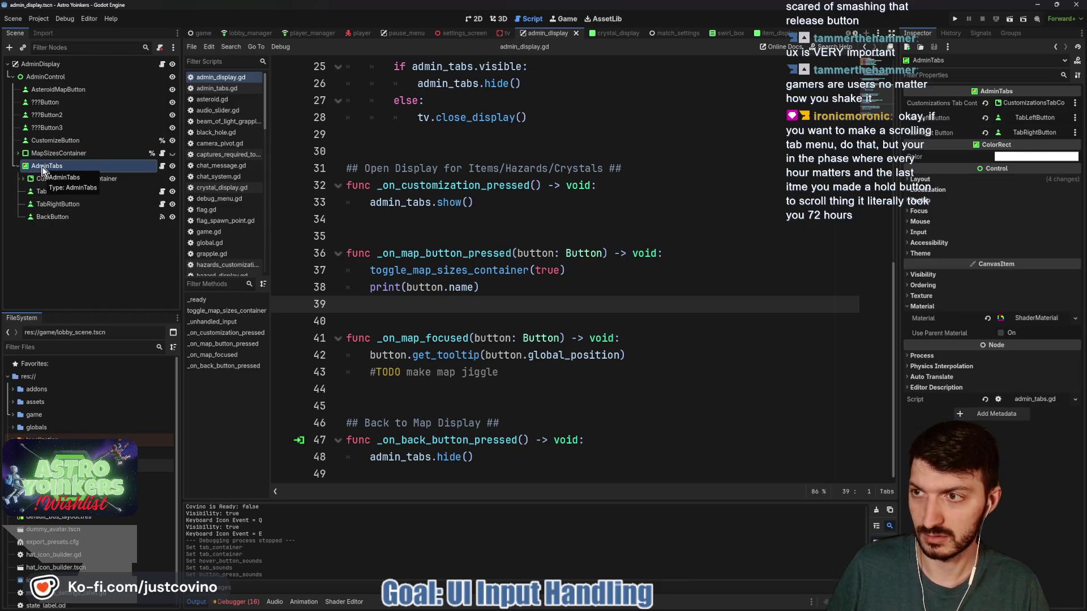
pyautogui.click(45, 74)
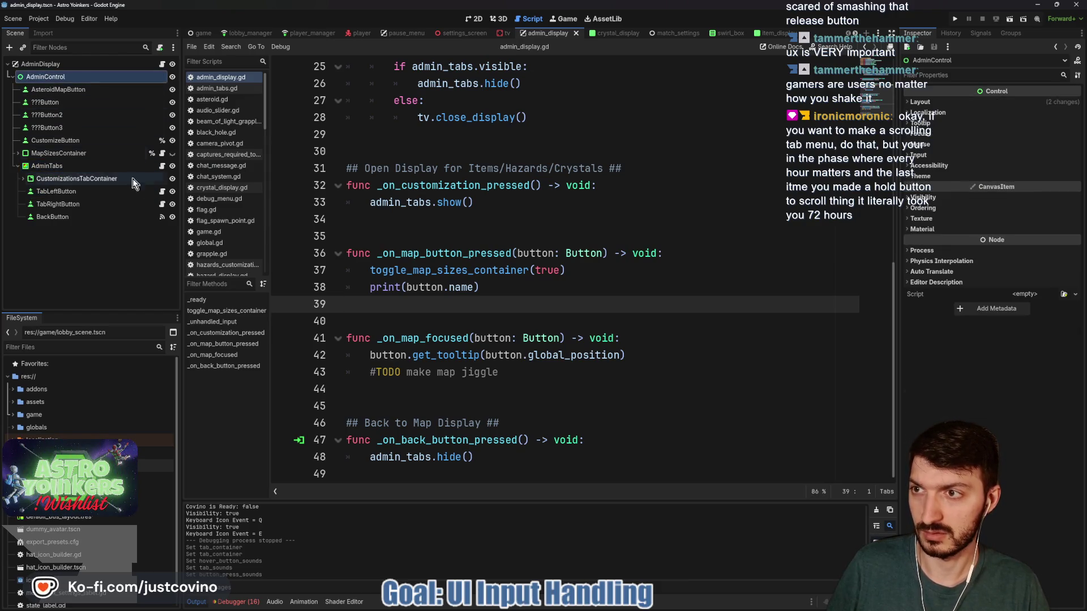
pyautogui.click(36, 64)
pyautogui.hotkey('ctrl', 'v')
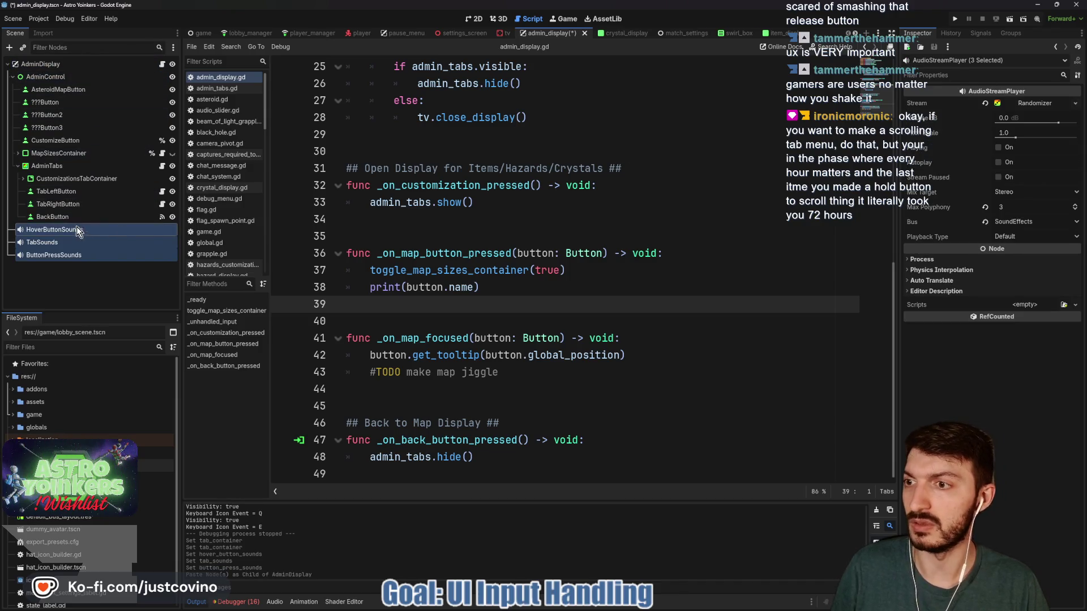
# Step: Assign a sound player to the admin TabRightButton's Audio Players slots
pyautogui.click(63, 203)
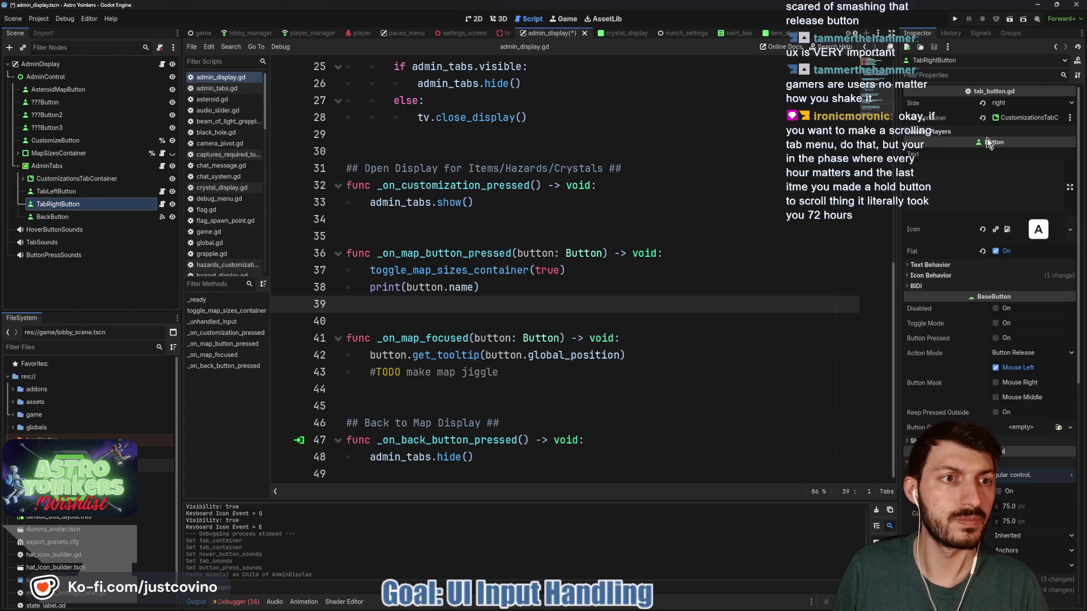
pyautogui.click(987, 138)
pyautogui.click(1018, 153)
pyautogui.doubleClick(521, 236)
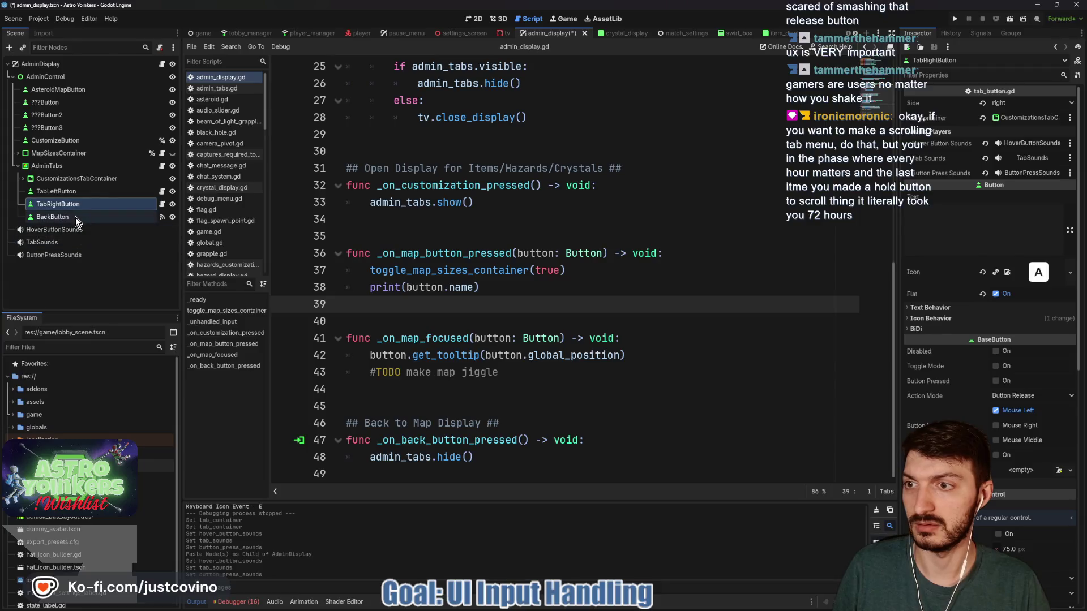
# Step: Give admin TabLeftButton HoverButtonSounds, TabSounds and ButtonPressSounds, then run the project
pyautogui.click(63, 191)
pyautogui.click(1015, 157)
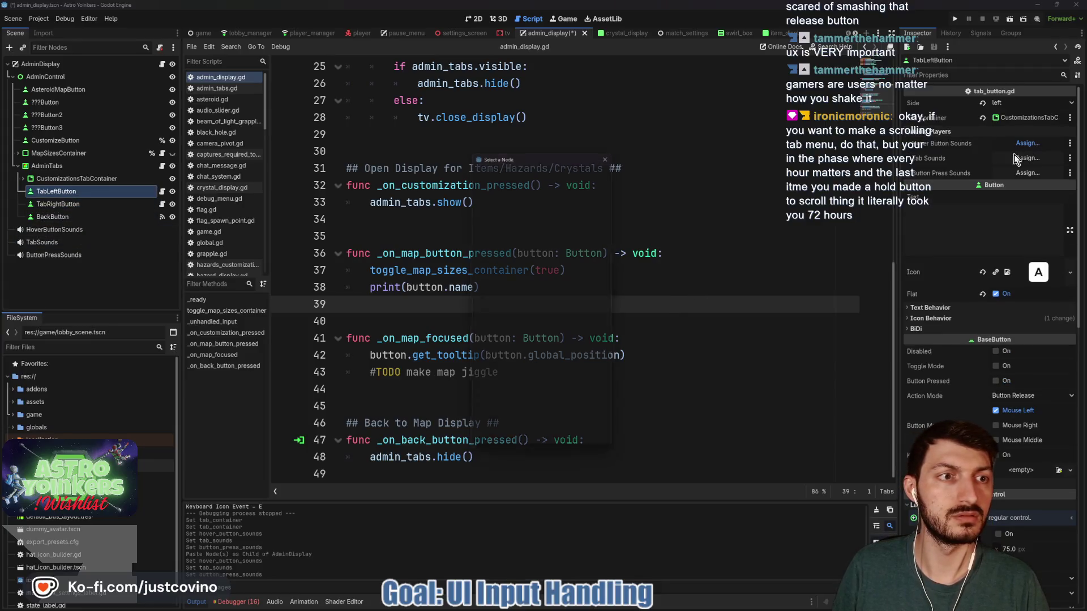
pyautogui.click(519, 206)
pyautogui.click(522, 443)
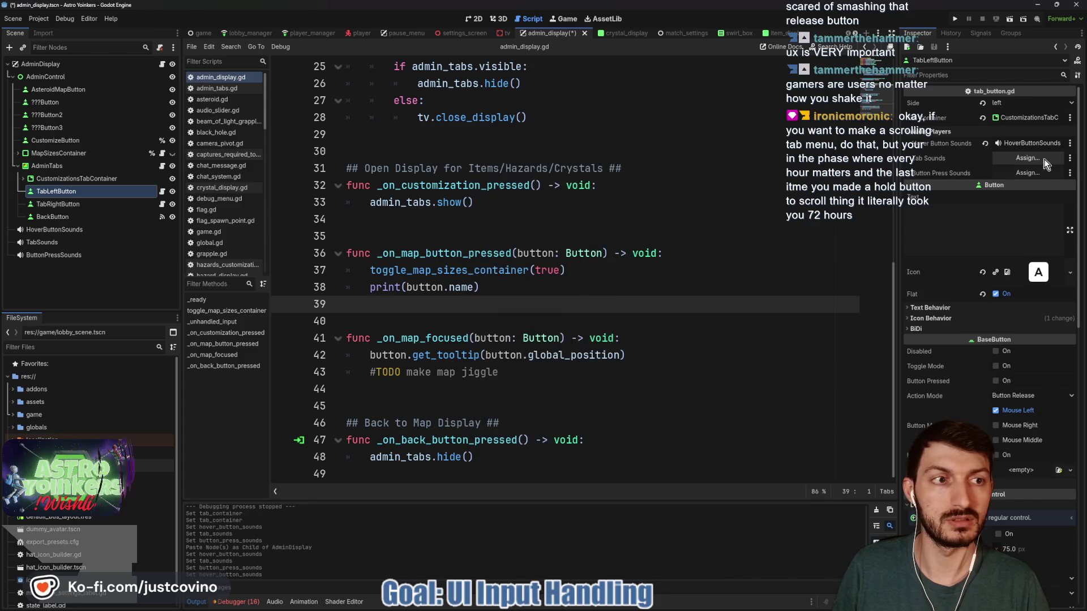
pyautogui.click(1043, 160)
pyautogui.click(528, 225)
pyautogui.click(526, 443)
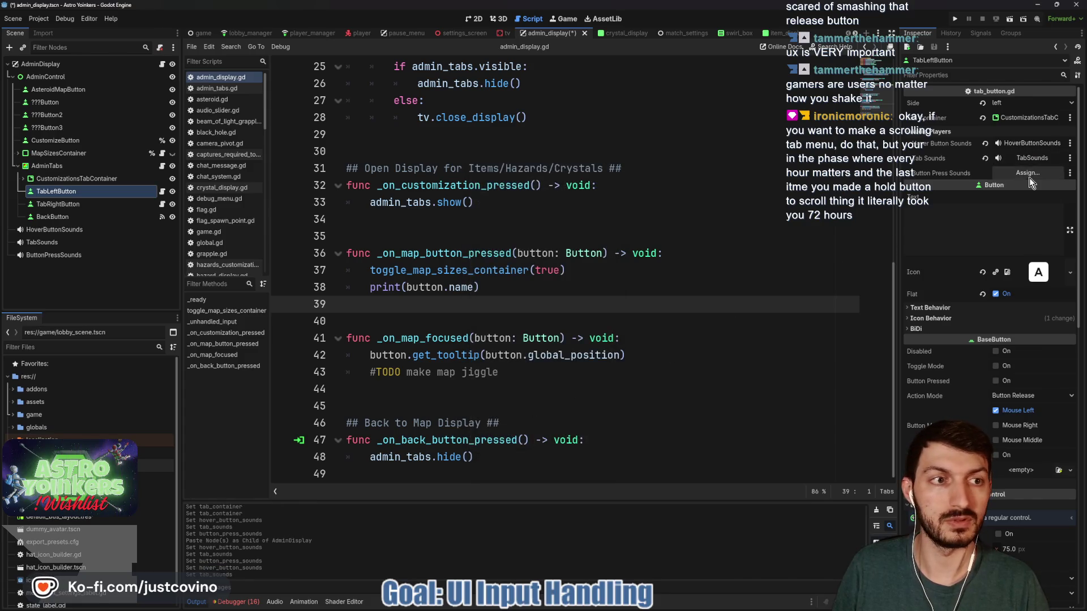
pyautogui.click(1027, 173)
pyautogui.click(525, 236)
pyautogui.click(509, 442)
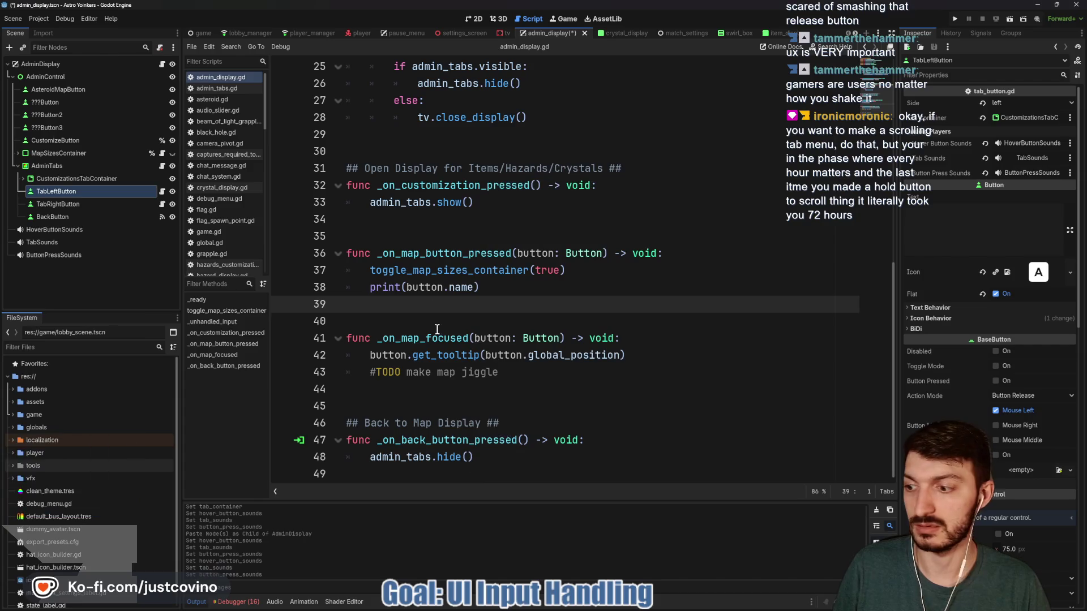
pyautogui.click(447, 287)
pyautogui.click(955, 18)
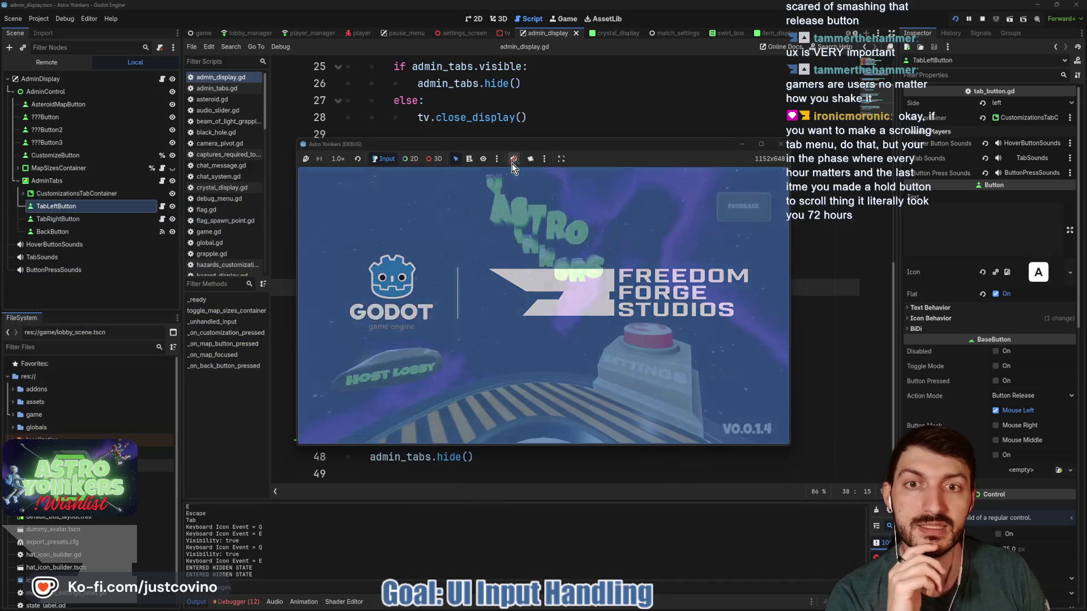
# Step: Unmute the running game's audio to hear the menu sounds
pyautogui.click(513, 160)
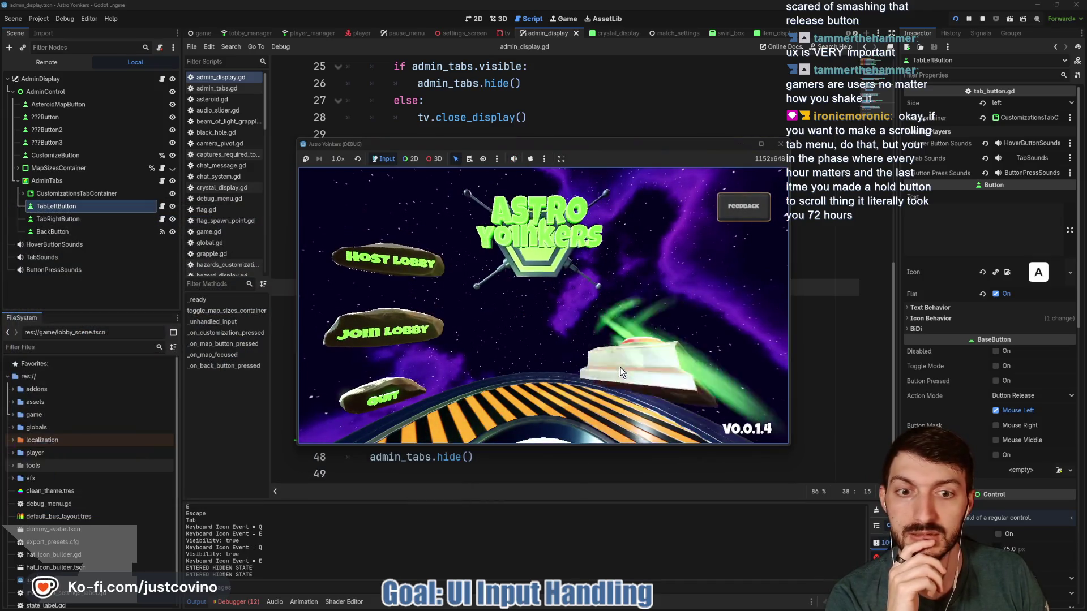
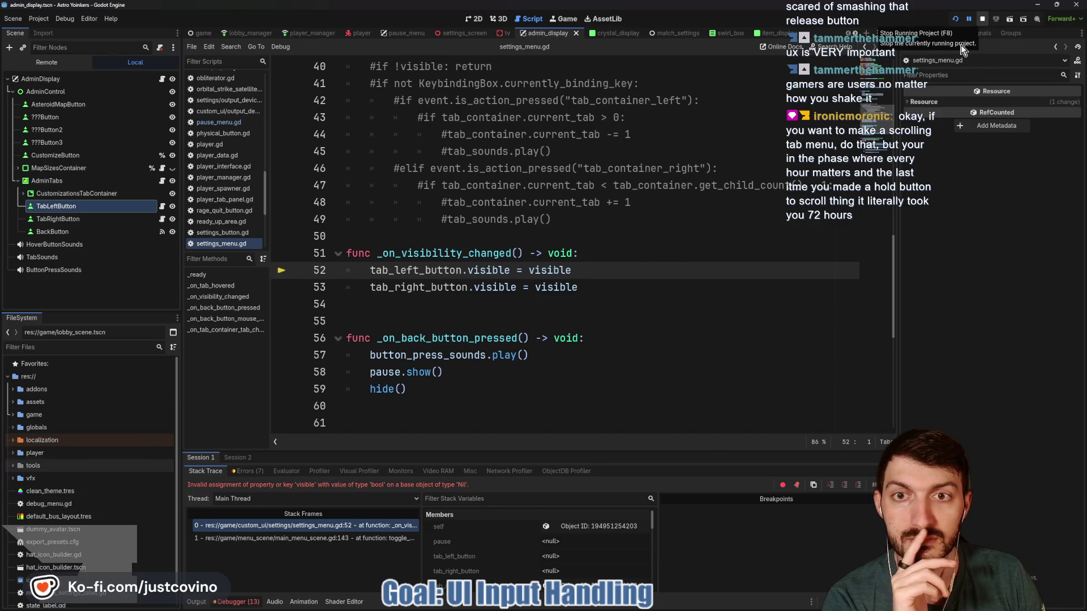
# Step: Stop the running game and select the child SettingsMenu node in settings_screen
pyautogui.scroll(1, 687, 238)
pyautogui.scroll(4, 686, 237)
pyautogui.scroll(8, 686, 237)
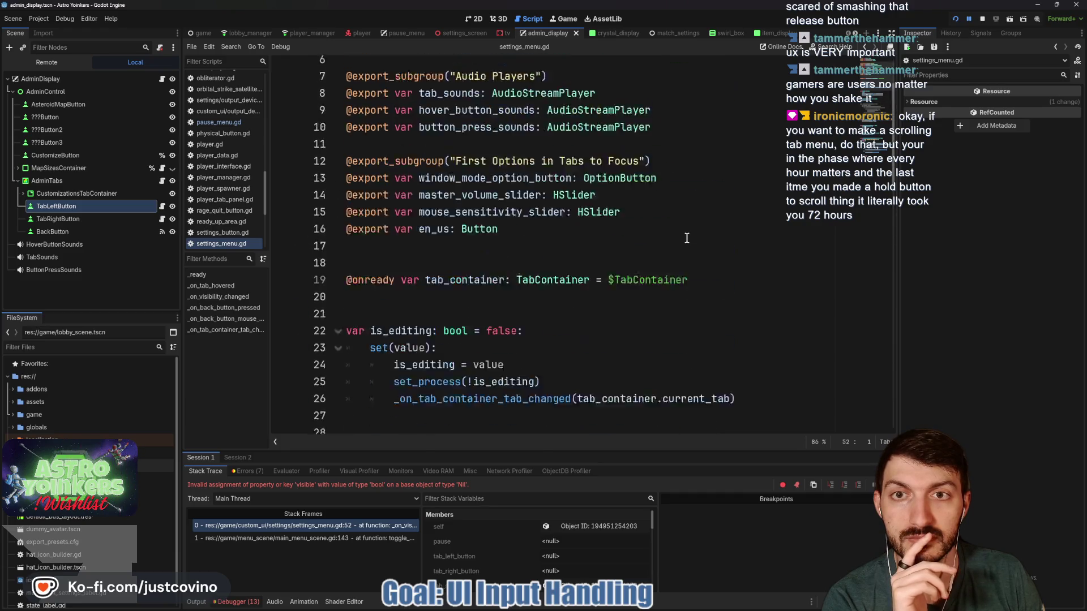
pyautogui.click(983, 18)
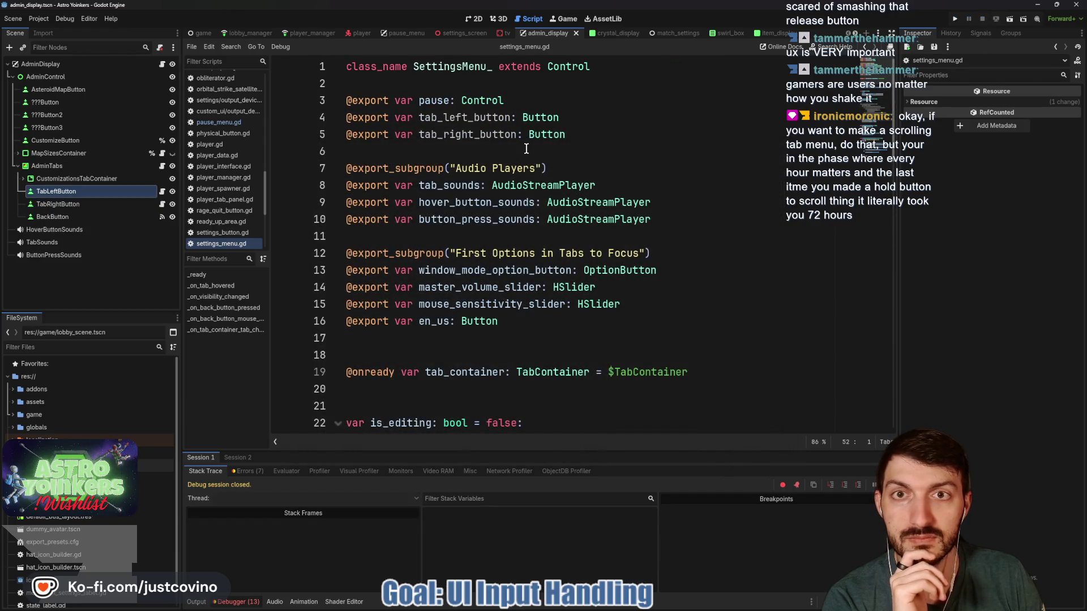
pyautogui.click(473, 34)
pyautogui.scroll(5, 491, 171)
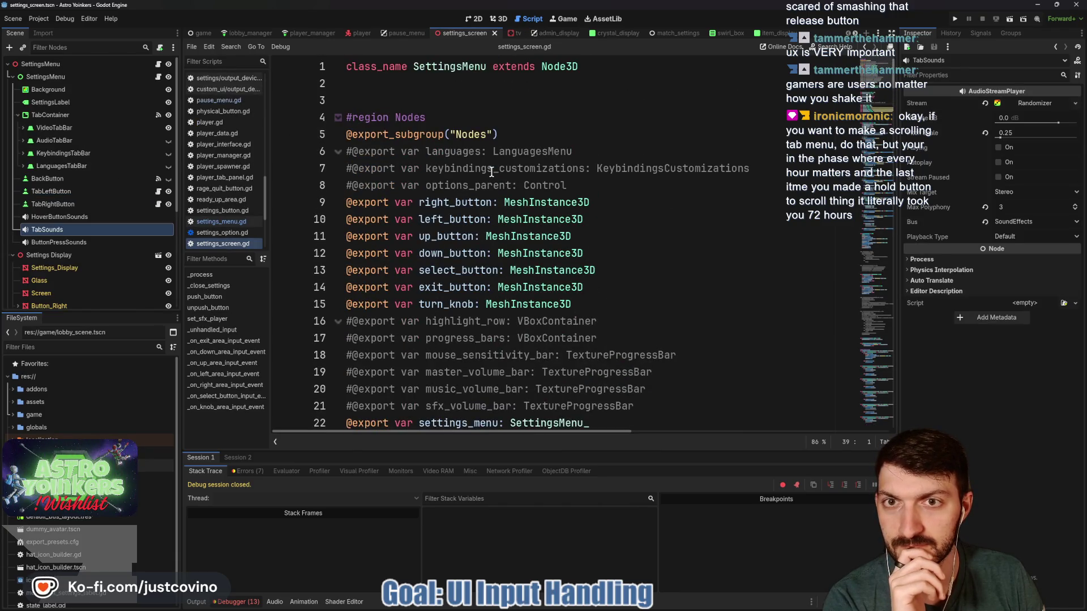
pyautogui.click(55, 66)
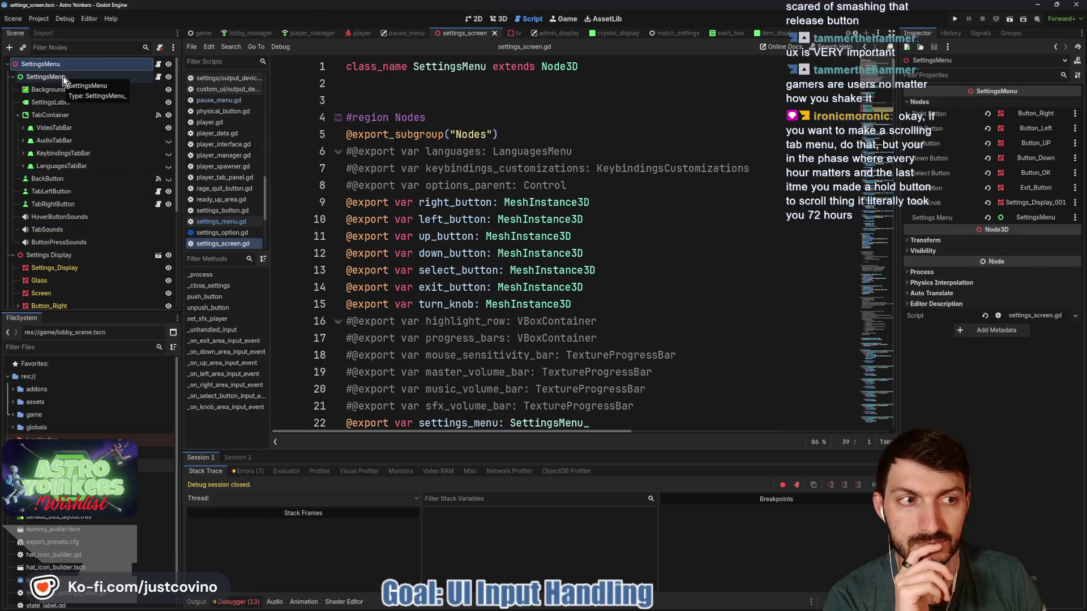
pyautogui.click(64, 81)
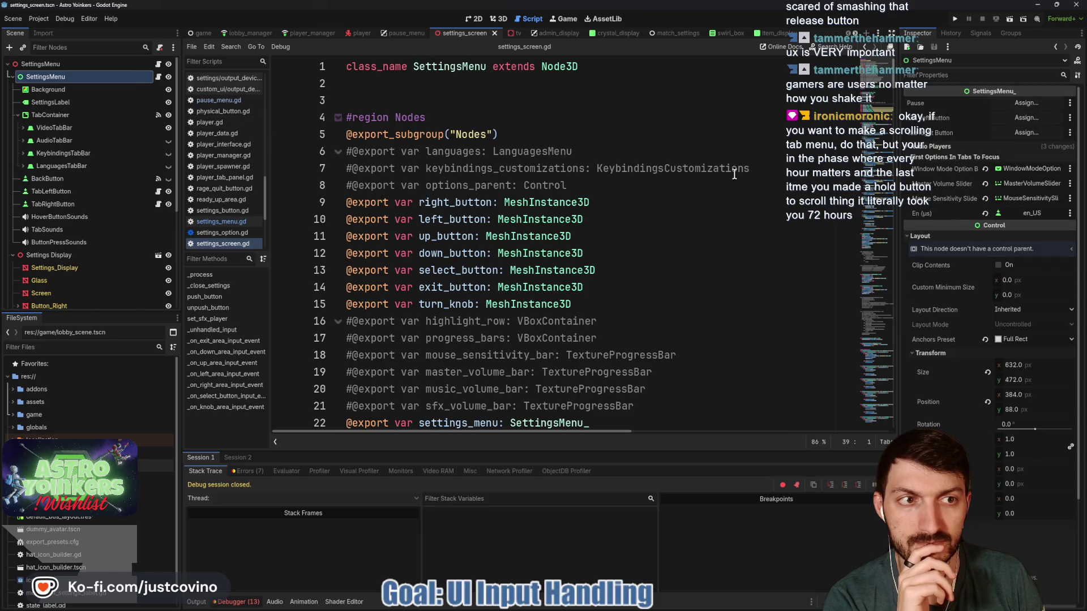
# Step: Assign TabLeftButton and TabRightButton to the left and right tab button properties
pyautogui.click(1027, 118)
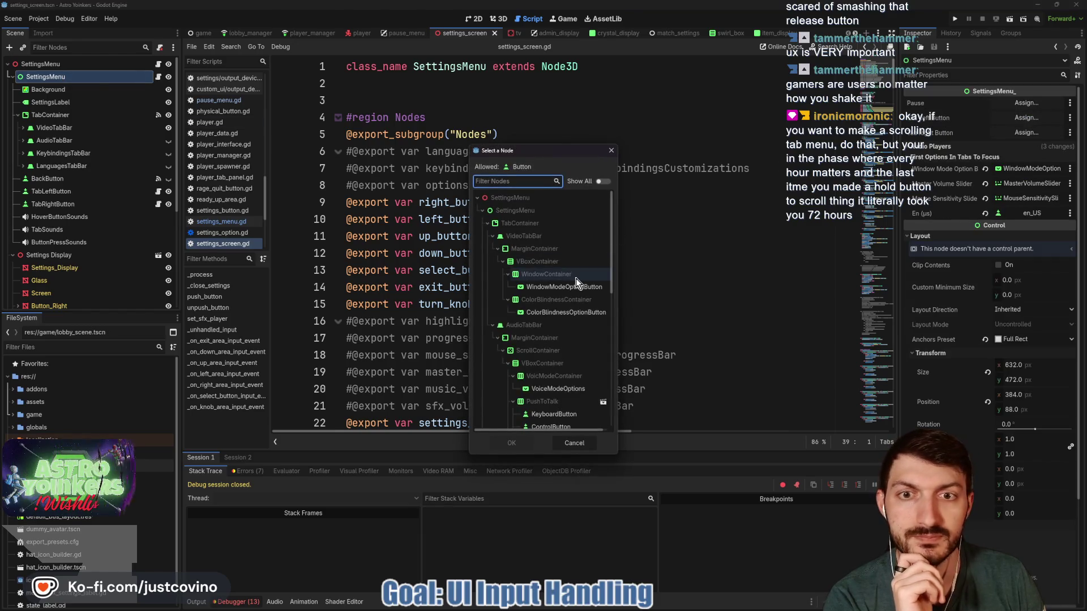
pyautogui.scroll(-10, 559, 335)
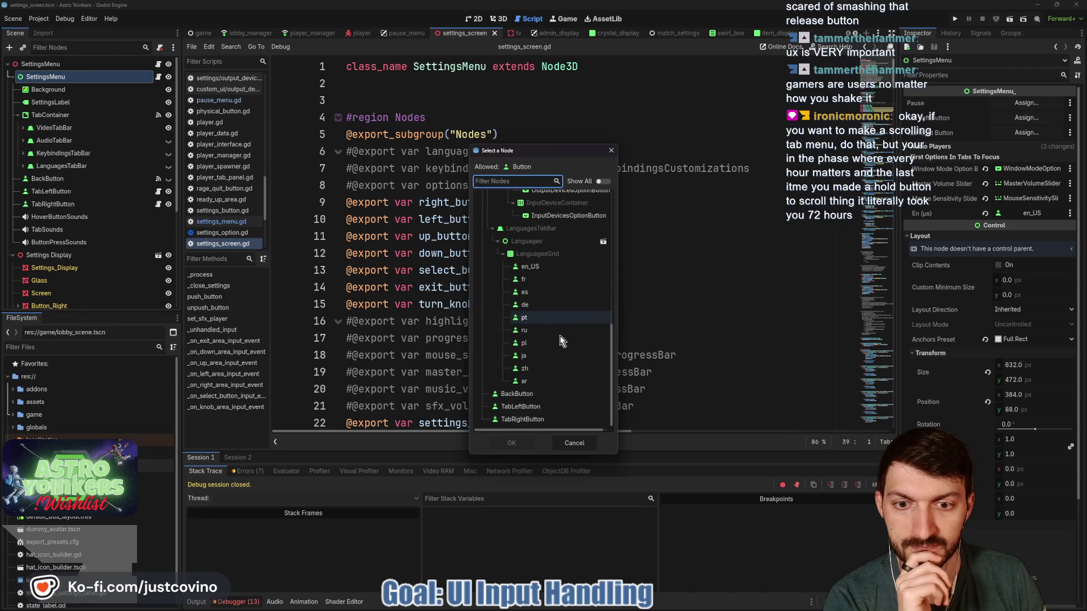
pyautogui.click(548, 416)
pyautogui.click(511, 442)
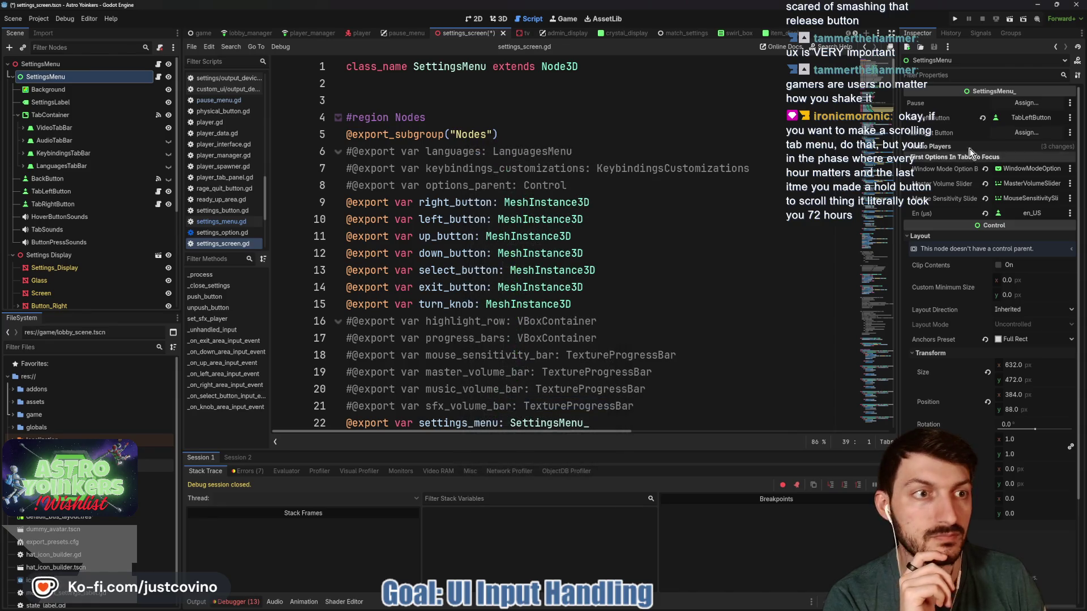
pyautogui.click(1026, 132)
pyautogui.scroll(-10, 583, 361)
pyautogui.click(548, 419)
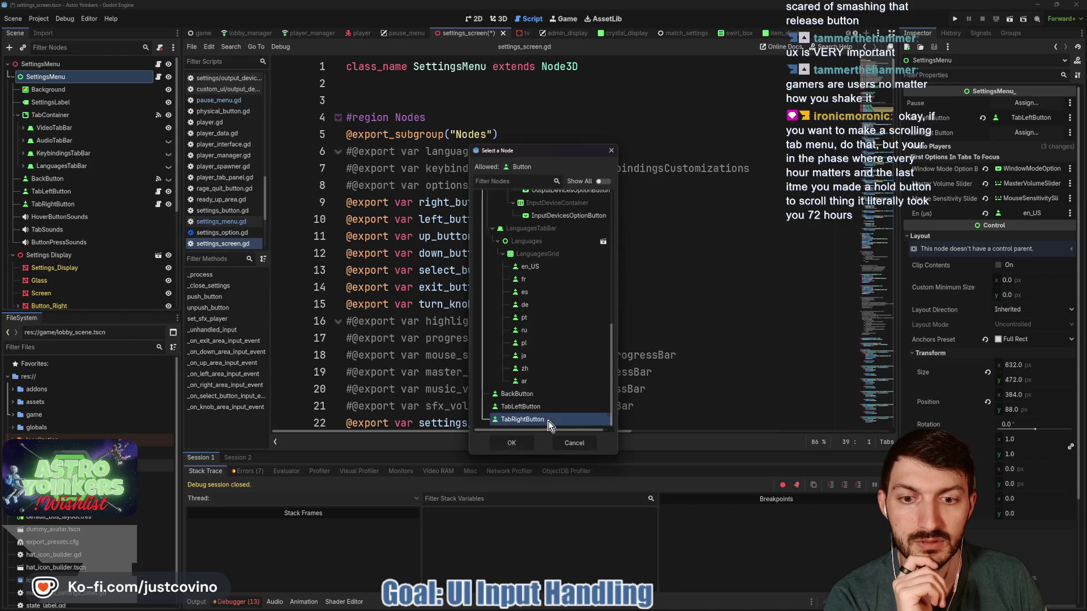
pyautogui.click(512, 443)
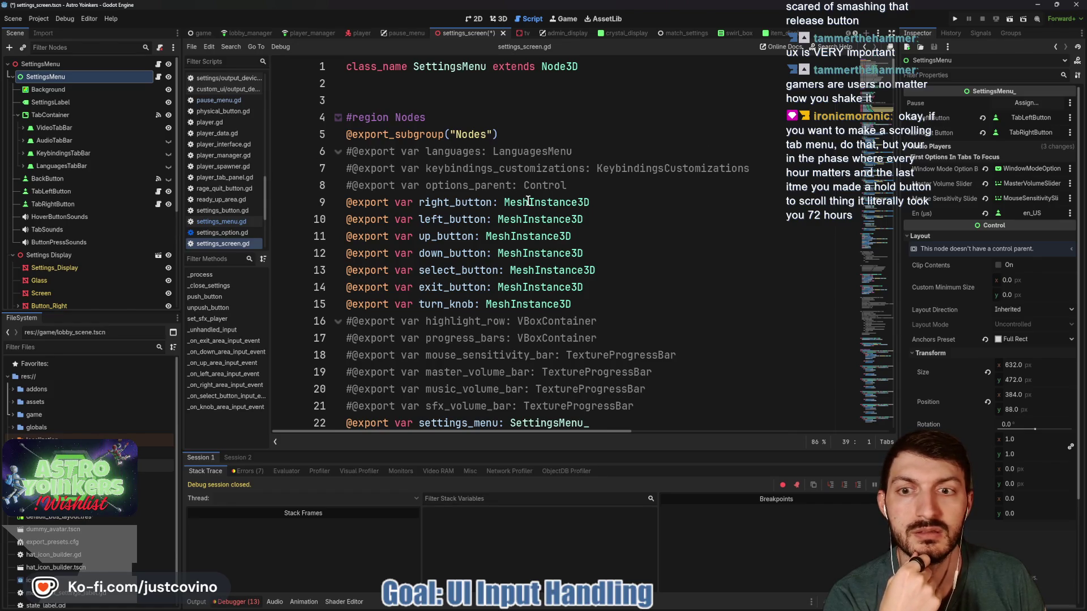
# Step: Compare the root and child SettingsMenu nodes' properties in the Inspector
pyautogui.scroll(-6, 528, 201)
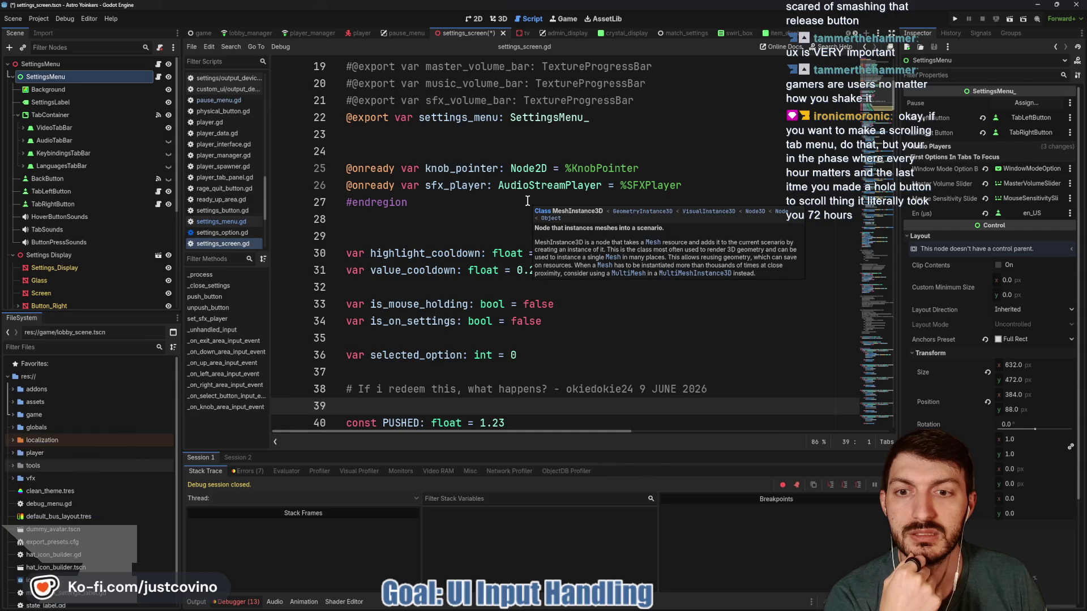
pyautogui.scroll(6, 531, 202)
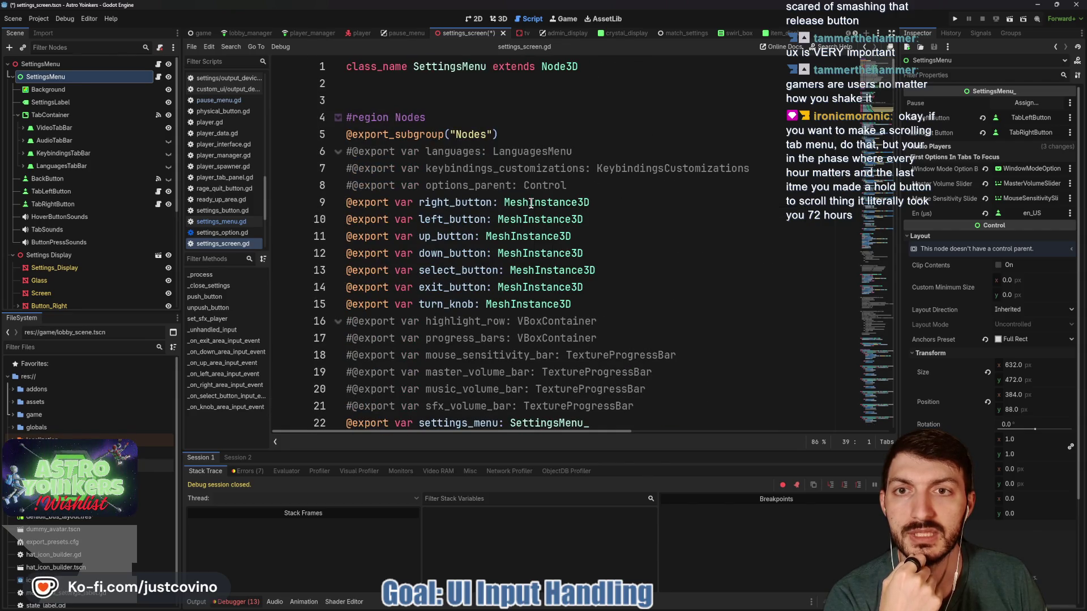
pyautogui.click(135, 64)
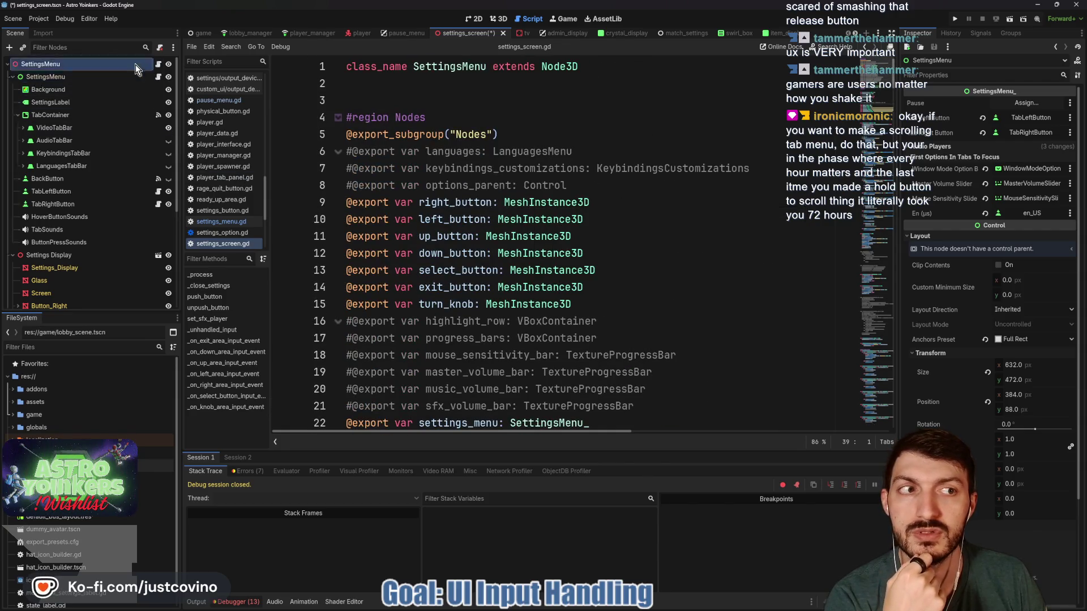
pyautogui.click(128, 78)
pyautogui.scroll(-5, 604, 201)
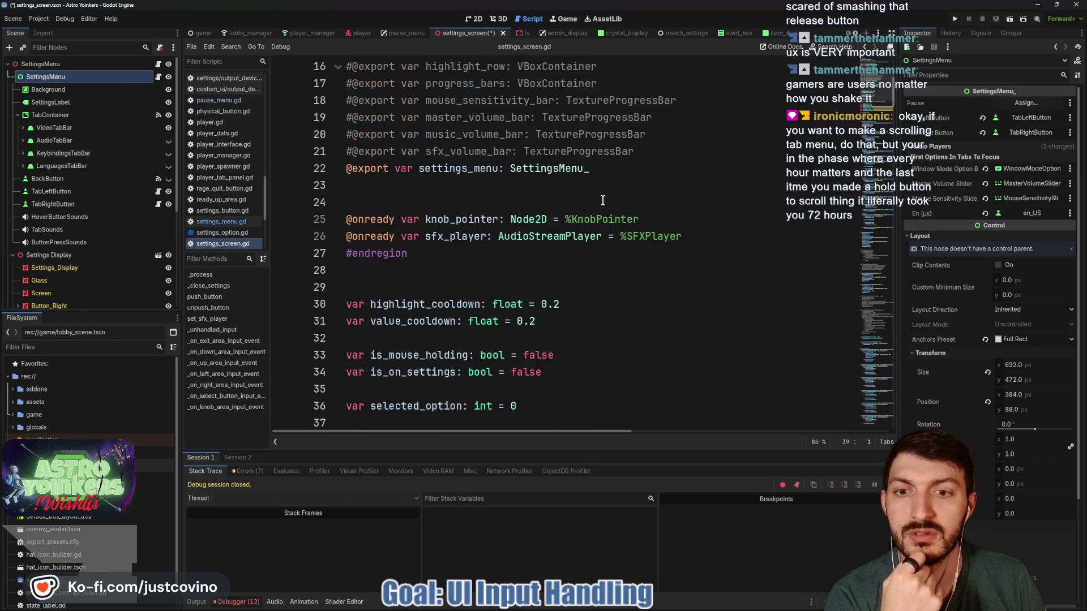
pyautogui.scroll(4, 467, 197)
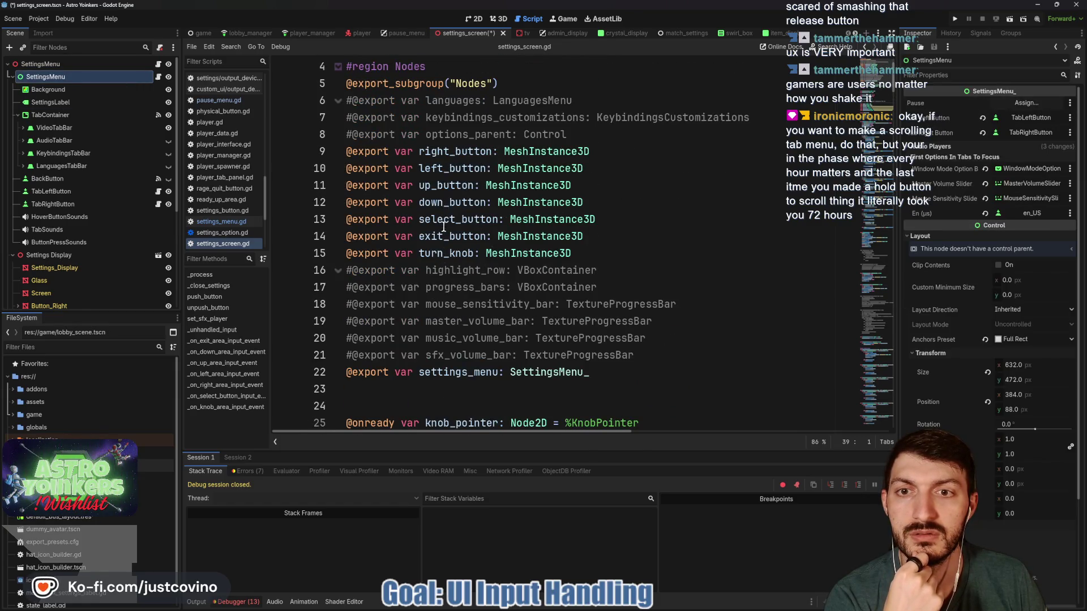
pyautogui.scroll(1, 444, 227)
pyautogui.scroll(-1, 449, 149)
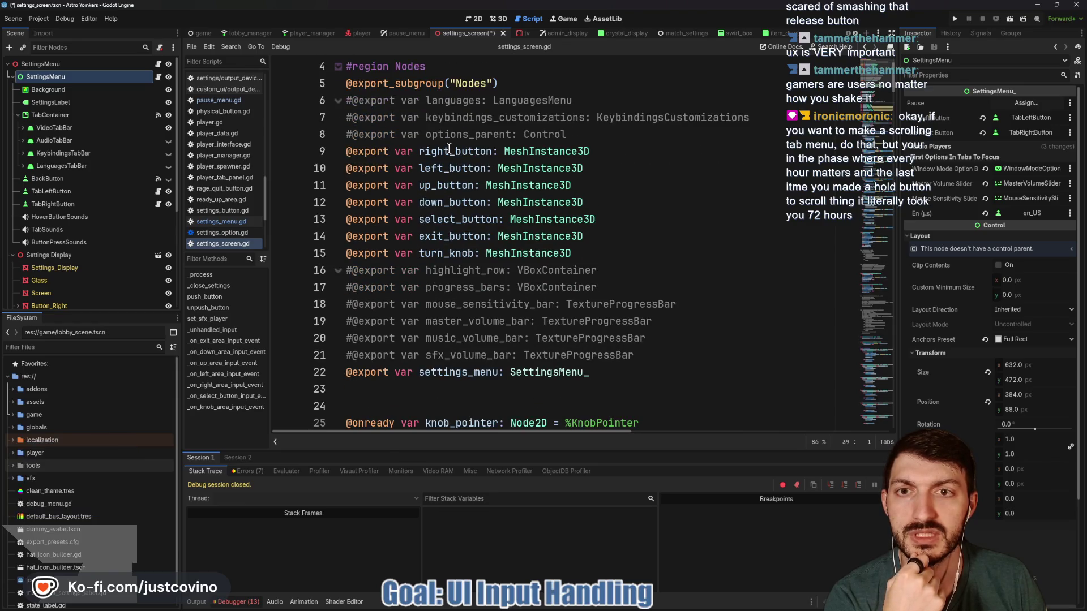
pyautogui.scroll(-4, 451, 198)
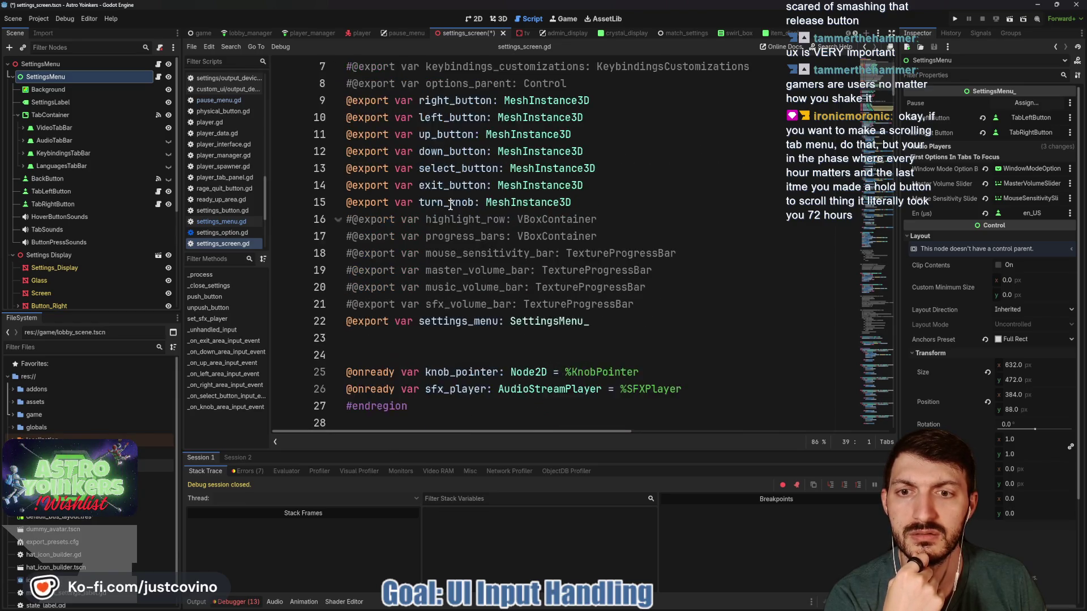
# Step: Open settings_menu.gd and step through the search matches for 'pause'
pyautogui.click(161, 79)
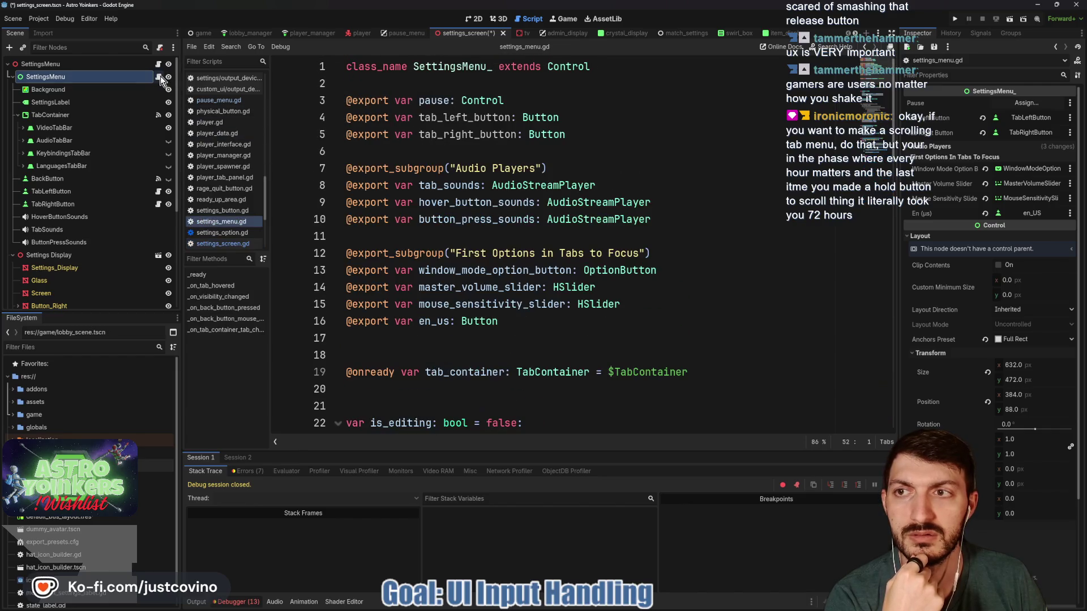
pyautogui.doubleClick(432, 100)
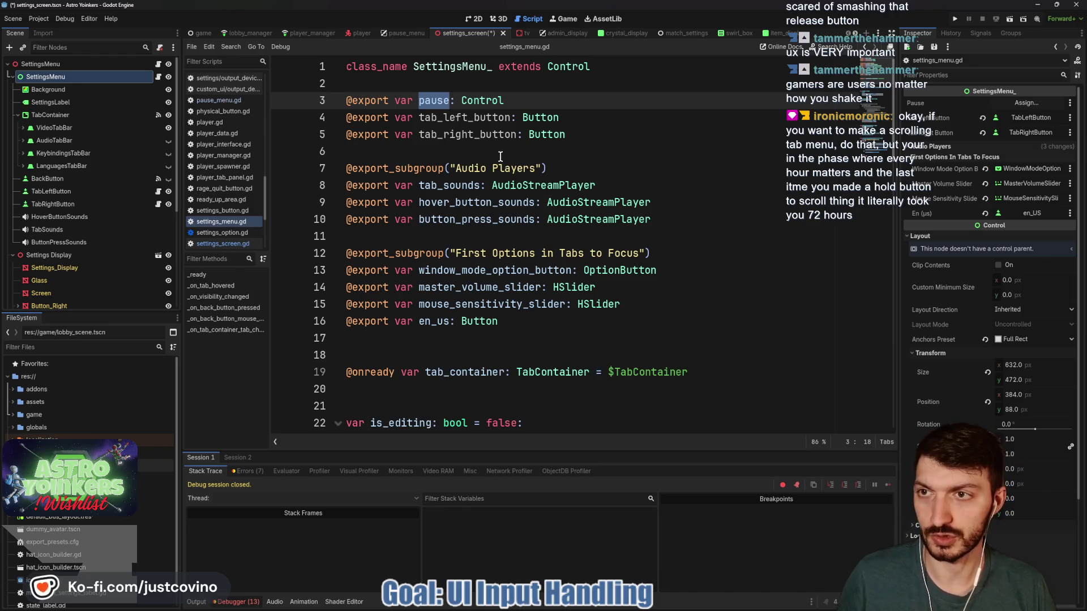
pyautogui.hotkey('ctrl', 'f')
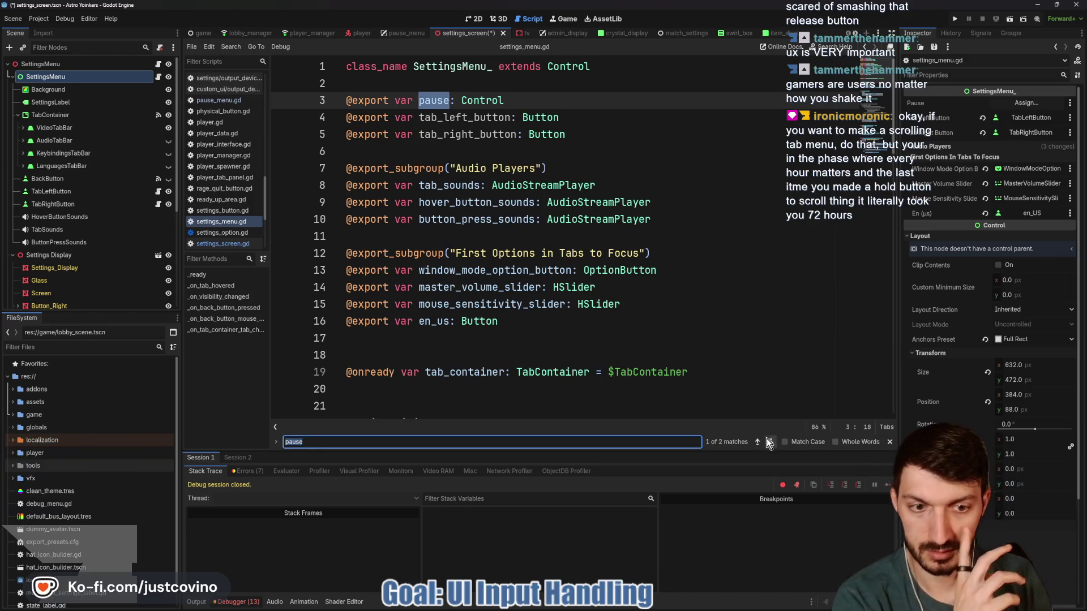
pyautogui.click(771, 441)
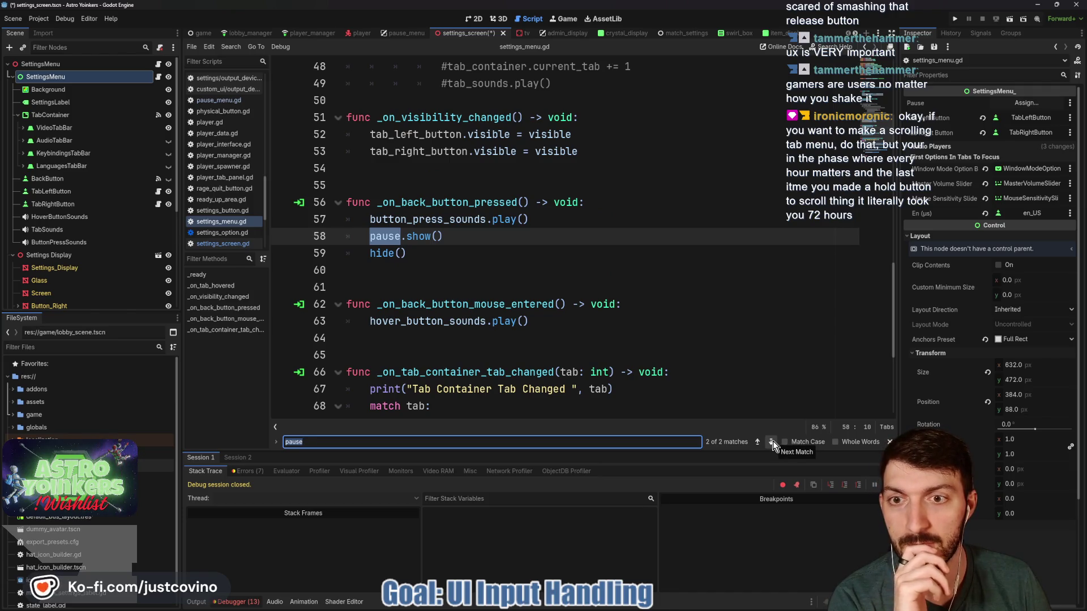
pyautogui.click(772, 441)
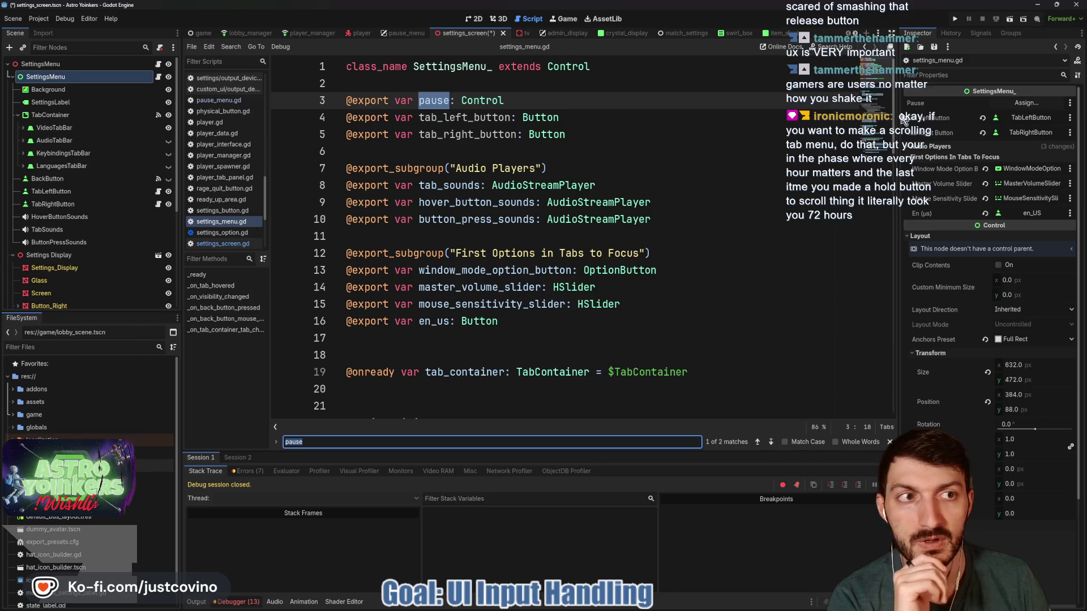
pyautogui.click(684, 163)
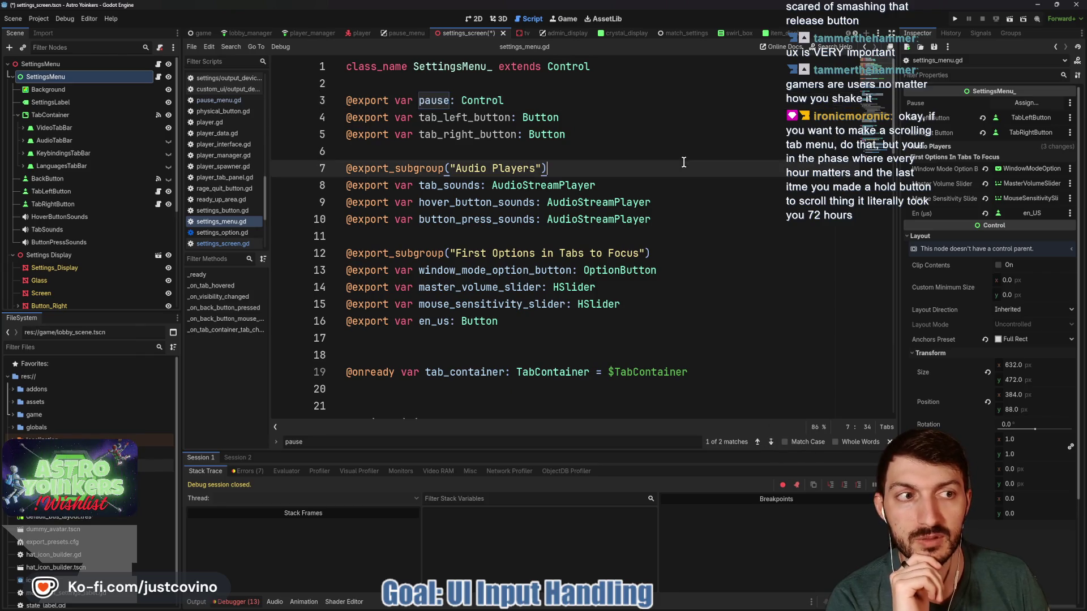
# Step: Run the project, close the duplicate debug window, and enter the Settings screen
pyautogui.click(954, 20)
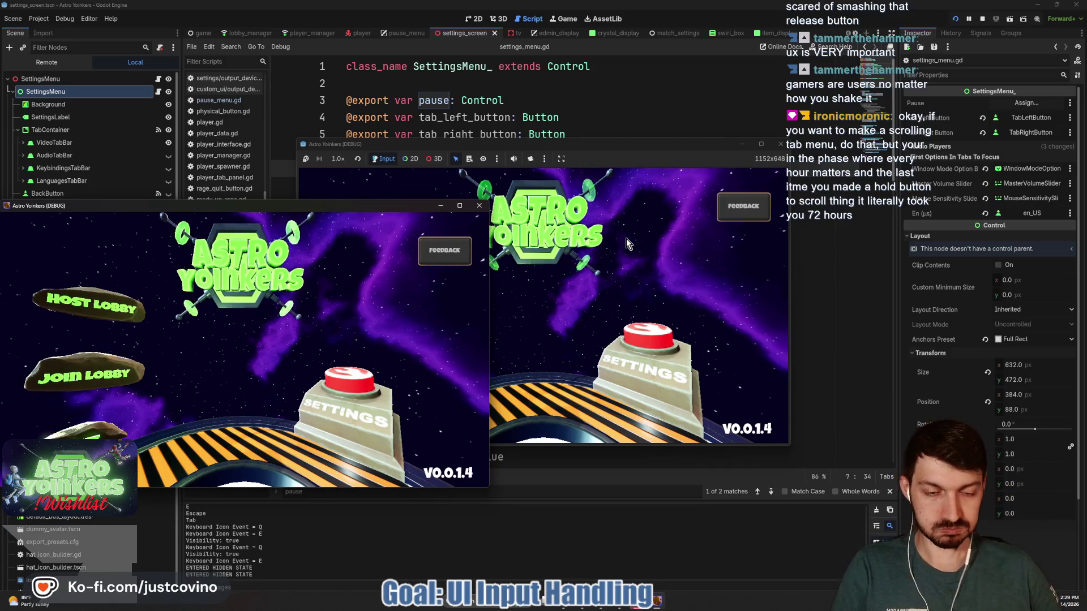
pyautogui.click(479, 205)
pyautogui.click(647, 356)
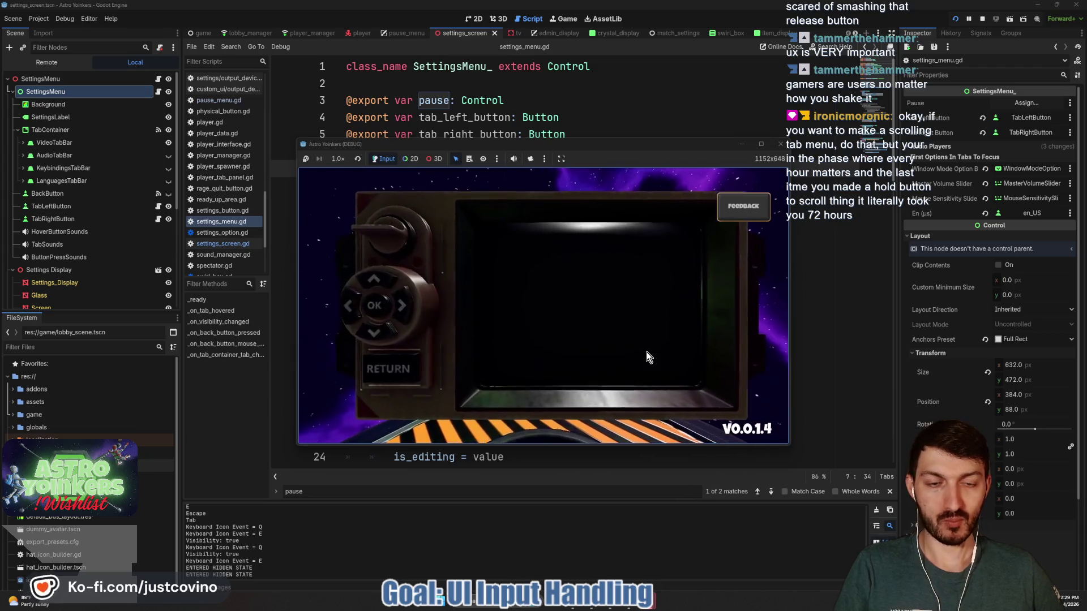
# Step: Try a tab switch in-game, add a blank line after line 100, save, and stop debugging
pyautogui.press('e')
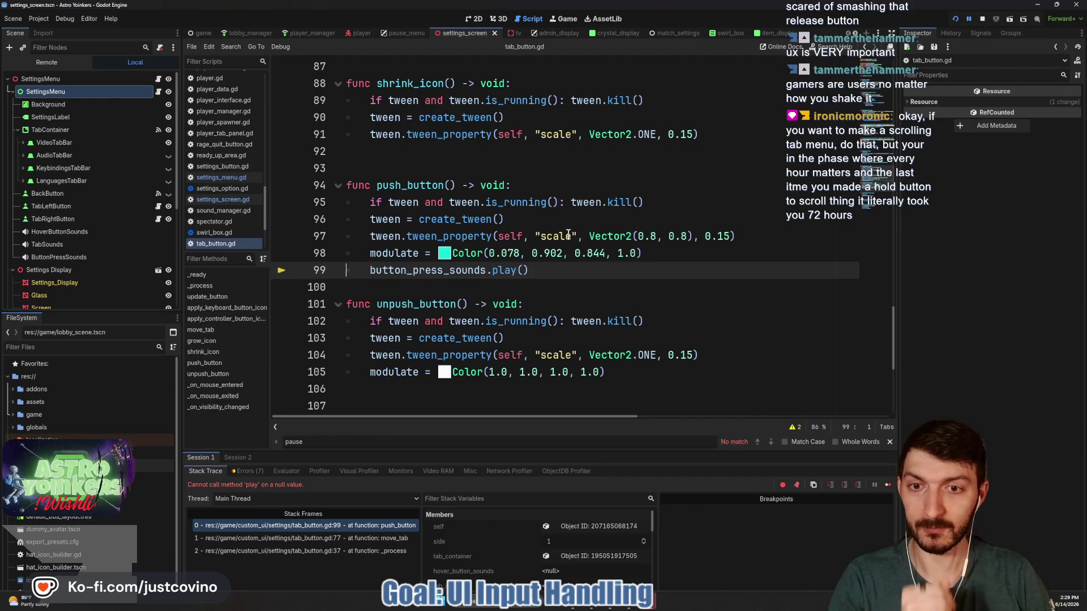
pyautogui.click(443, 290)
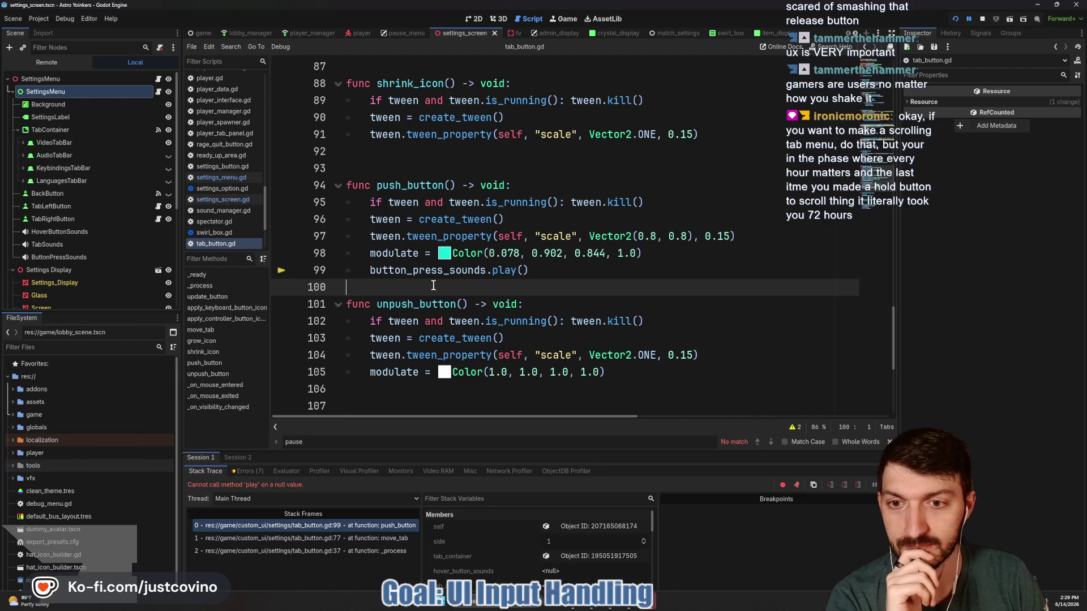
pyautogui.press('Return')
pyautogui.hotkey('ctrl', 's')
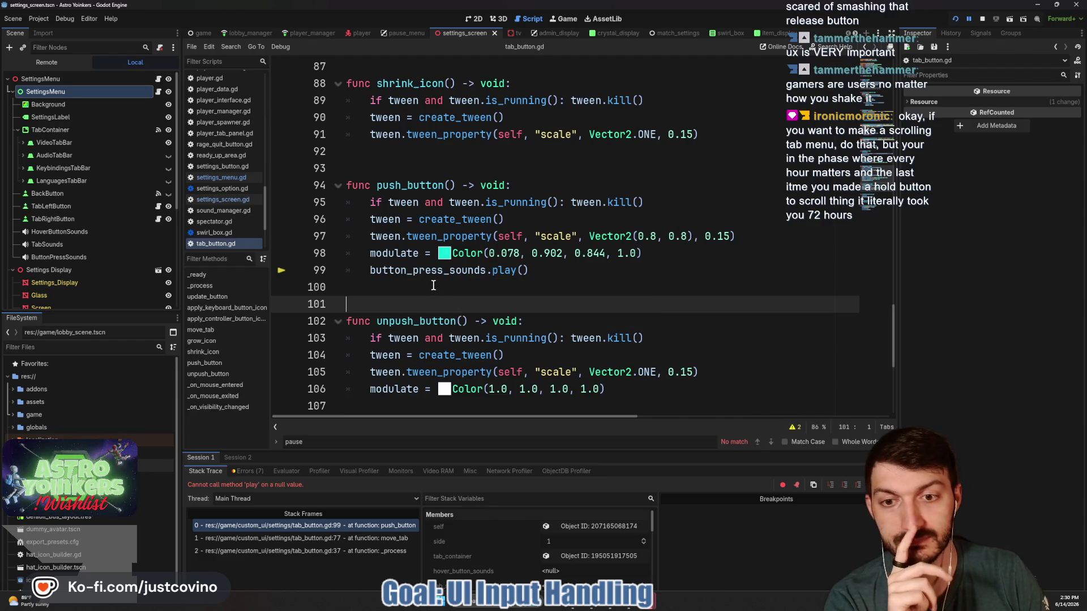
pyautogui.click(983, 20)
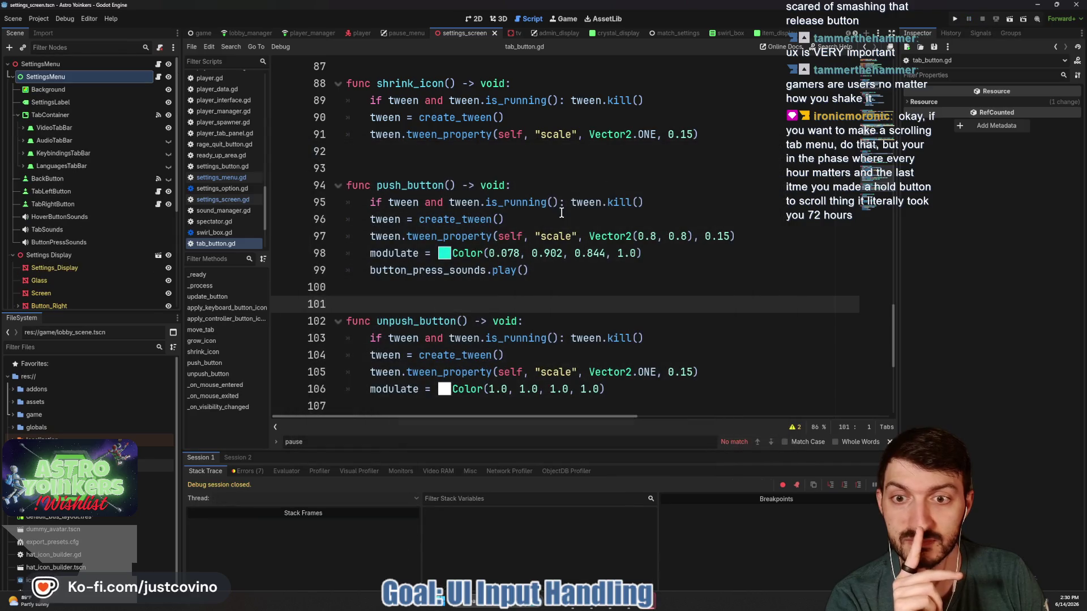
# Step: Assign HoverButtonSounds, TabSounds and ButtonPressSounds to TabRightButton's three sound slots
pyautogui.click(71, 204)
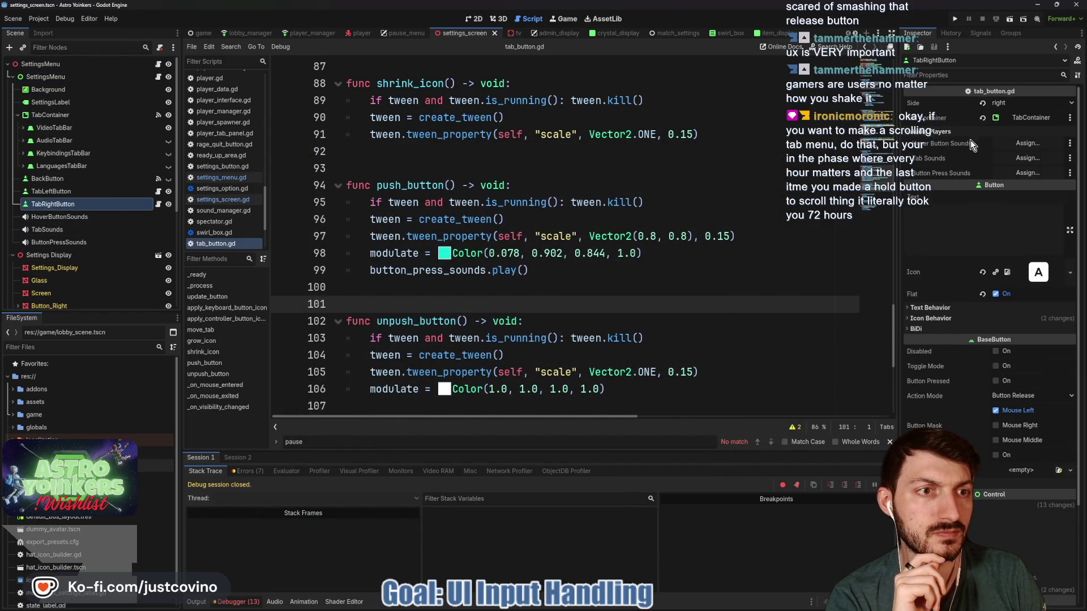
pyautogui.click(1027, 143)
pyautogui.click(528, 224)
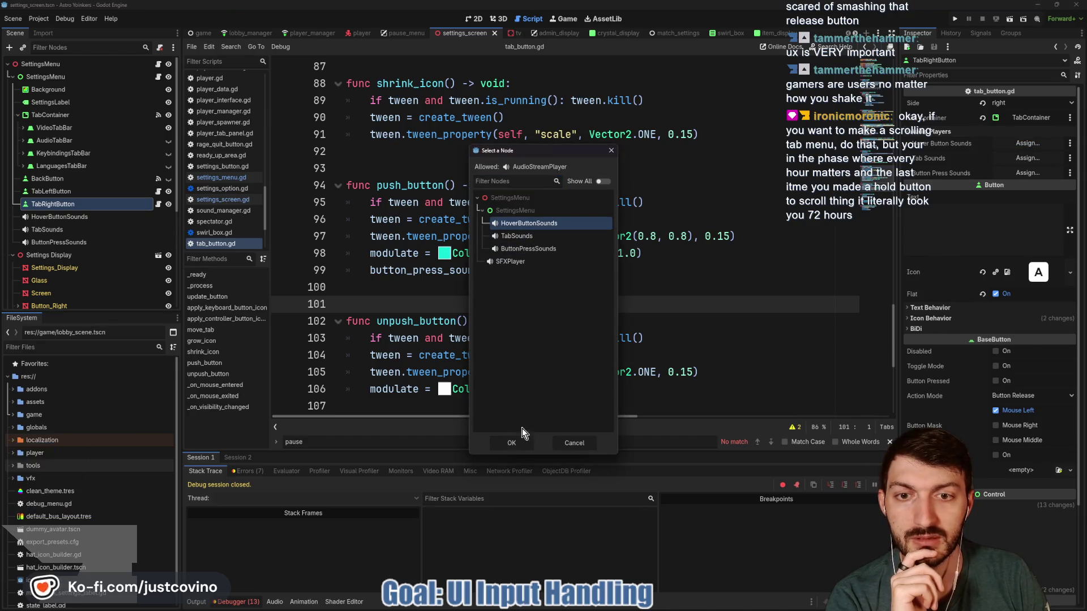
pyautogui.click(520, 440)
pyautogui.click(1027, 157)
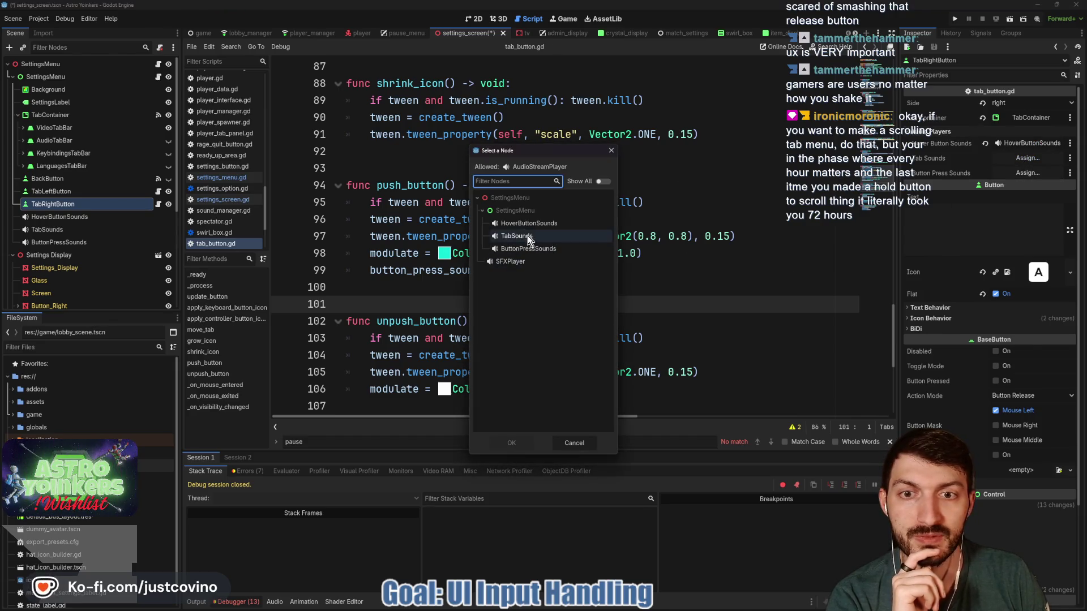
pyautogui.click(528, 236)
pyautogui.click(511, 442)
pyautogui.click(1027, 173)
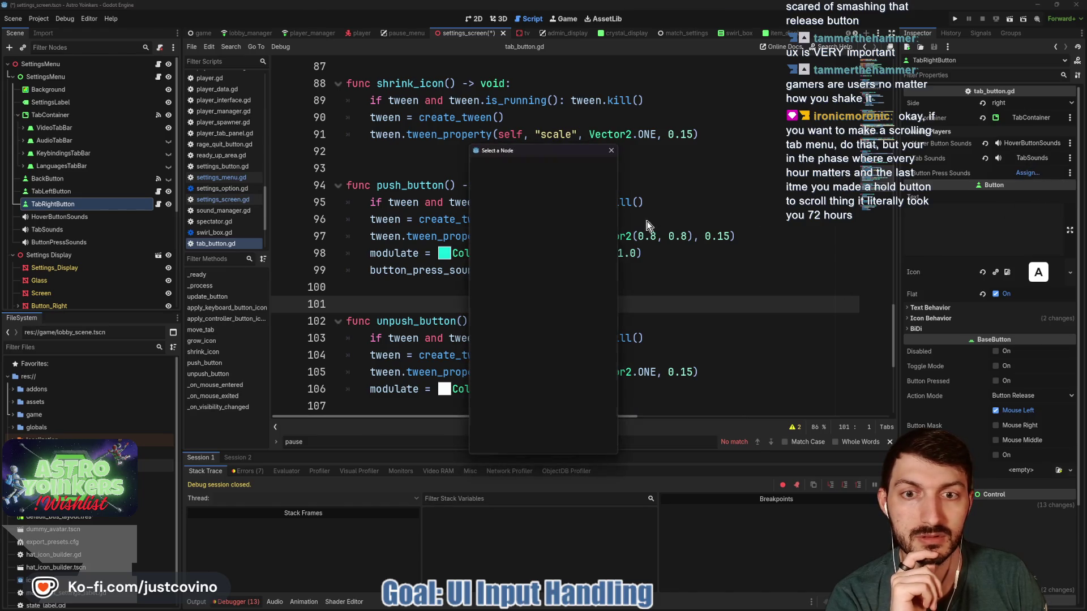
pyautogui.click(526, 249)
pyautogui.click(526, 439)
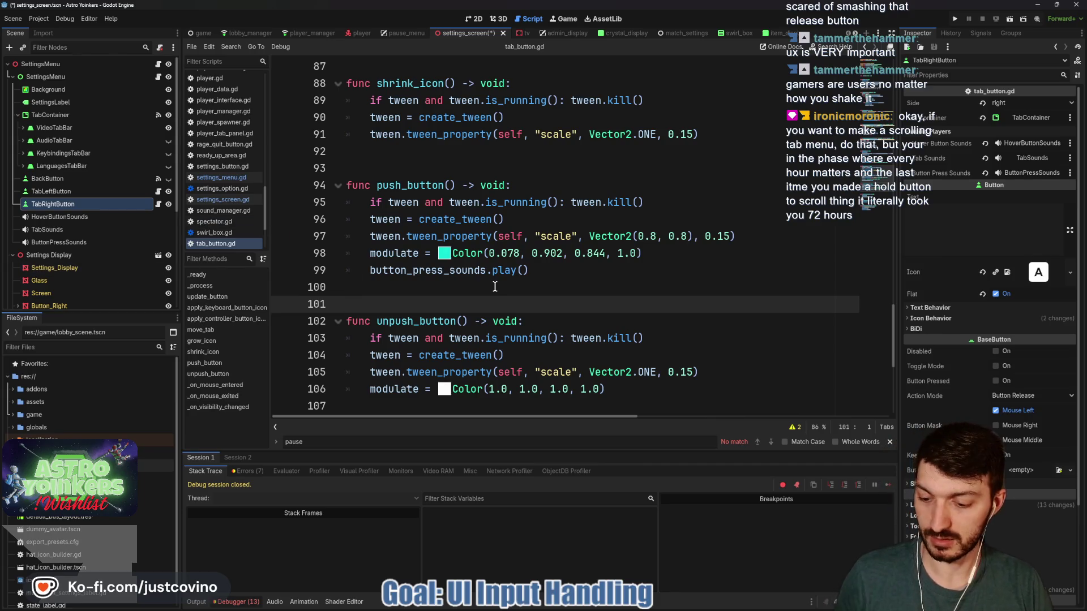
# Step: Save the scene, then give TabLeftButton HoverButtonSounds as its hover sound
pyautogui.hotkey('ctrl', 's')
pyautogui.click(74, 192)
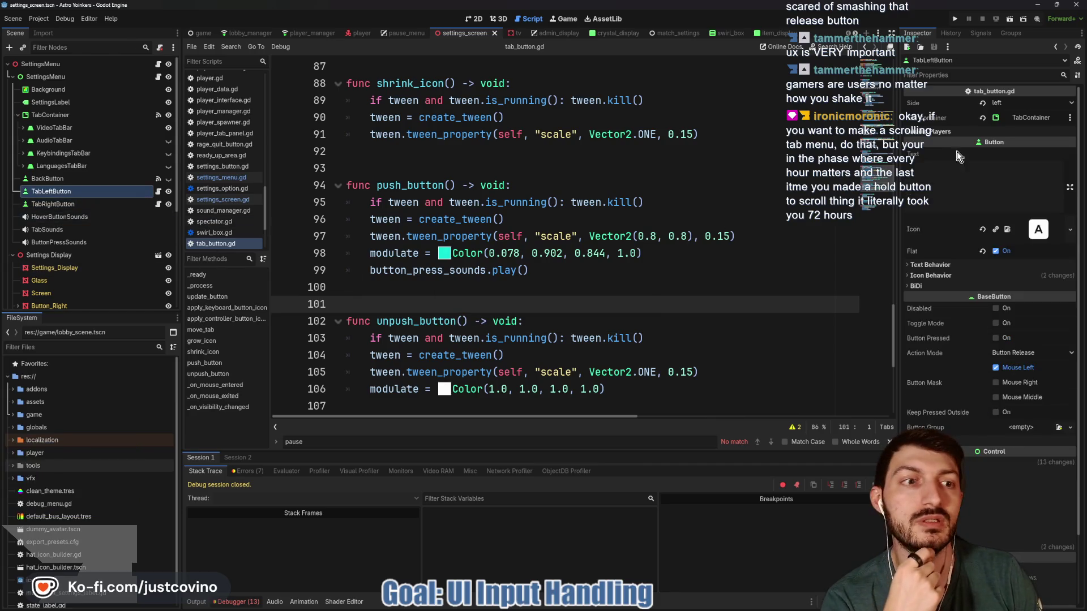
pyautogui.click(964, 131)
pyautogui.click(1028, 143)
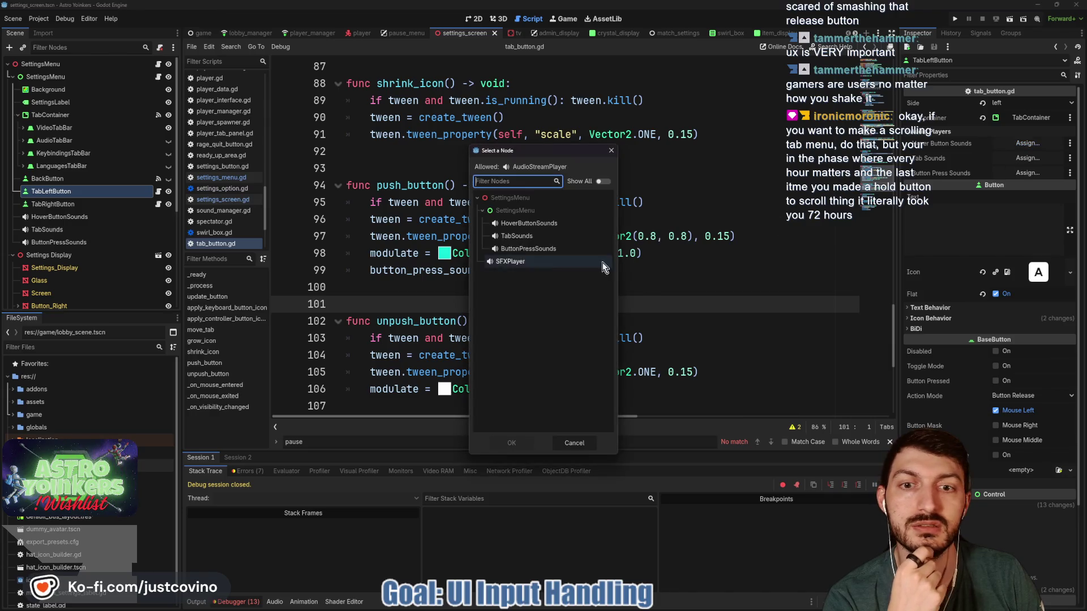
pyautogui.click(524, 224)
pyautogui.click(514, 441)
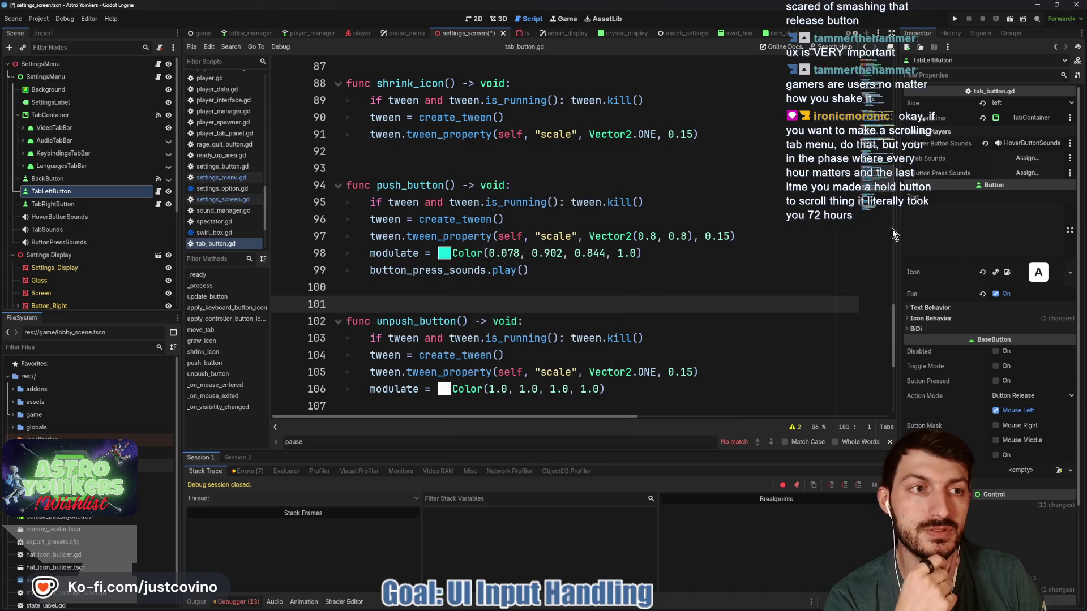
# Step: Assign TabSounds and ButtonPressSounds to TabLeftButton and save the settings scene
pyautogui.click(1025, 158)
pyautogui.click(517, 236)
pyautogui.click(512, 443)
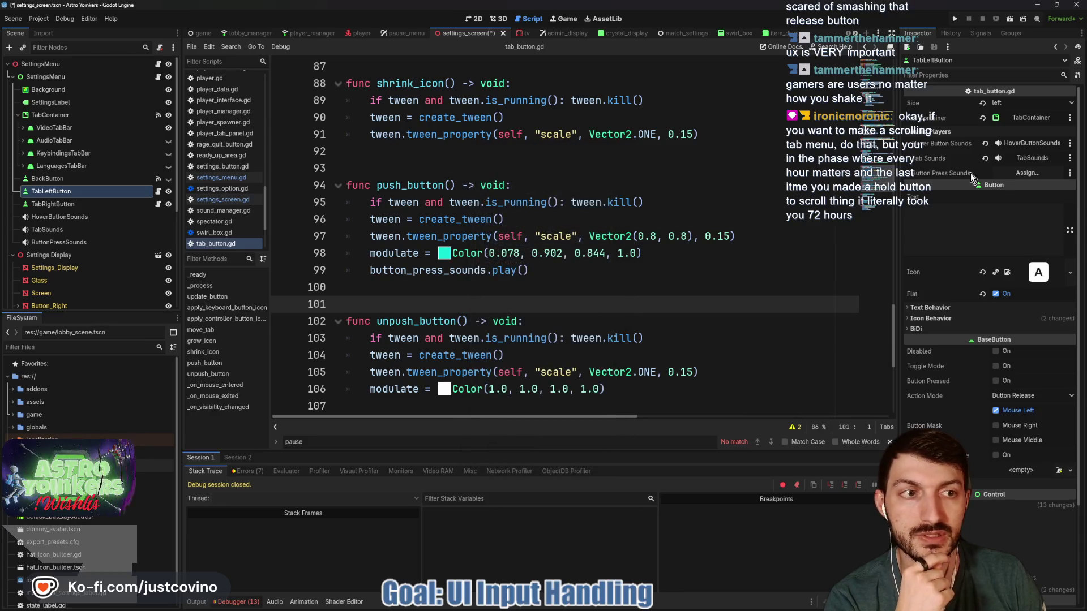
pyautogui.click(1036, 173)
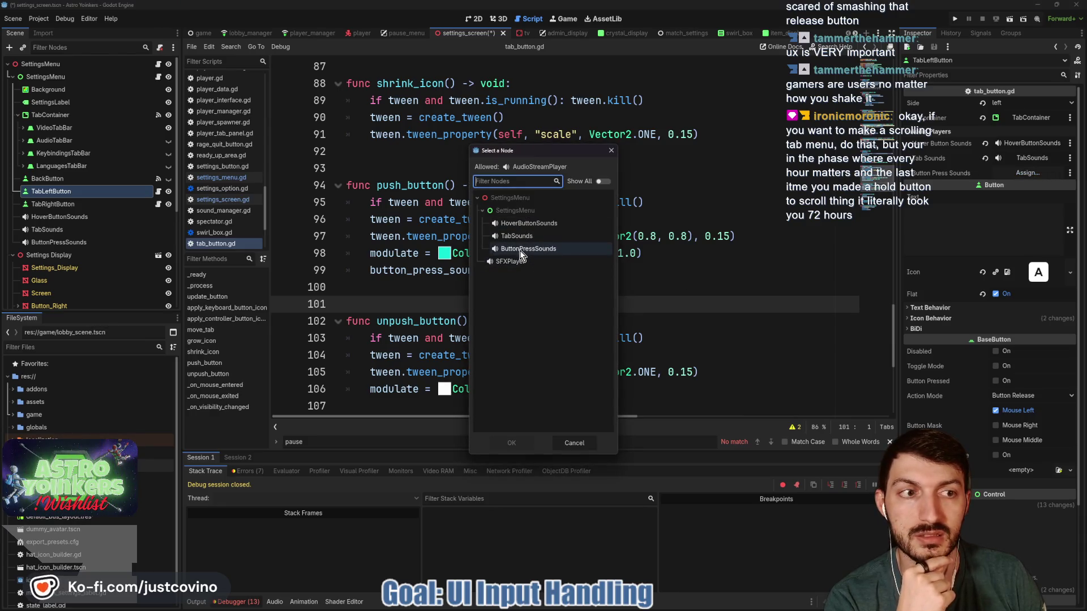
pyautogui.click(519, 251)
pyautogui.click(511, 443)
pyautogui.click(547, 288)
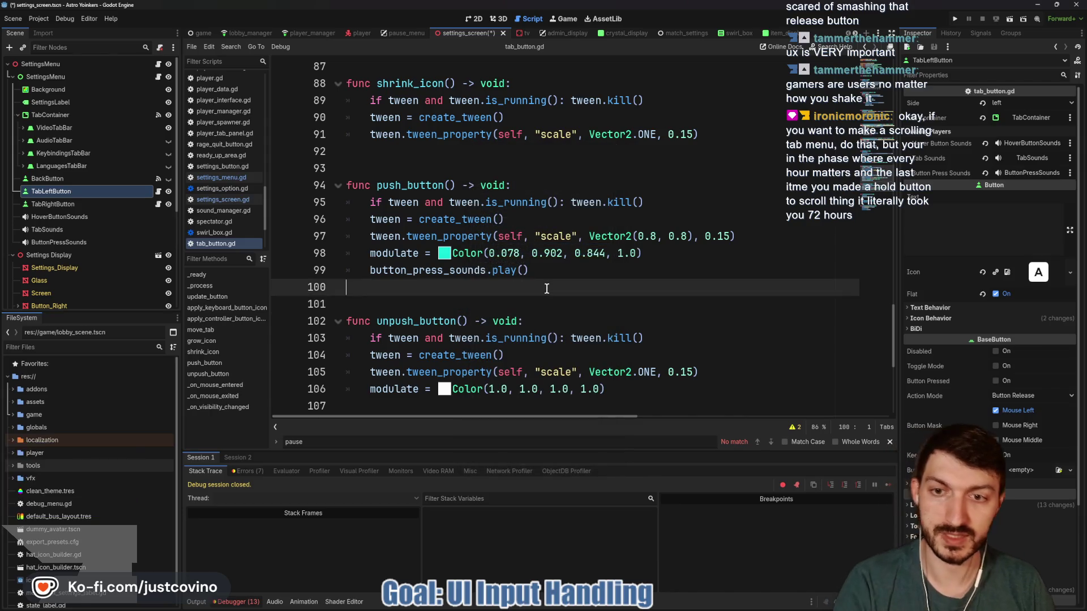
pyautogui.hotkey('ctrl', 's')
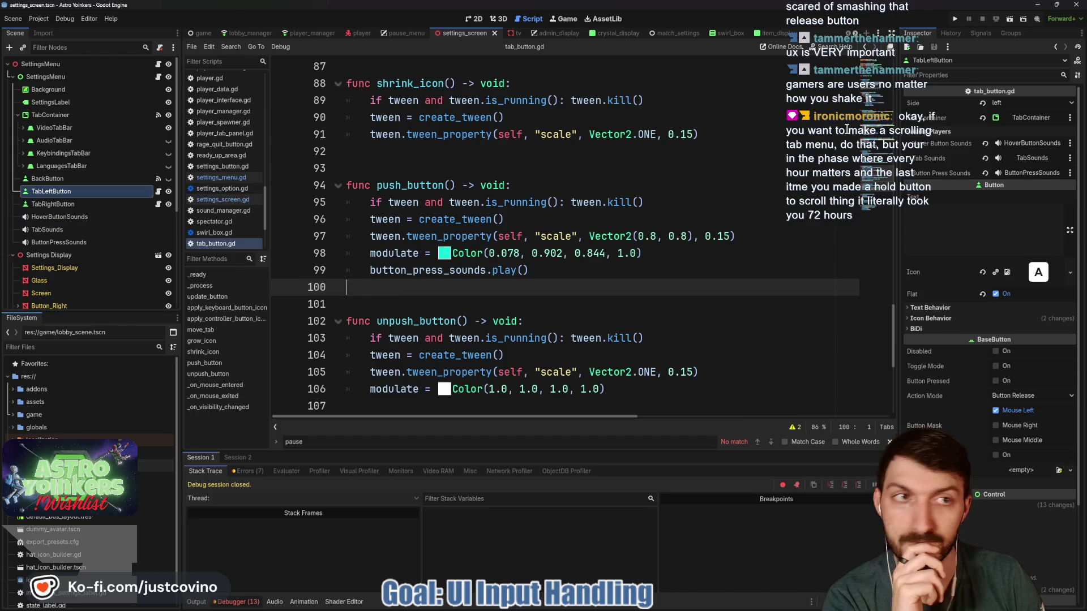
# Step: Relaunch the game, cycle settings tabs with Q/E through Video, Keybindings and Languages, then Escape out
pyautogui.click(953, 20)
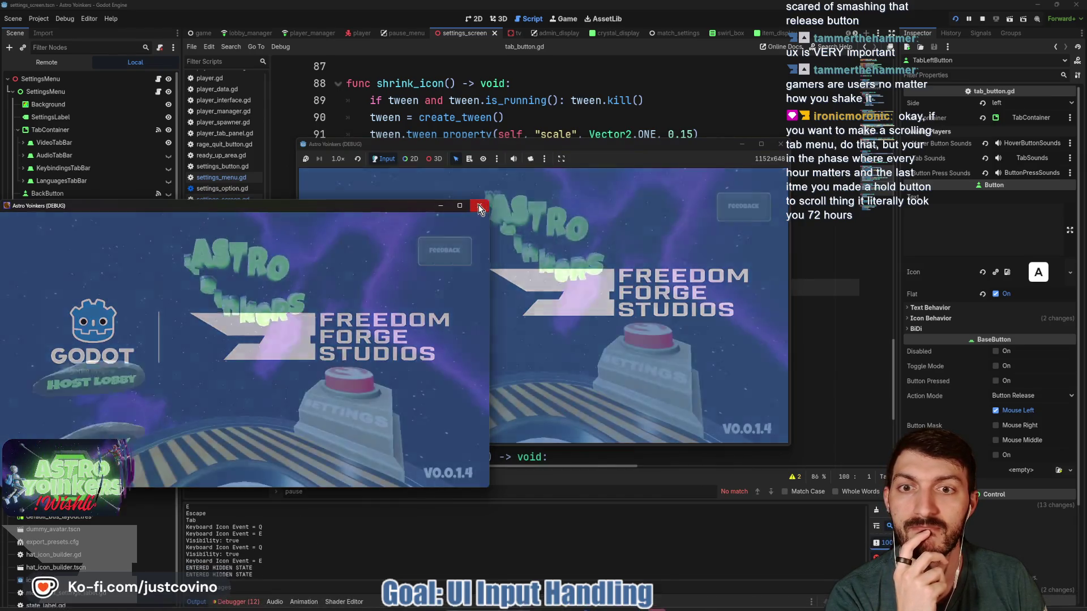
pyautogui.click(478, 208)
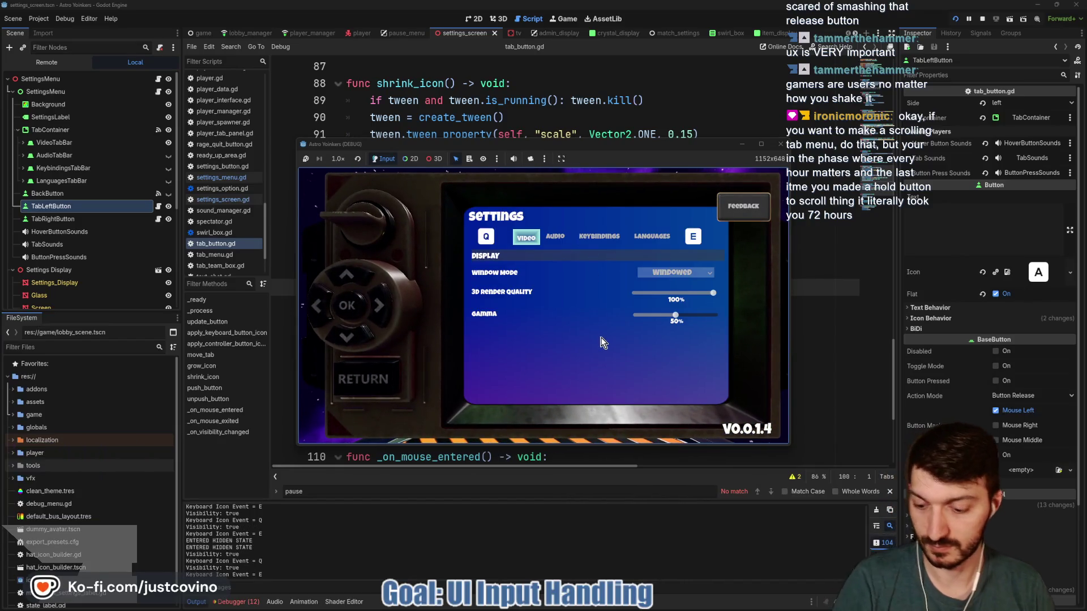
pyautogui.press('e')
pyautogui.press('e')
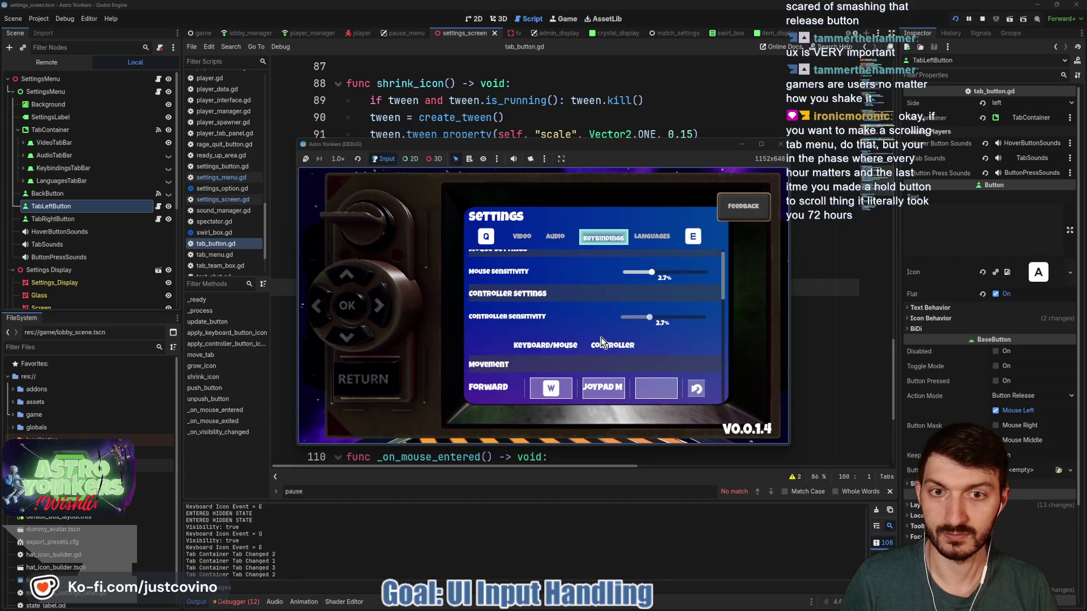
pyautogui.press('e')
pyautogui.press('q')
pyautogui.press('q')
pyautogui.press('q')
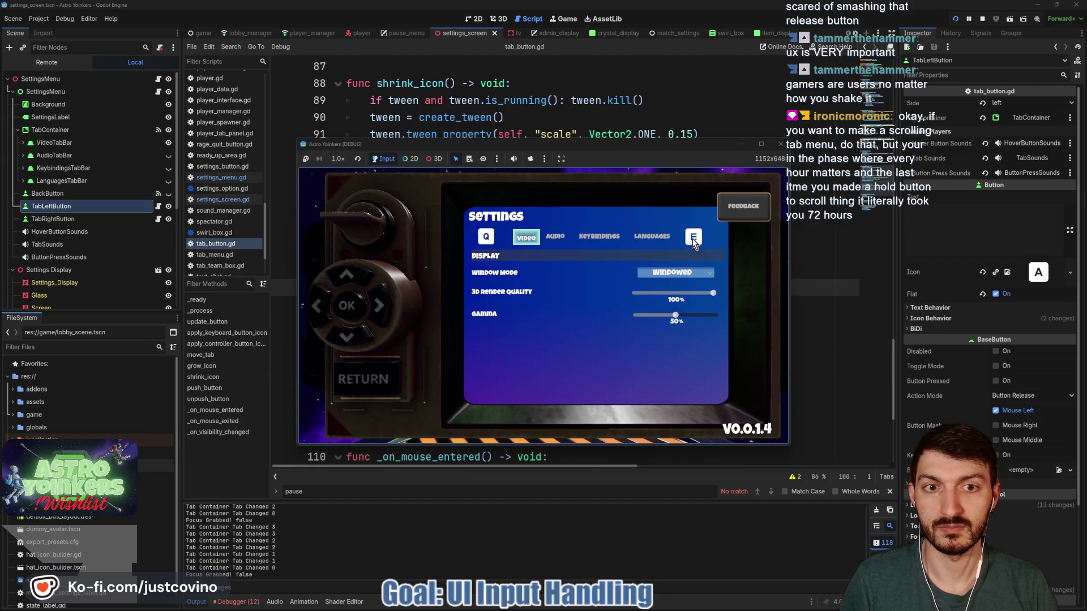
pyautogui.press('q')
pyautogui.press('e')
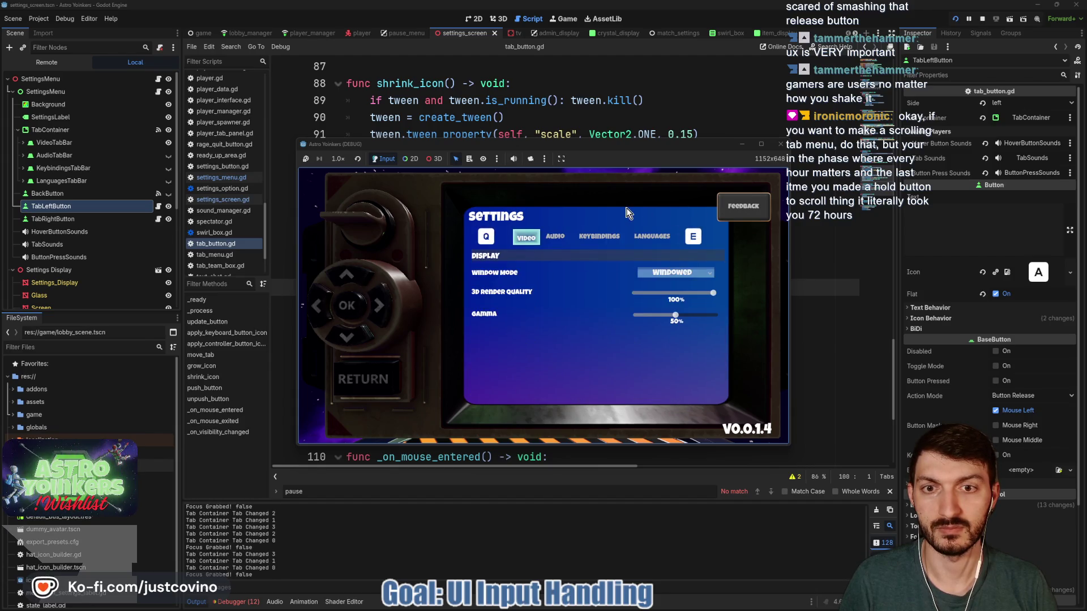
pyautogui.press('e')
pyautogui.press('e')
pyautogui.press('e')
pyautogui.press('q')
pyautogui.press('q')
pyautogui.press('e')
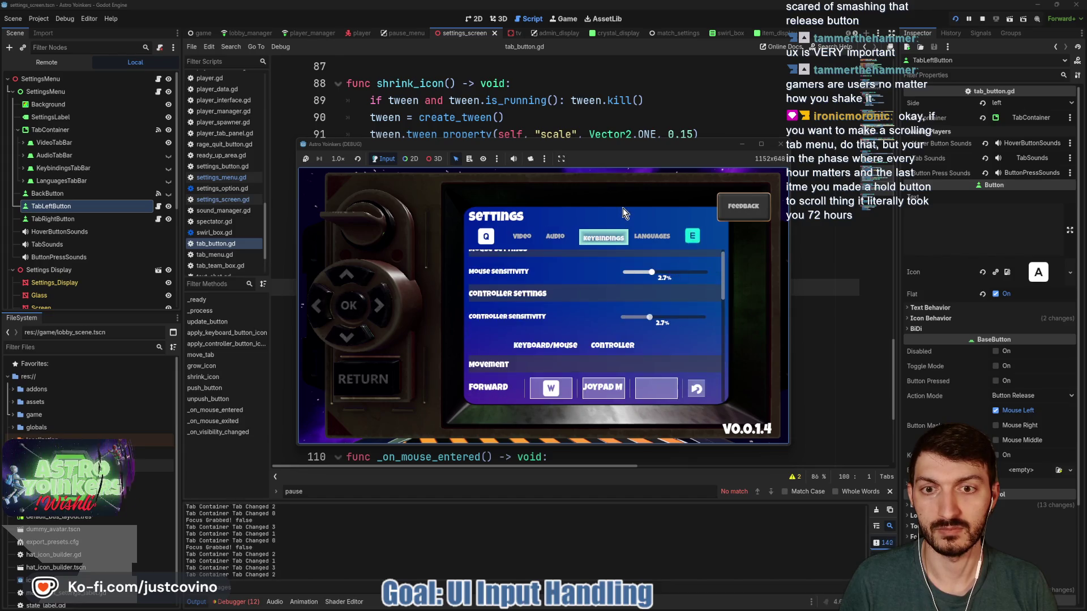
pyautogui.press('Escape')
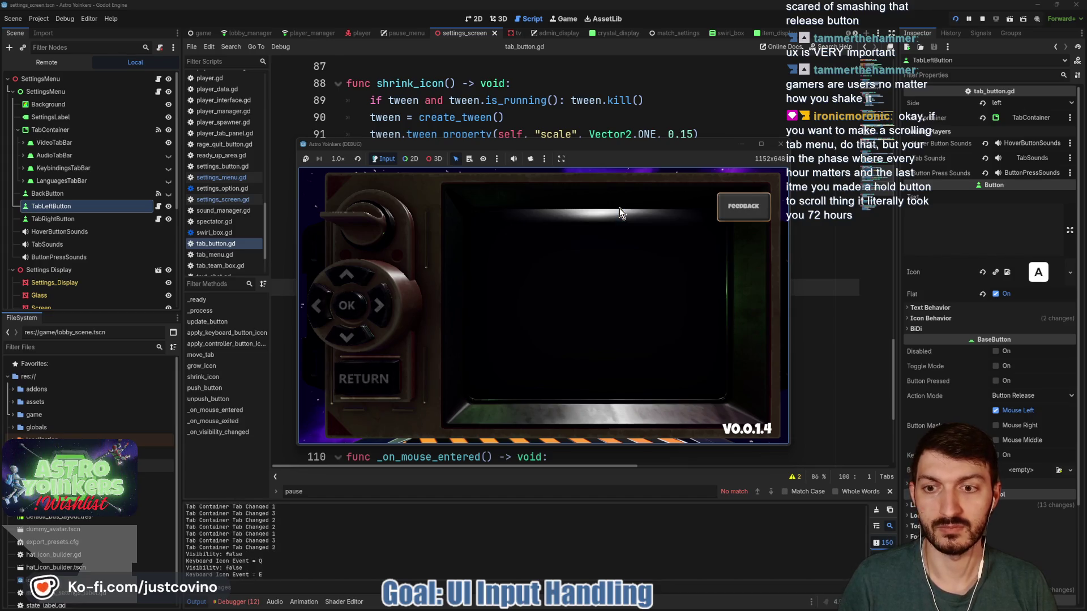
# Step: Host a lobby and open Settings from the in-game pause menu
pyautogui.press('Return')
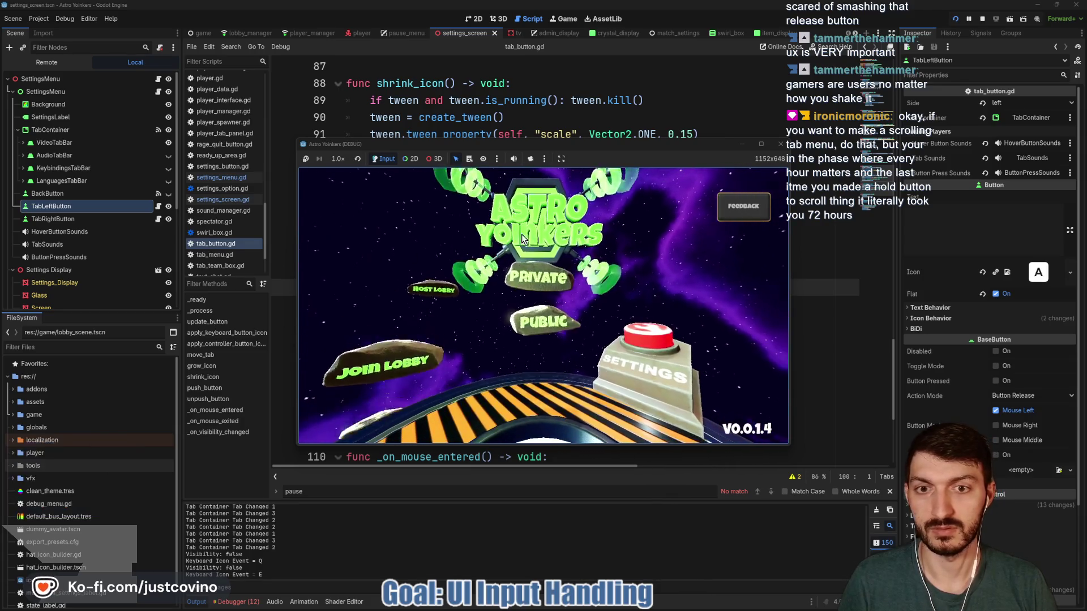
pyautogui.click(549, 247)
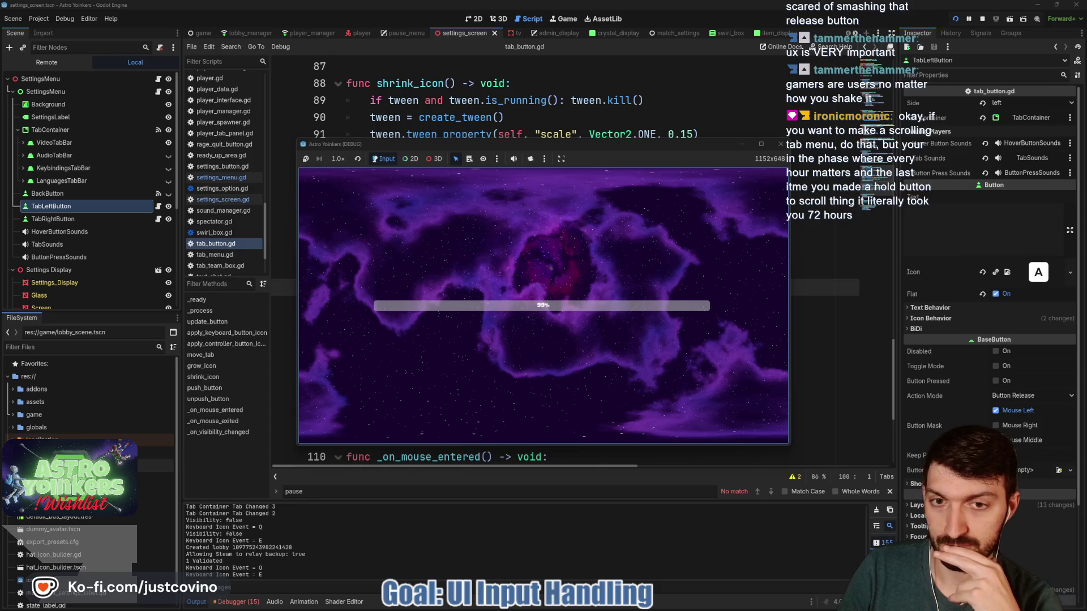
pyautogui.press('Escape')
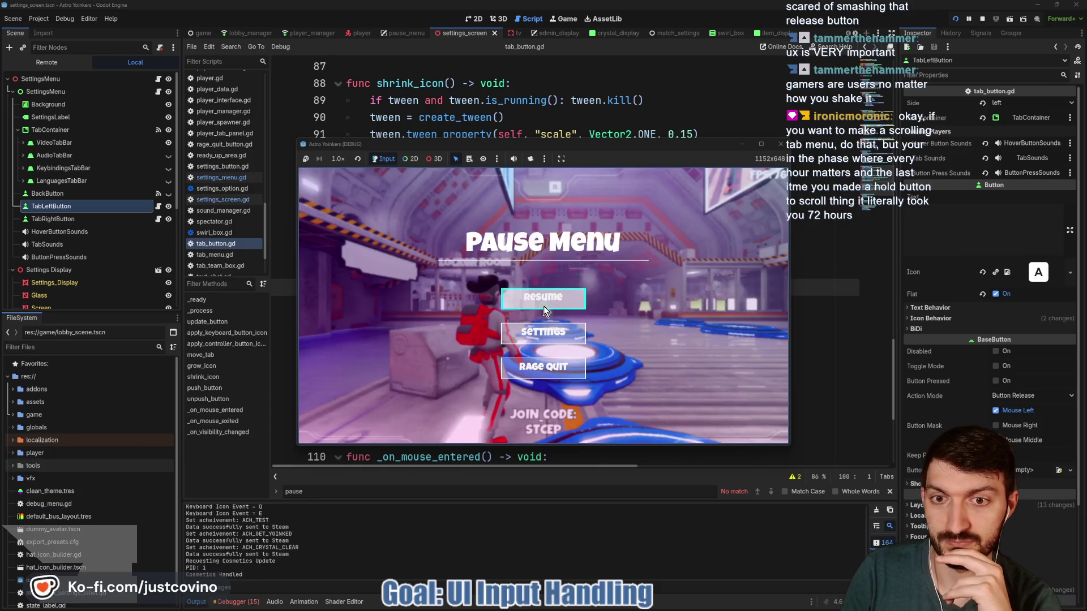
pyautogui.click(562, 331)
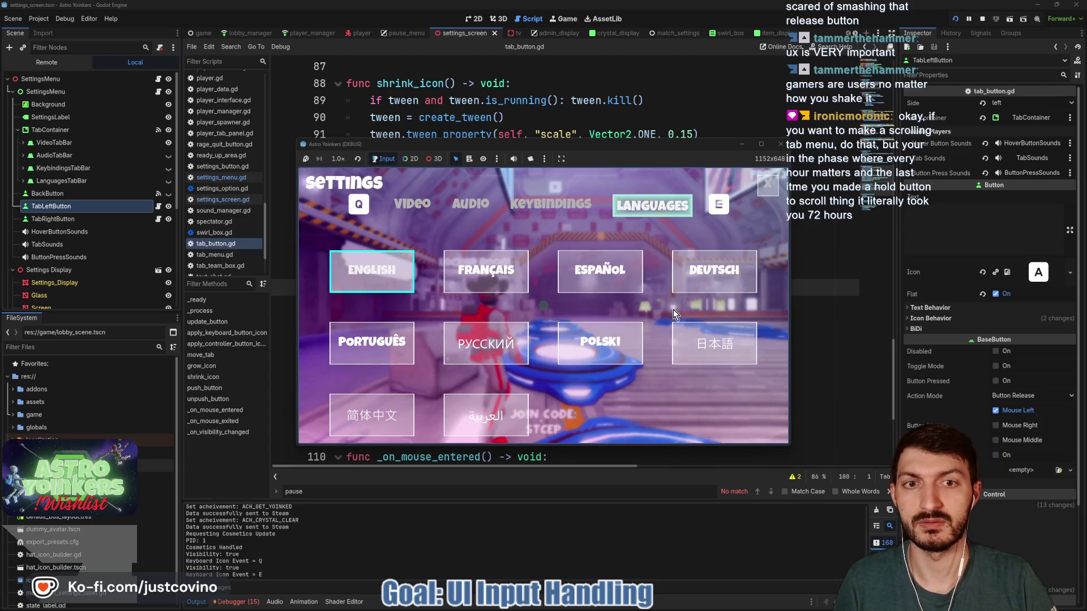
# Step: Cycle the settings tabs with Q/E across Video, Audio, Keybindings and Languages, then close Settings
pyautogui.press('e')
pyautogui.press('e')
pyautogui.press('e')
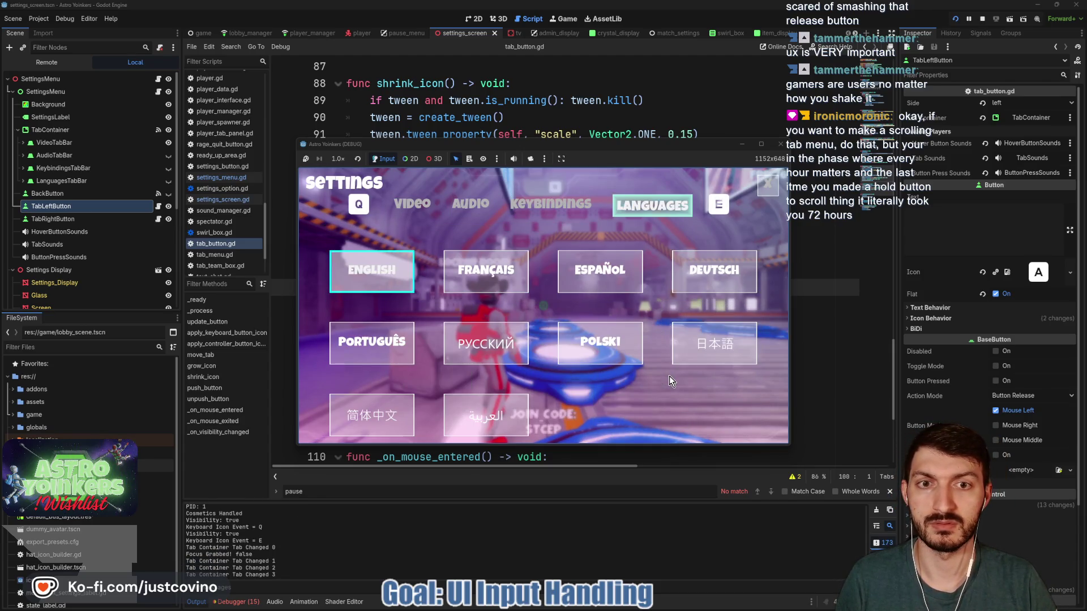
pyautogui.press('q')
pyautogui.press('q')
pyautogui.press('q')
pyautogui.press('e')
pyautogui.press('e')
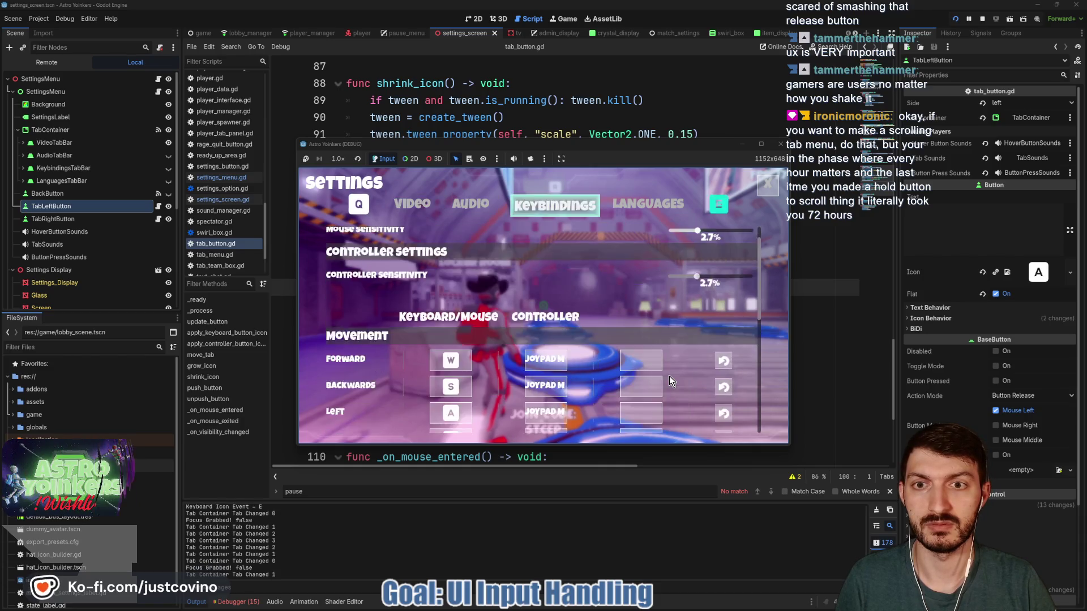
pyautogui.press('e')
pyautogui.press('q')
pyautogui.press('q')
pyautogui.press('q')
pyautogui.press('e')
pyautogui.press('e')
pyautogui.press('e')
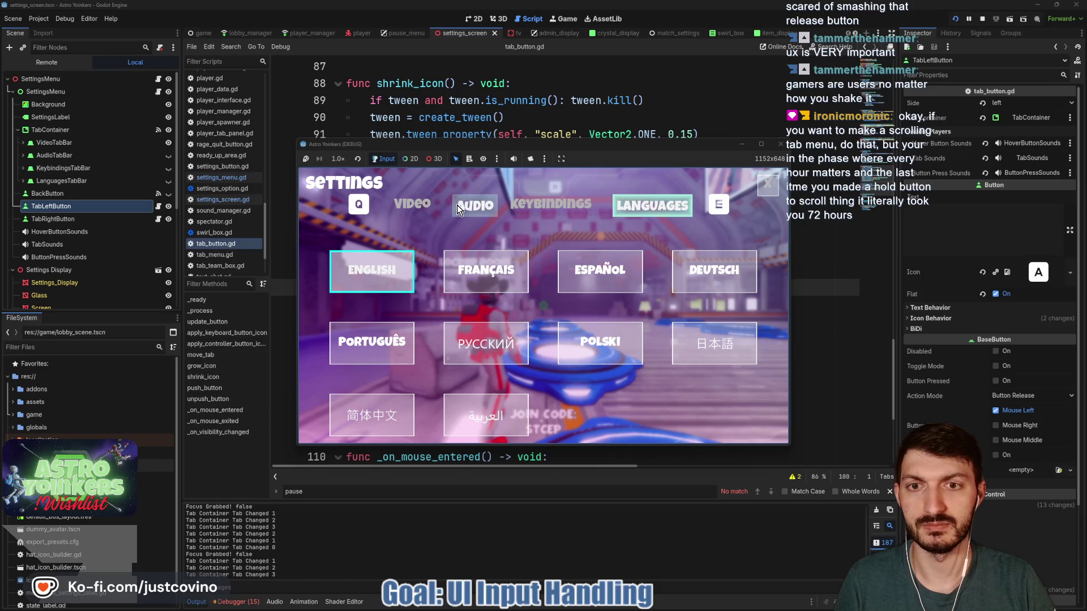
pyautogui.press('q')
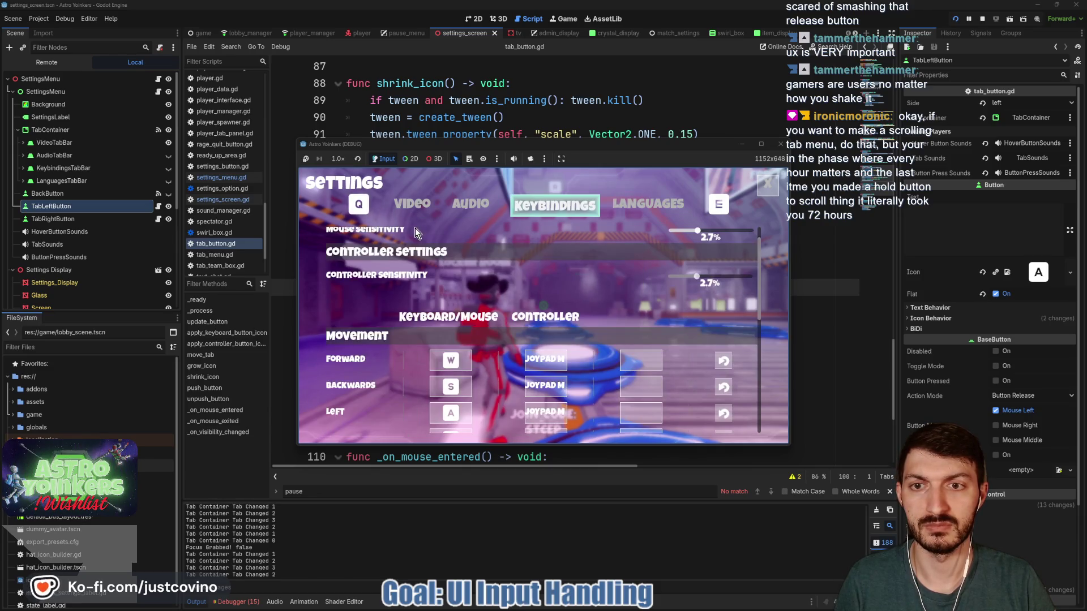
pyautogui.press('q')
pyautogui.press('q')
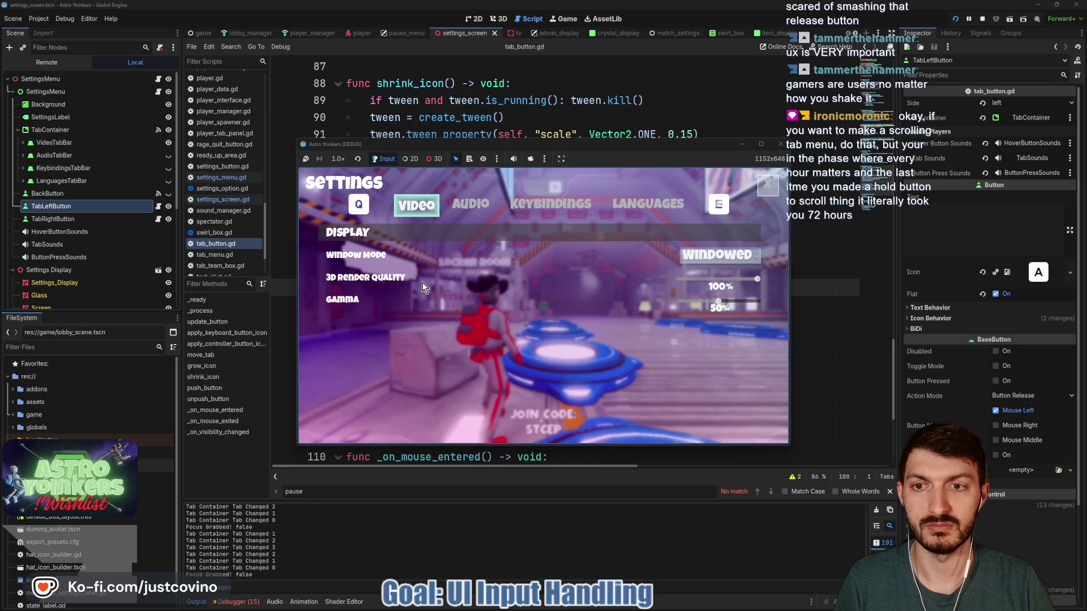
pyautogui.press('e')
pyautogui.press('e')
pyautogui.press('e')
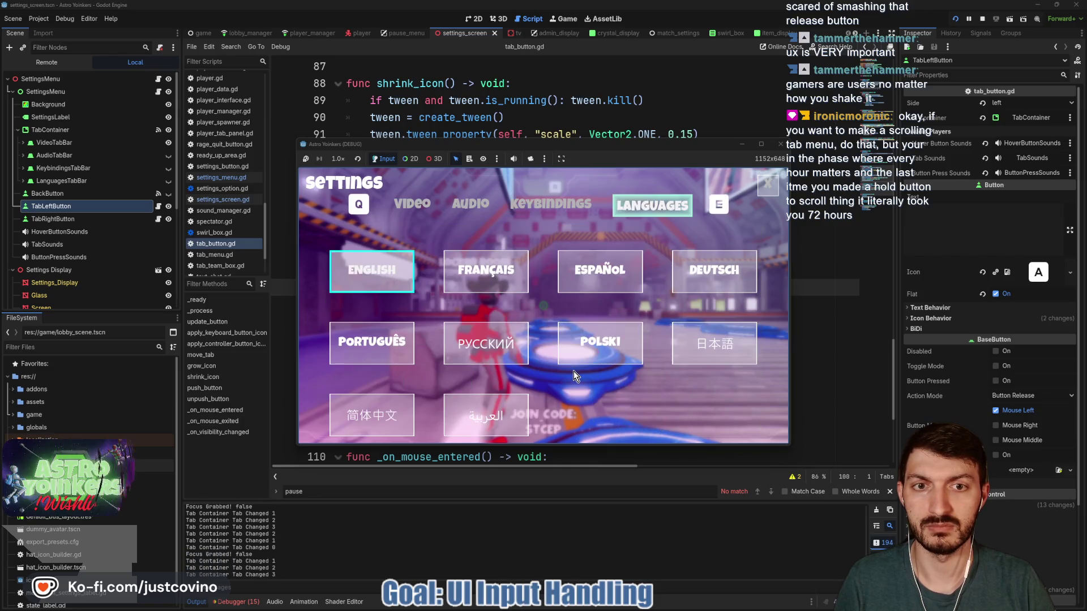
pyautogui.press('q')
pyautogui.press('q')
pyautogui.press('q')
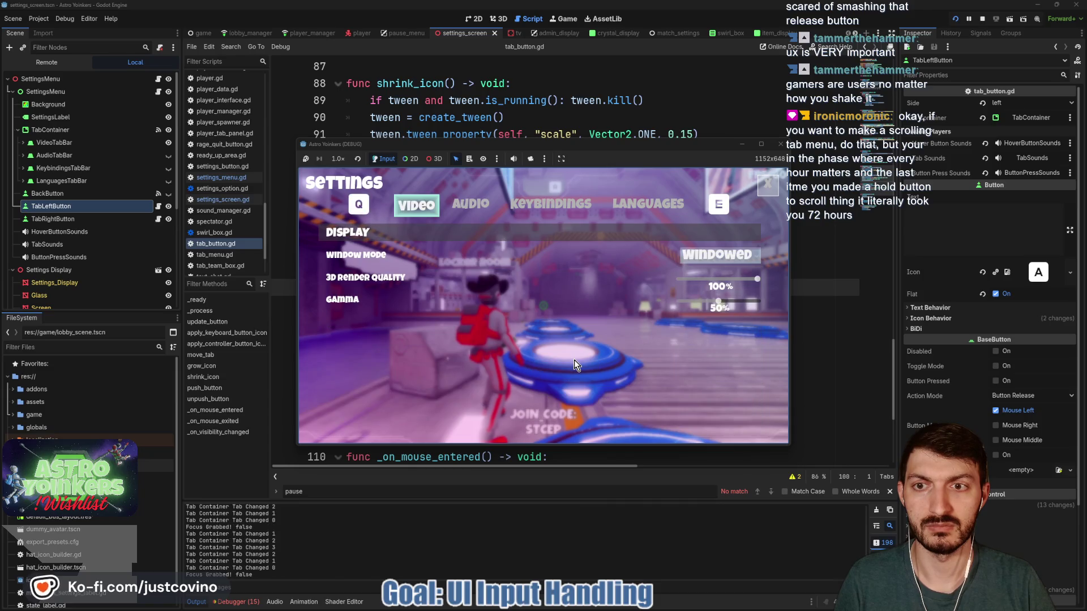
pyautogui.press('q')
pyautogui.press('q')
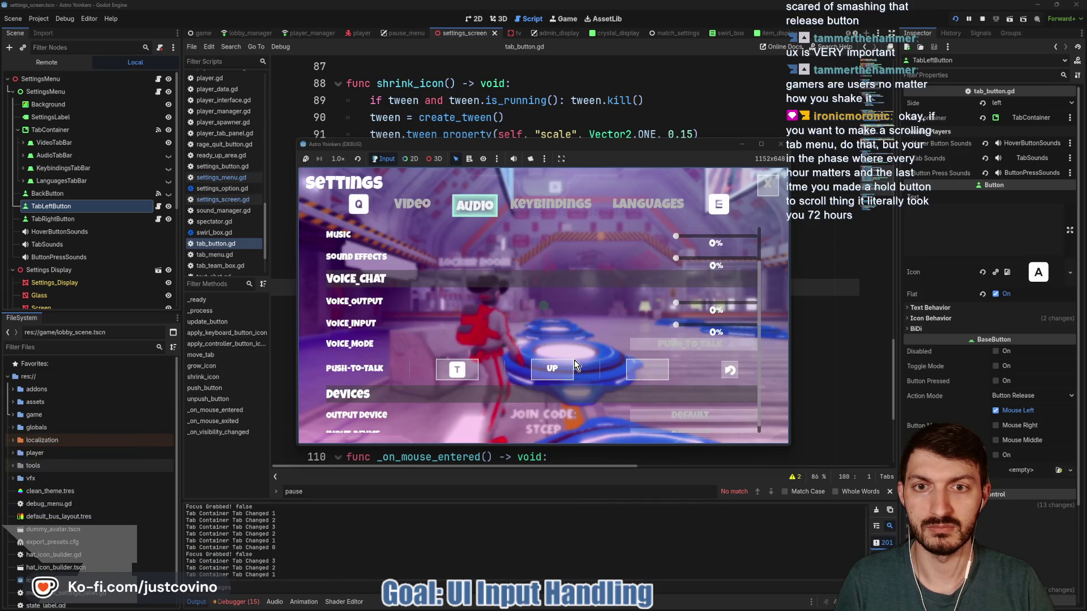
pyautogui.press('e')
pyautogui.press('q')
pyautogui.press('e')
pyautogui.press('e')
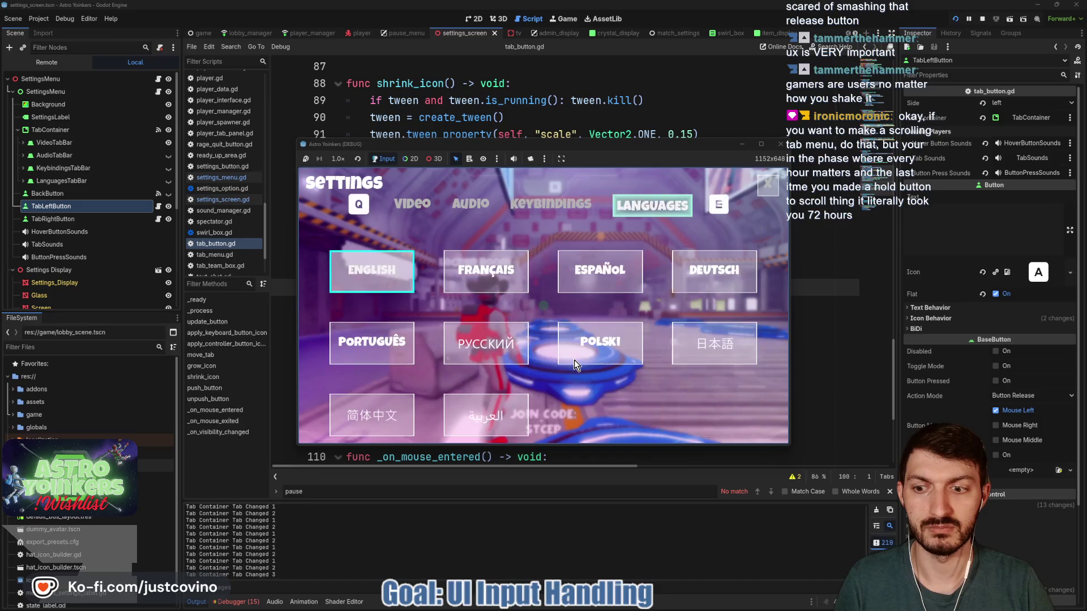
pyautogui.press('q')
pyautogui.press('q')
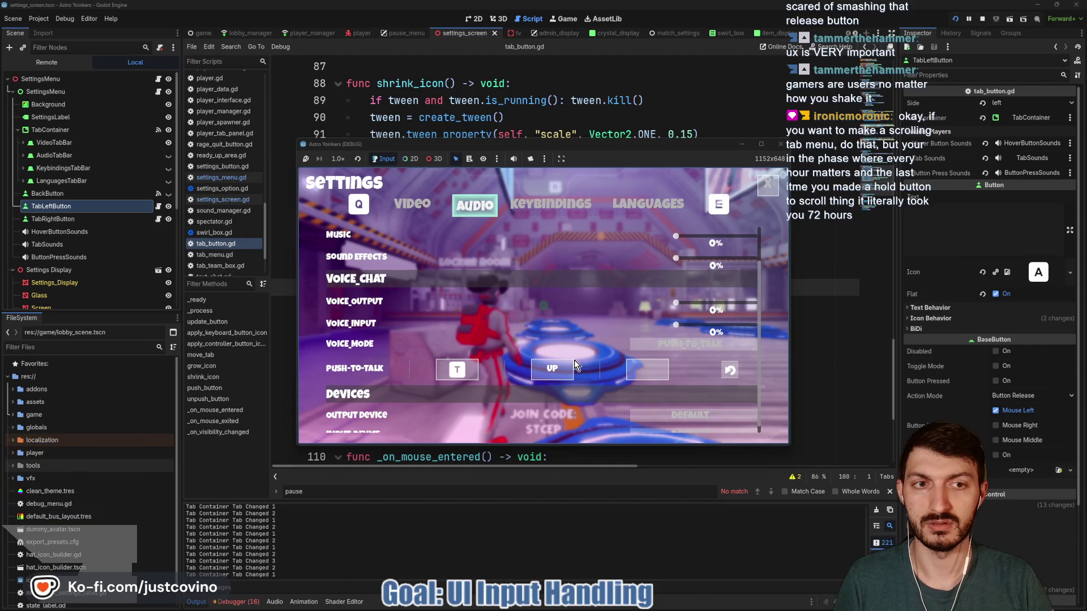
pyautogui.click(761, 190)
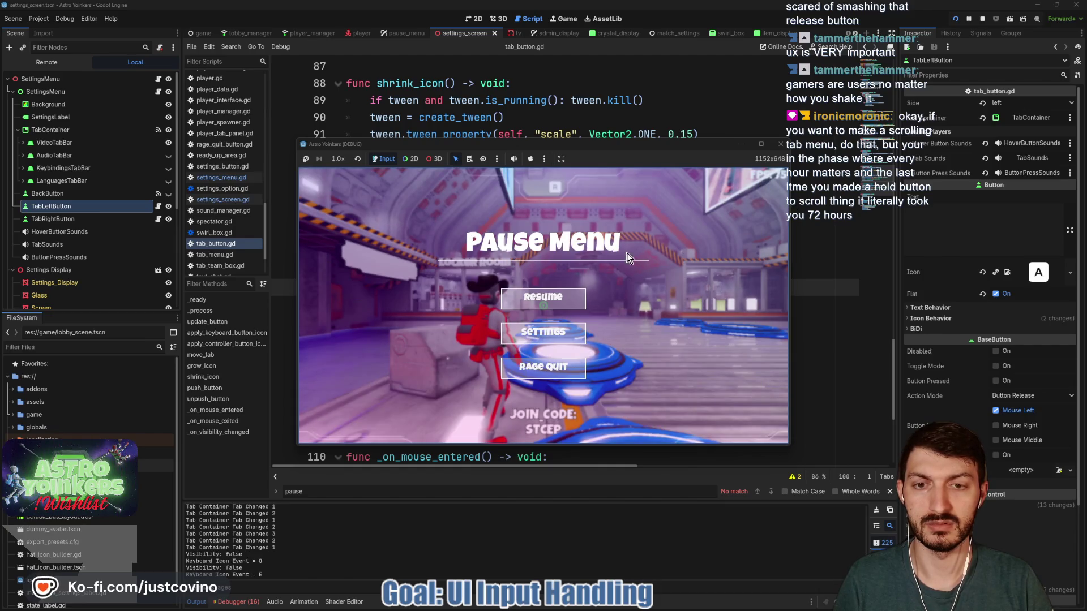
# Step: Resume play, walk to the console, and open the match-settings menu
pyautogui.click(542, 306)
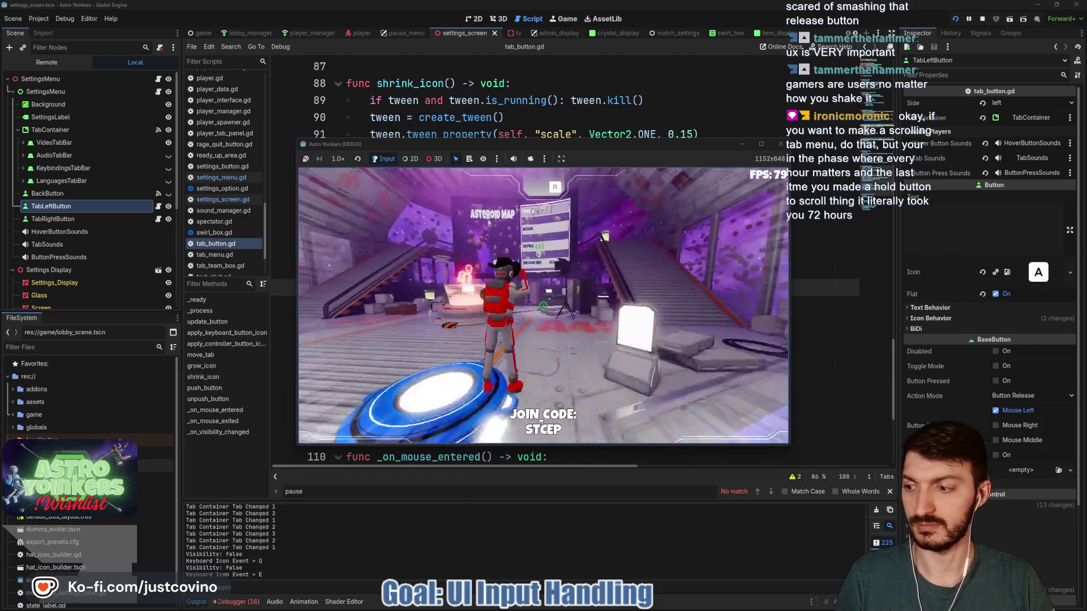
pyautogui.press('w')
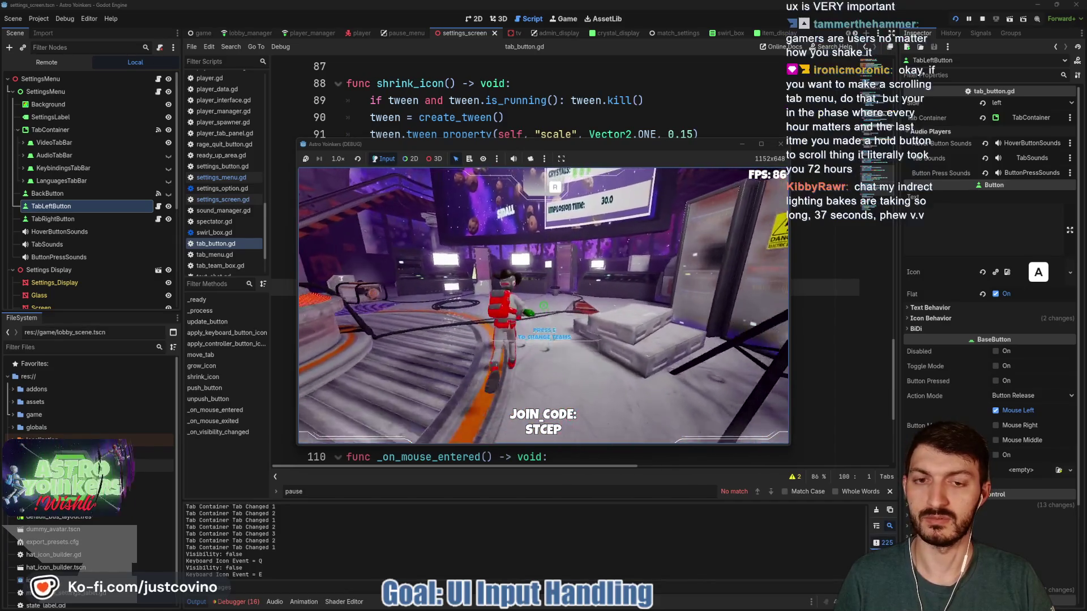
pyautogui.press('w')
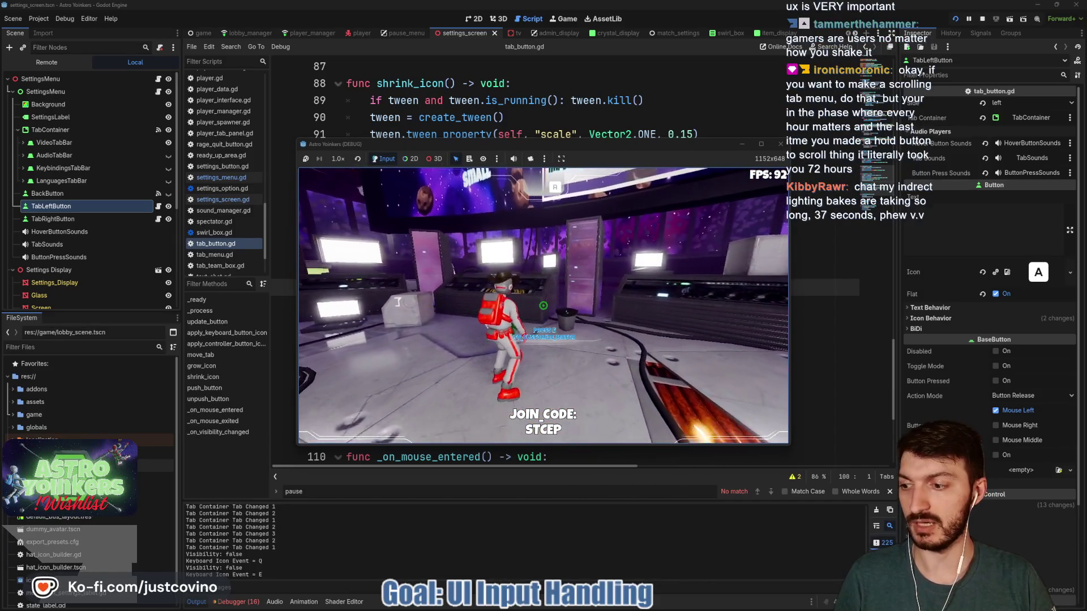
pyautogui.press('e')
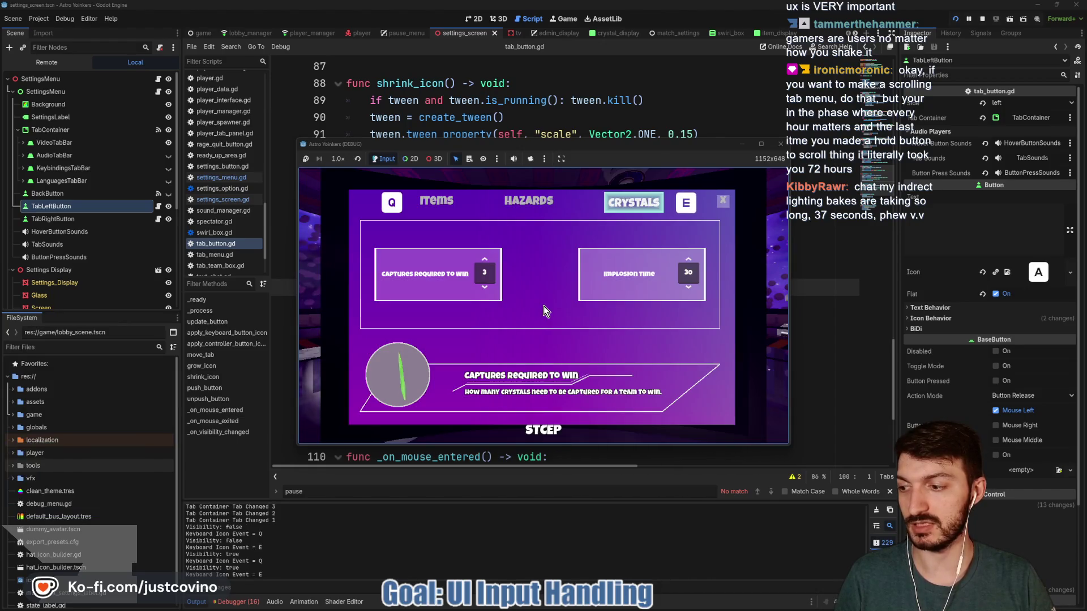
# Step: Cycle match-settings tabs through Items, Hazards and Crystals, then stop the game
pyautogui.press('q')
pyautogui.press('q')
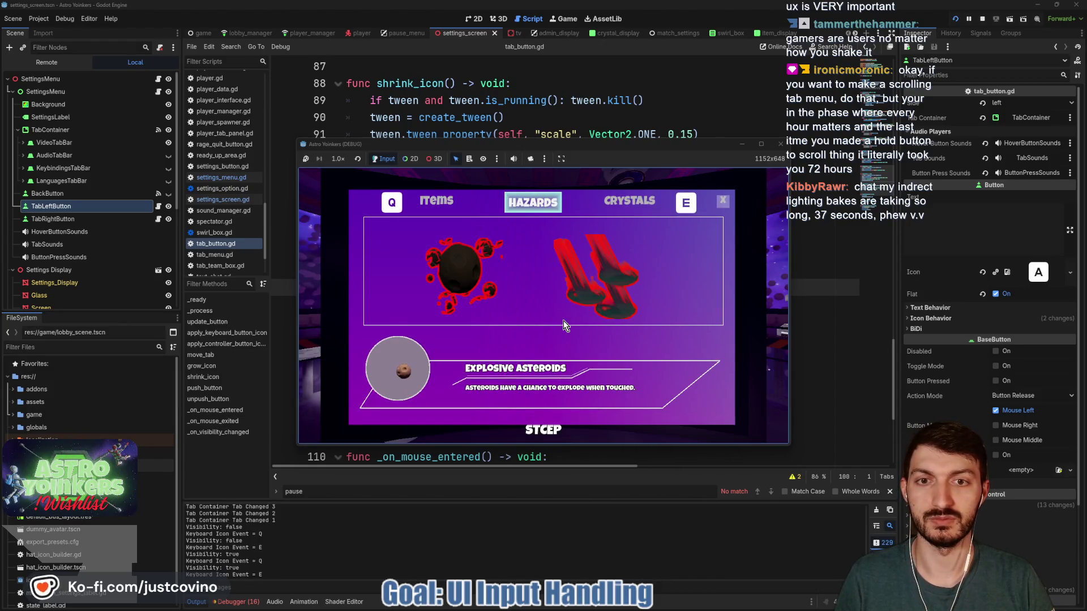
pyautogui.press('q')
pyautogui.press('e')
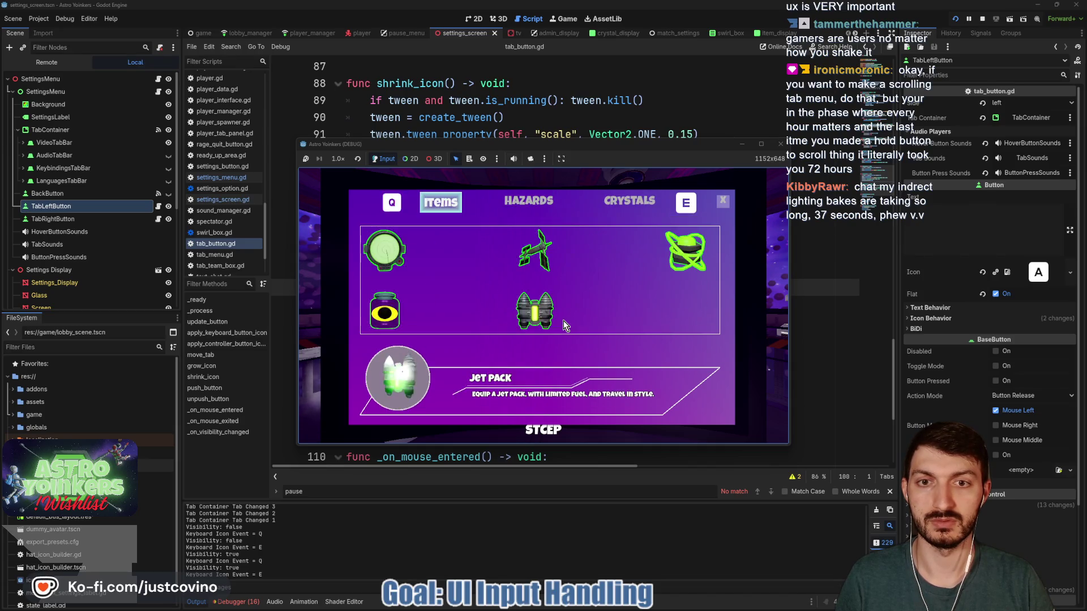
pyautogui.press('e')
pyautogui.press('e')
pyautogui.press('q')
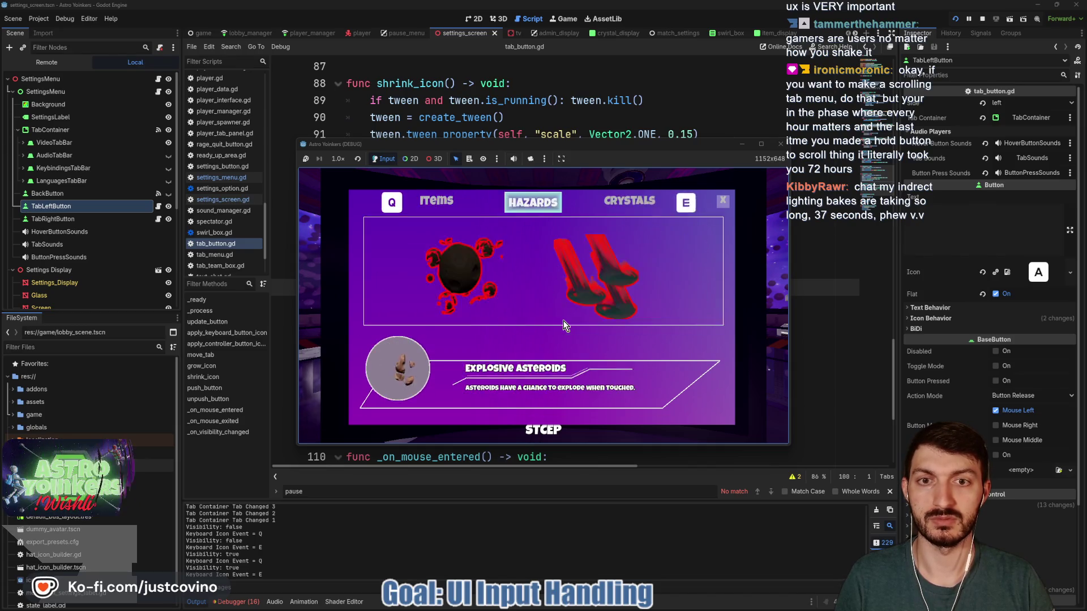
pyautogui.press('e')
pyautogui.press('e')
pyautogui.press('q')
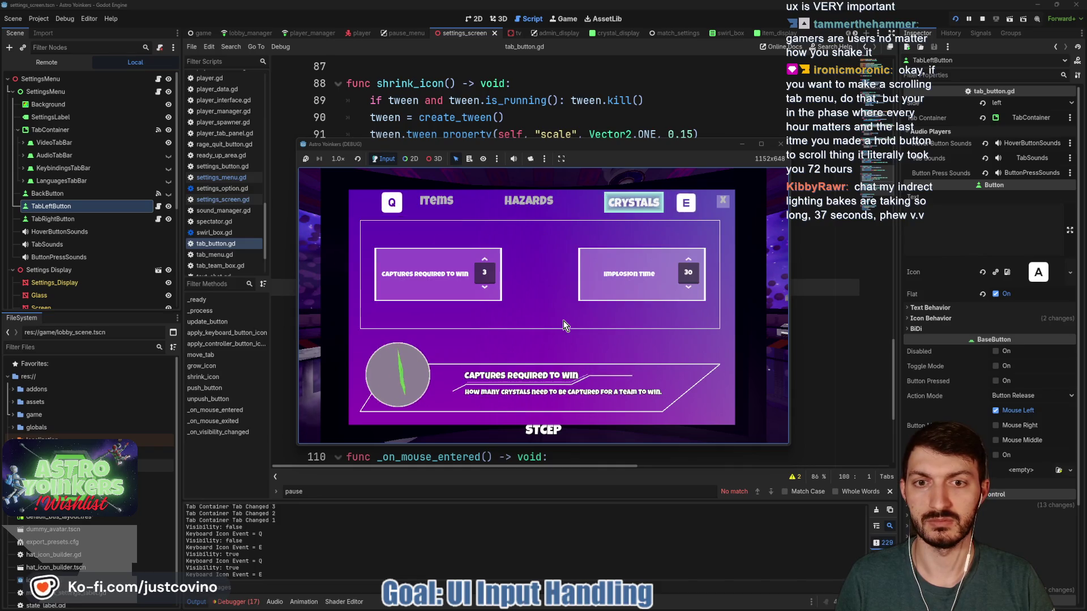
pyautogui.press('q')
pyautogui.press('q')
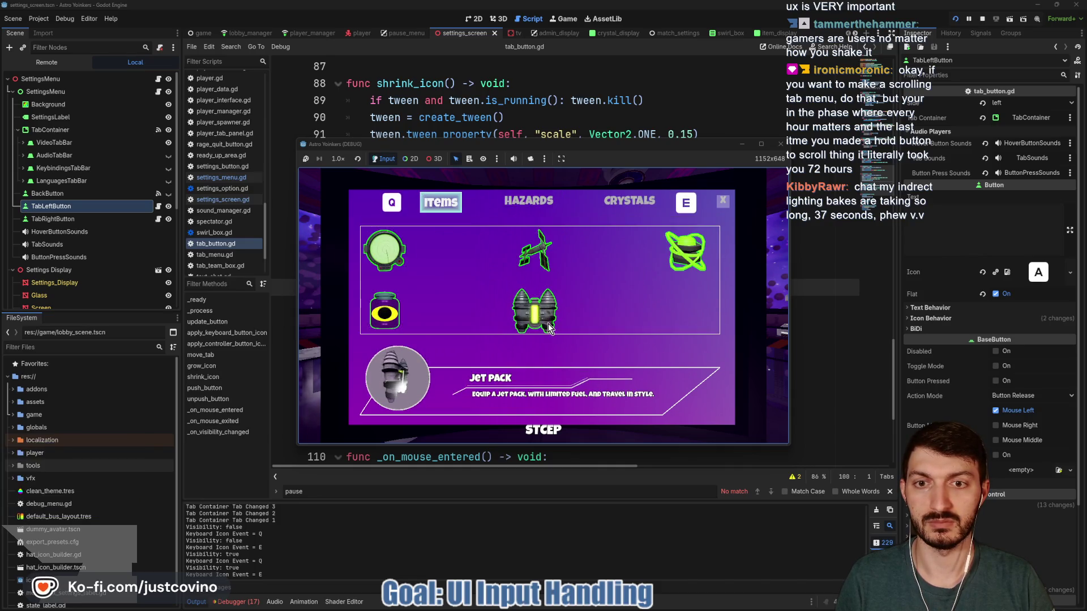
pyautogui.press('q')
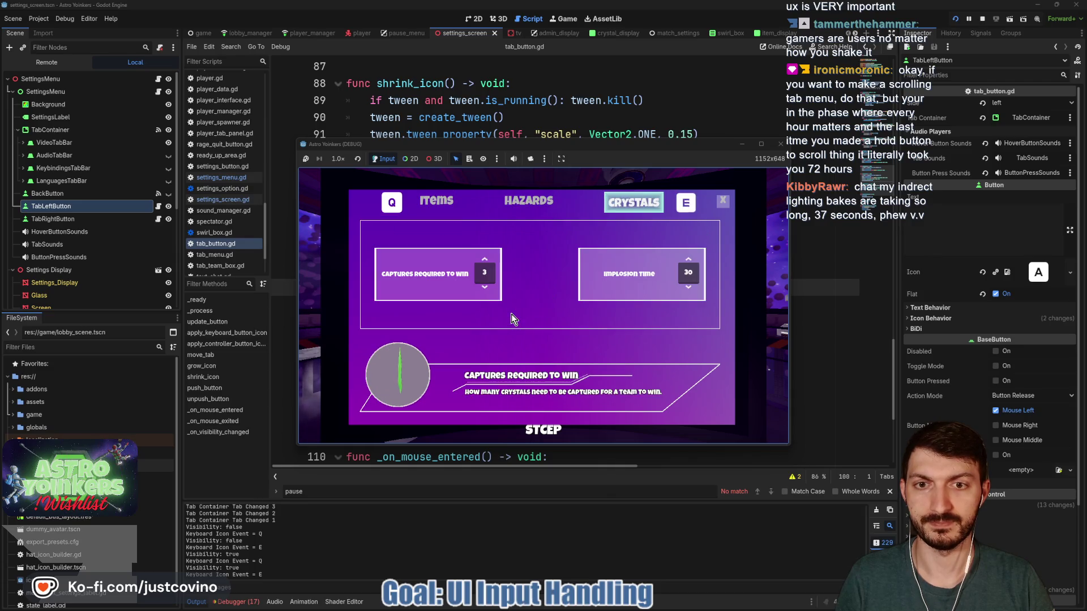
pyautogui.click(982, 18)
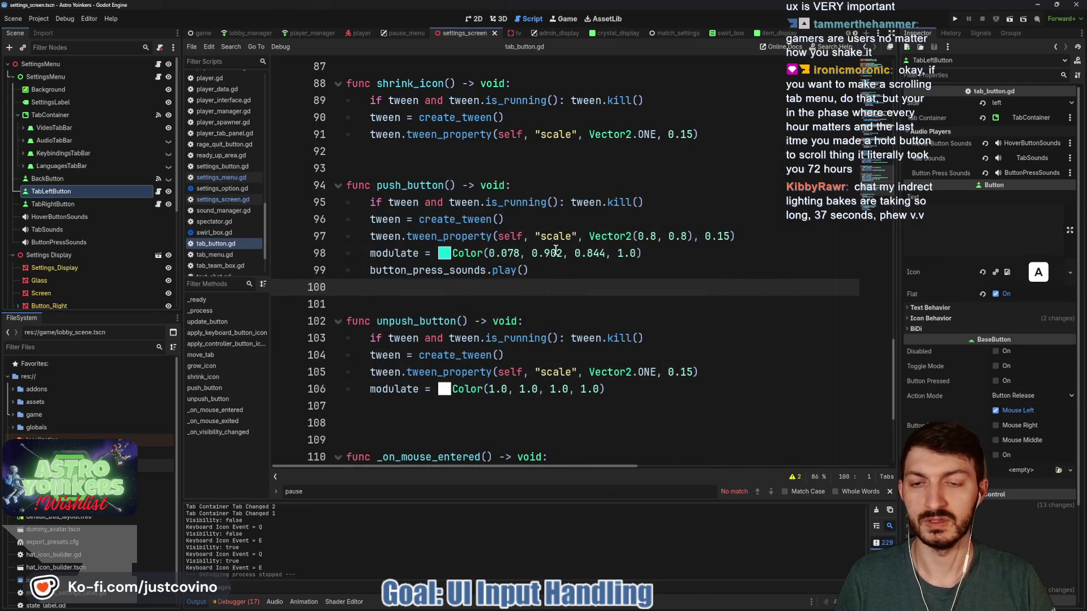
# Step: Save, inspect ButtonPressSounds' Randomizer streams list, then bring GitHub Desktop forward
pyautogui.click(560, 274)
pyautogui.hotkey('ctrl', 's')
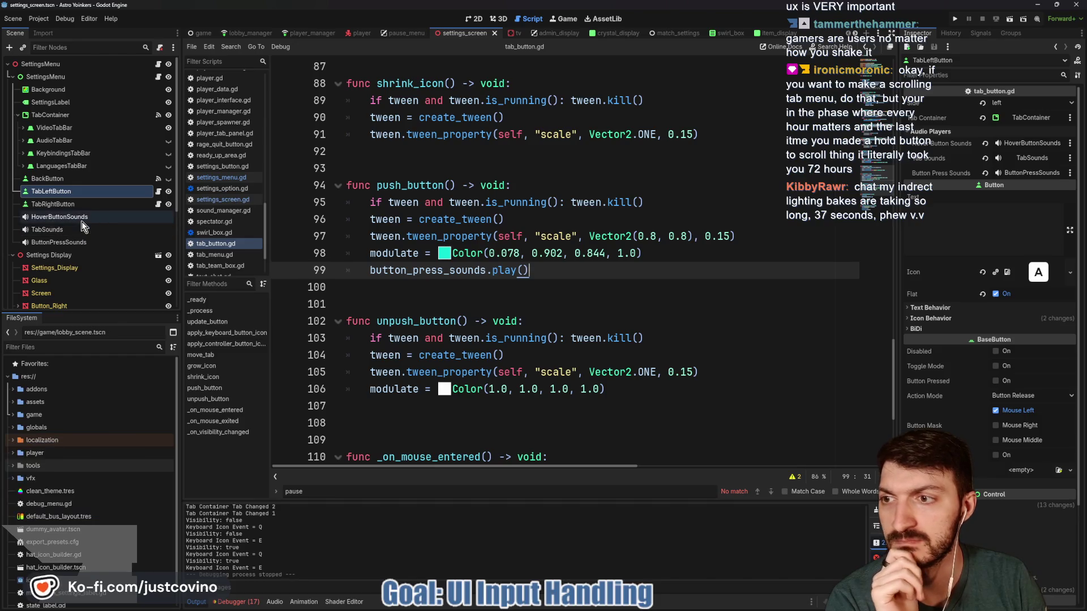
pyautogui.click(80, 242)
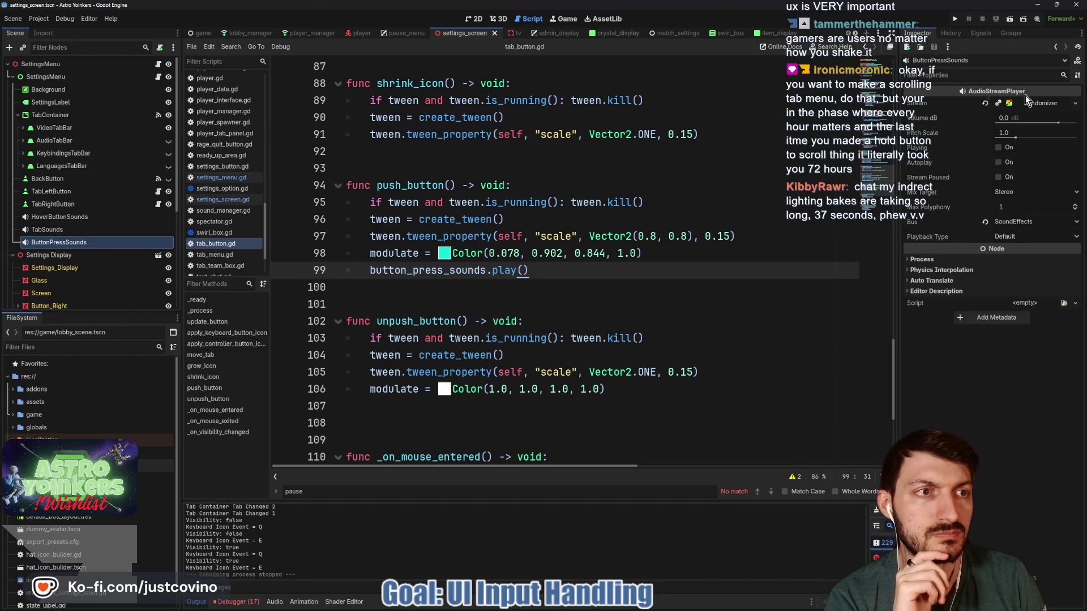
pyautogui.click(1041, 105)
pyautogui.click(946, 163)
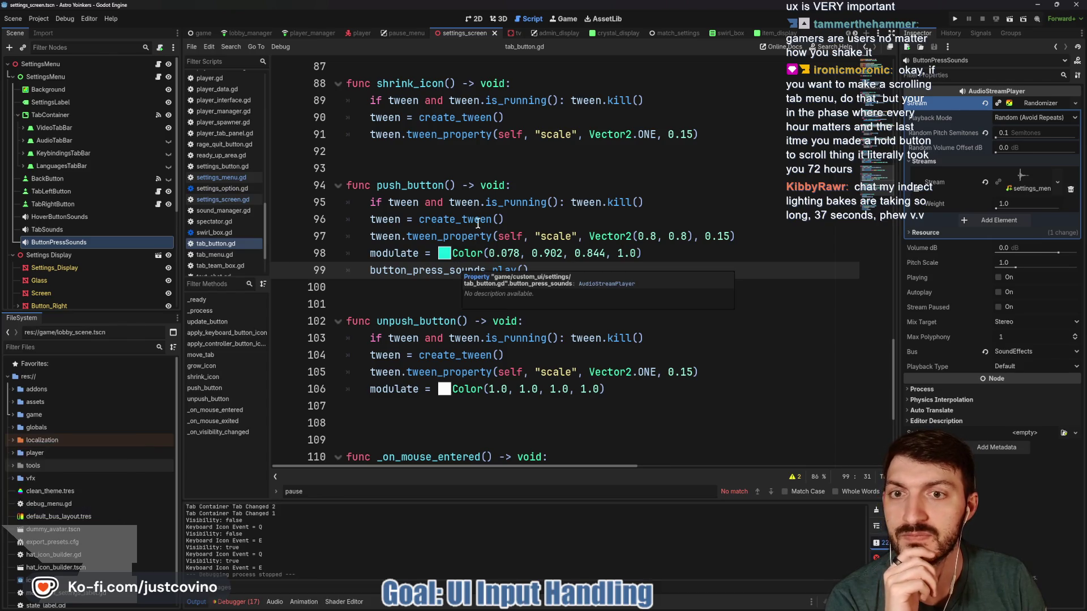
pyautogui.click(471, 171)
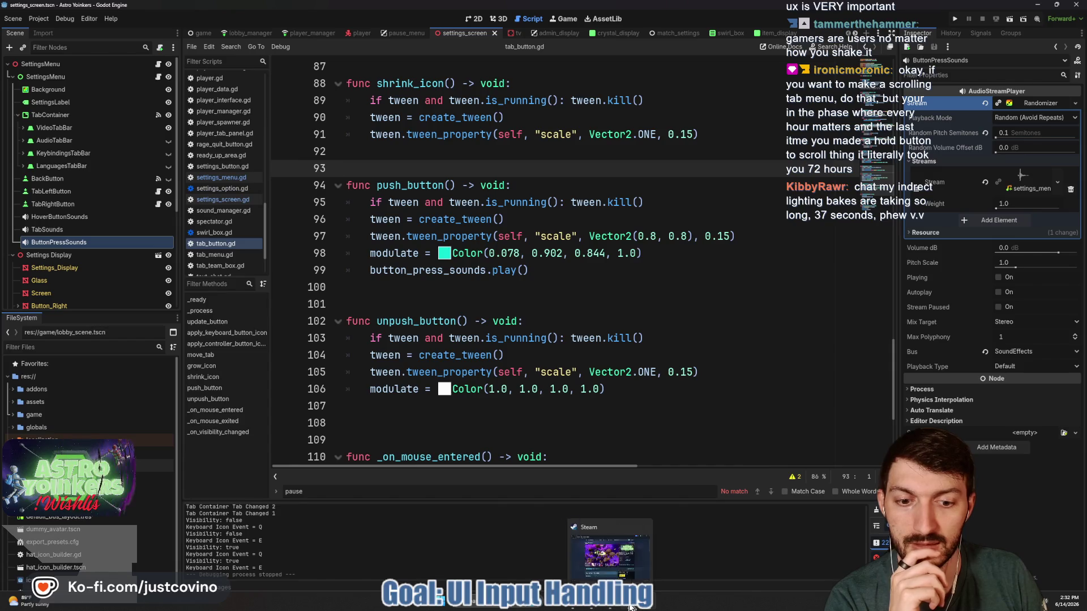
pyautogui.click(630, 607)
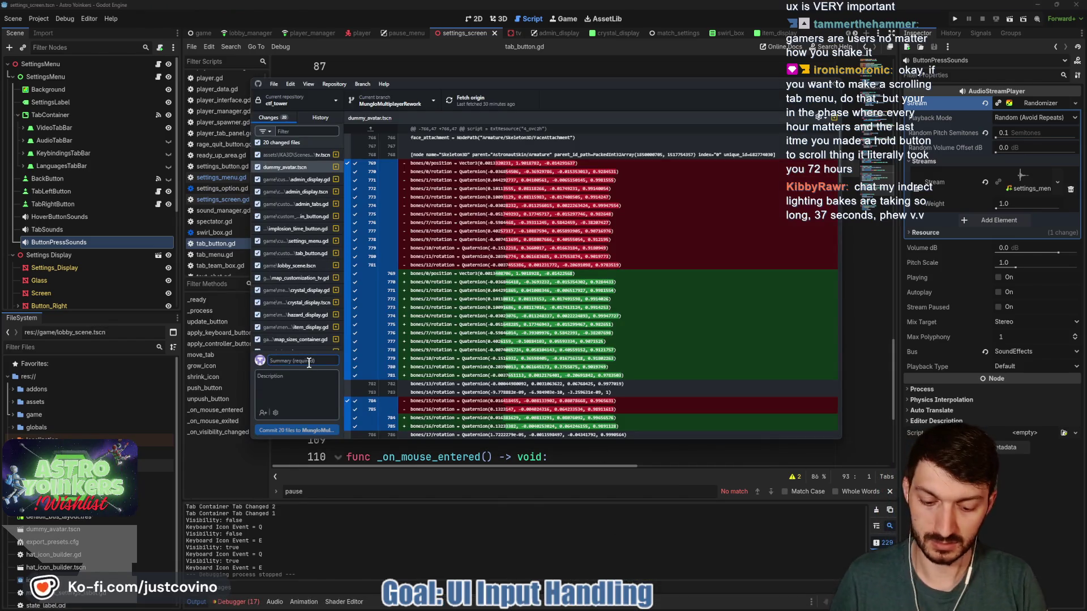
# Step: Commit the 20 files with a menu-functionality summary, push to origin, and return to Godot
pyautogui.write('onality implemented')
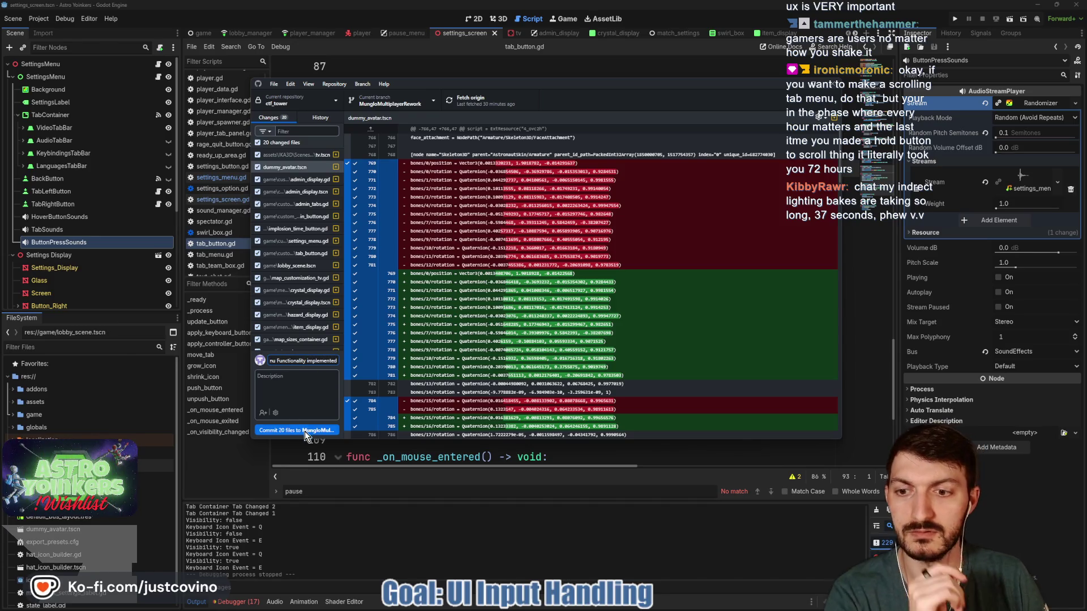
pyautogui.click(304, 432)
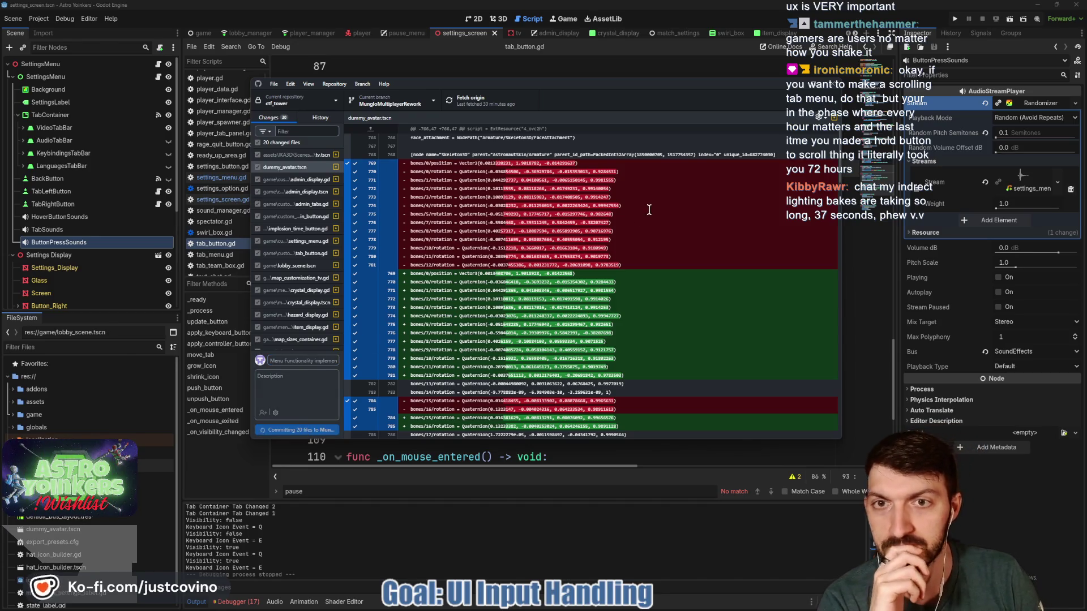
pyautogui.click(693, 198)
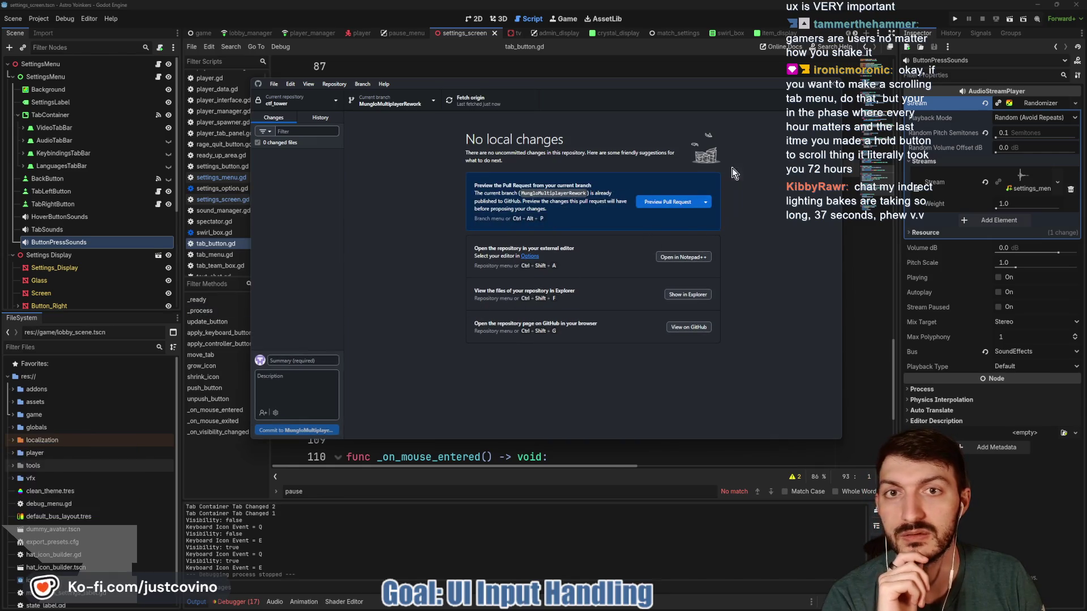
pyautogui.click(581, 65)
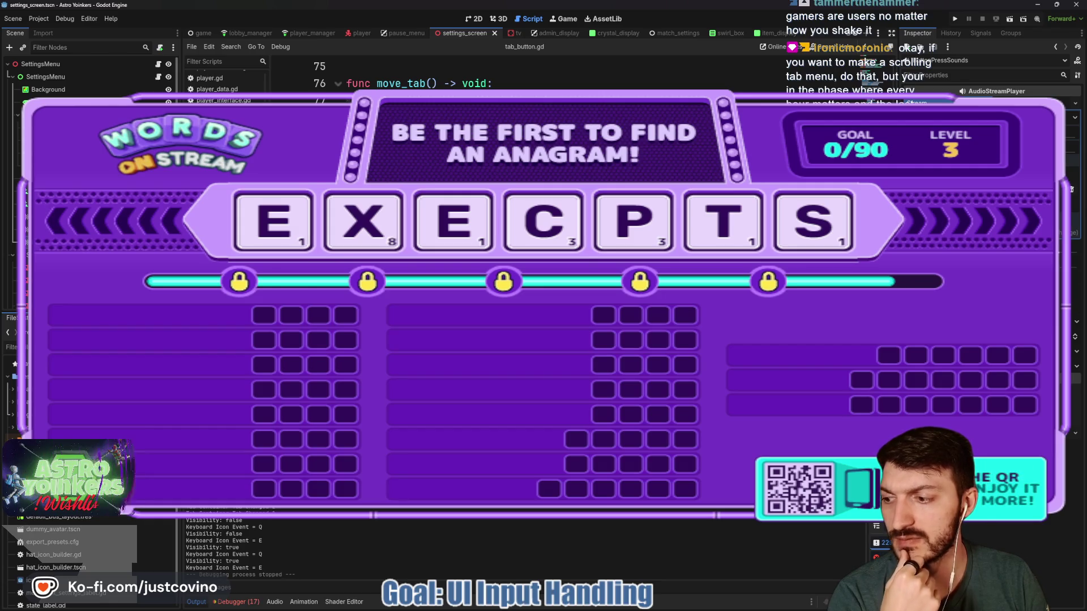
# Step: Scroll tab_button.gd up to update_button and save the script
pyautogui.scroll(5, 481, 74)
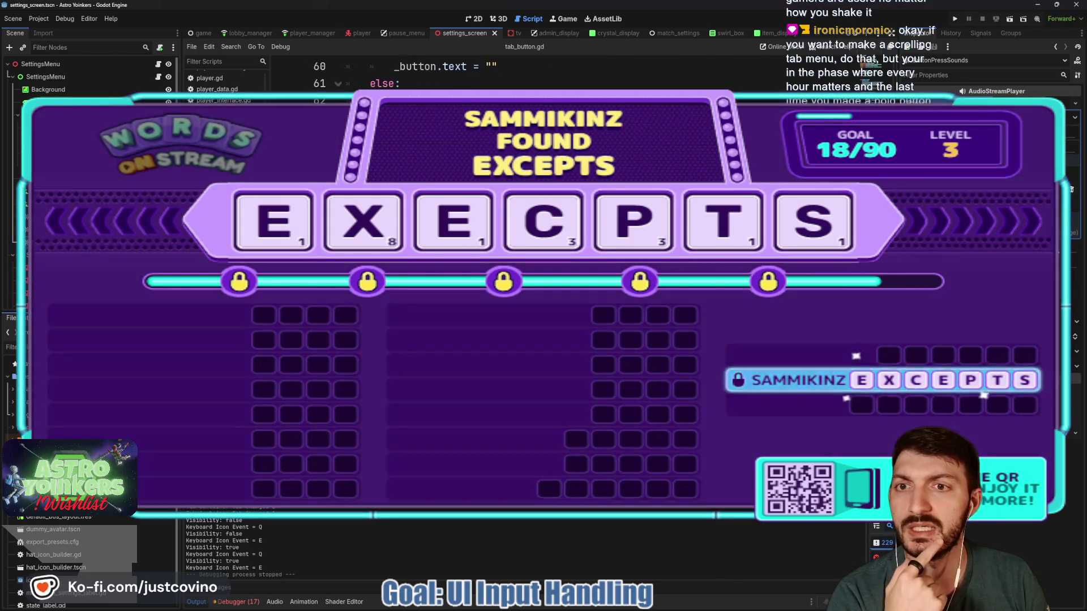
pyautogui.scroll(7, 481, 73)
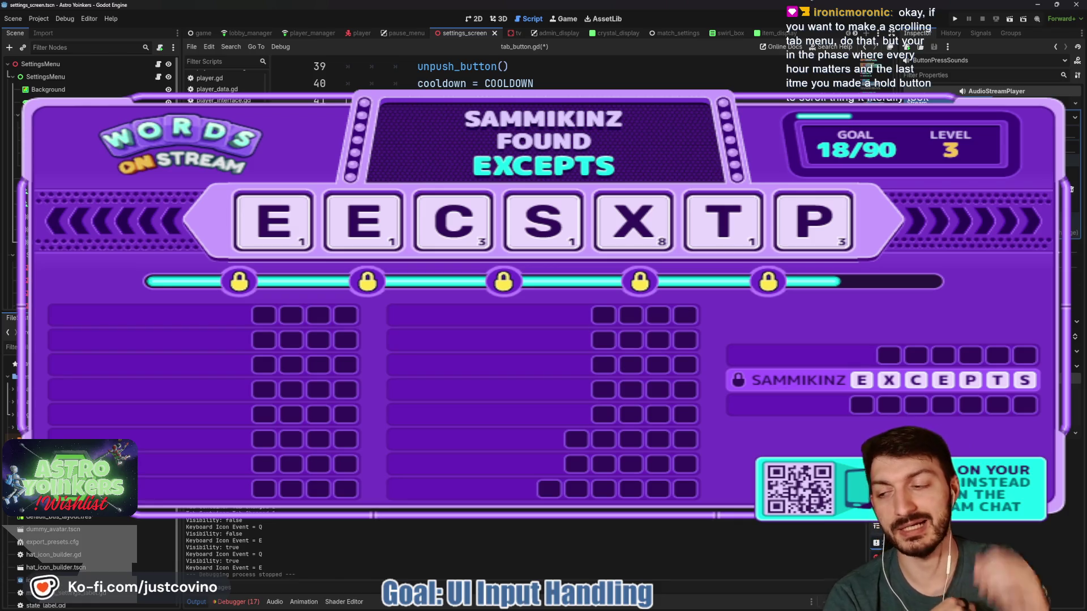
pyautogui.hotkey('ctrl', 's')
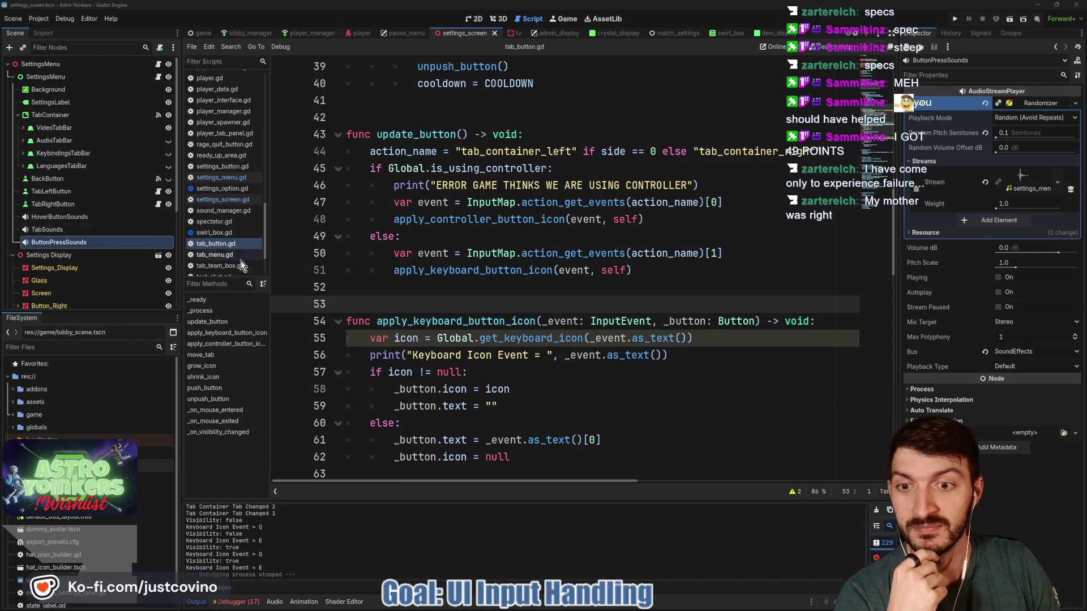
# Step: Switch to the admin_display scene, select ButtonPressSounds, then bring up the Astro Yoinkers Notion page
pyautogui.click(457, 294)
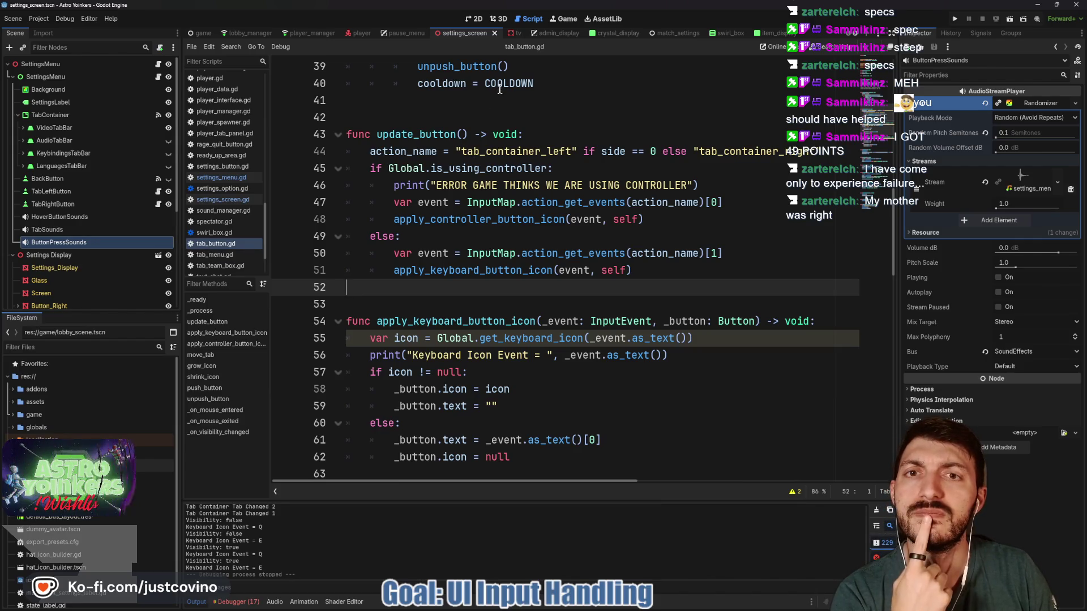
pyautogui.click(546, 35)
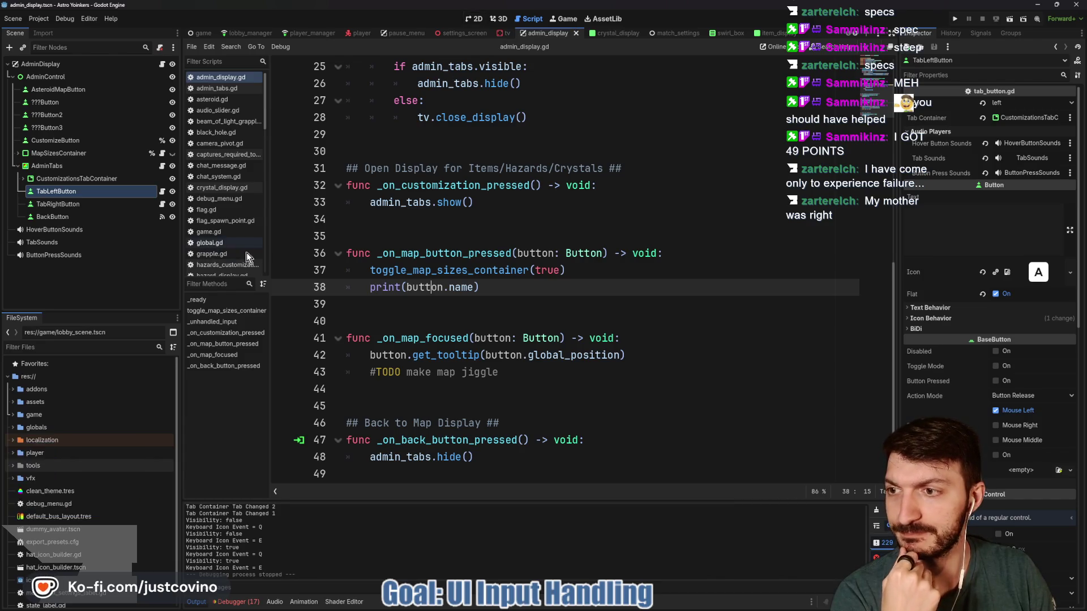
pyautogui.click(61, 256)
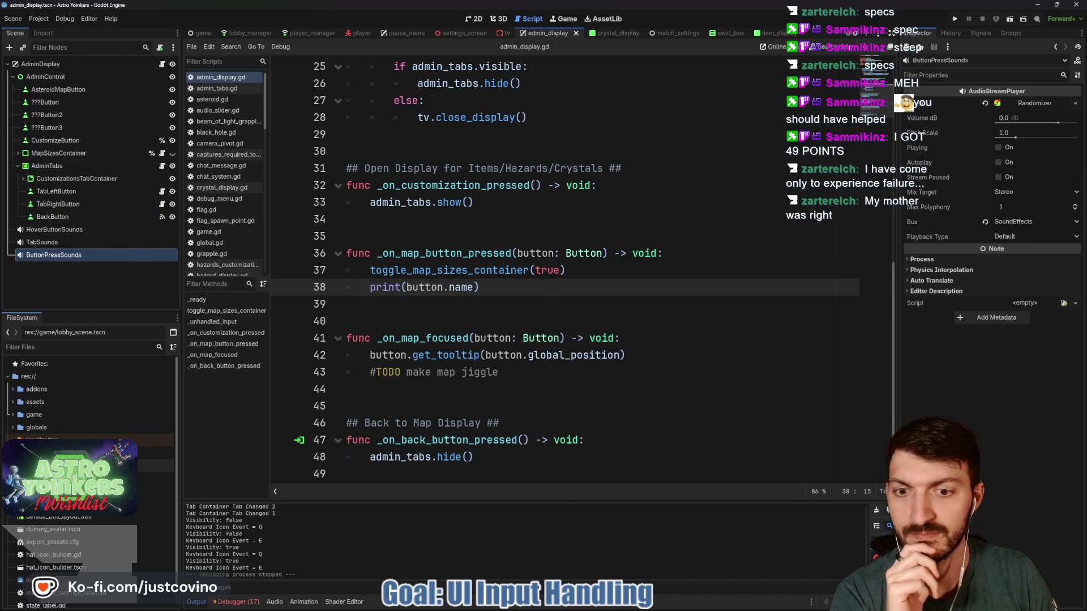
pyautogui.click(591, 609)
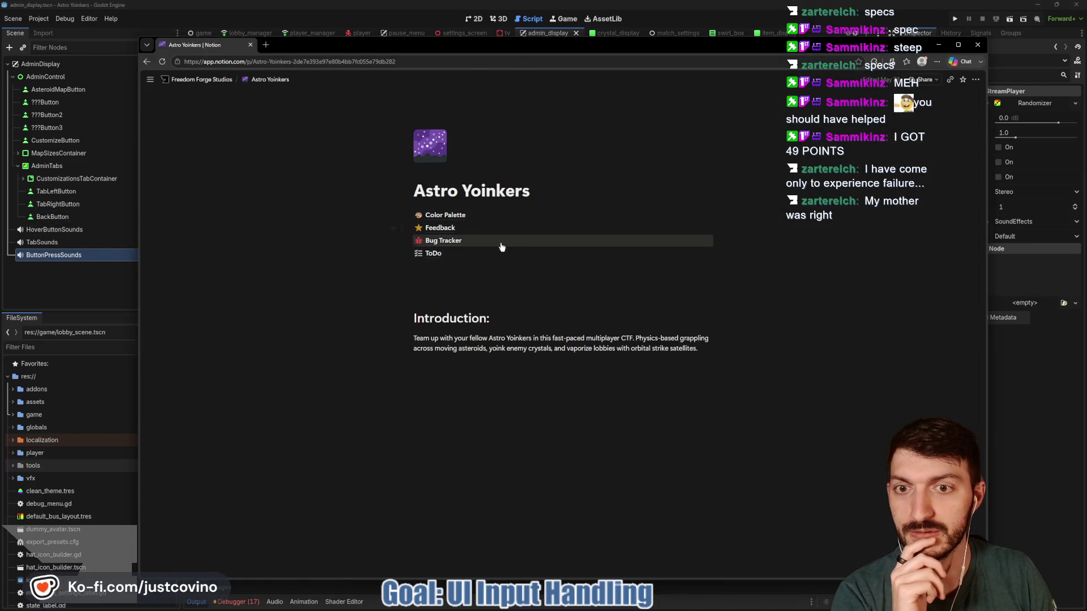
# Step: Open the ToDo board, read the SFX card's sound checklist, then close its preview
pyautogui.click(439, 254)
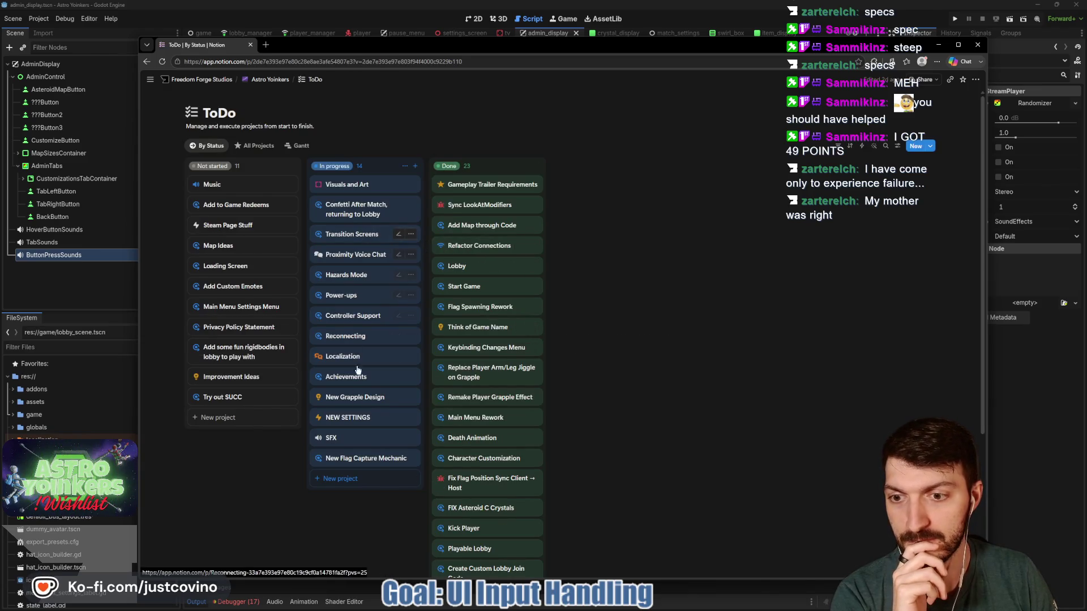
pyautogui.click(350, 438)
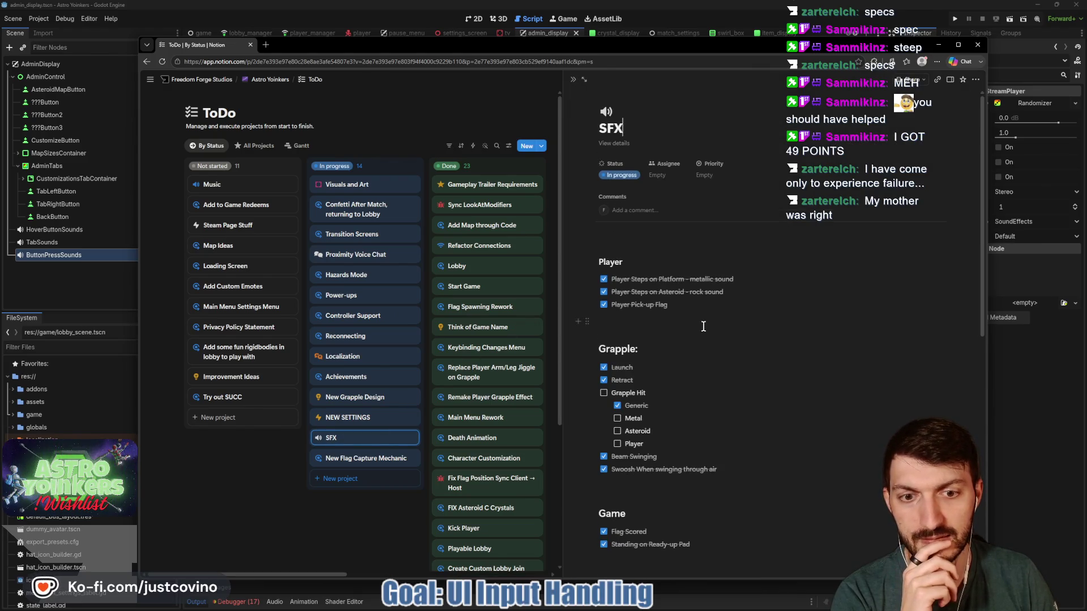
pyautogui.scroll(-2, 703, 327)
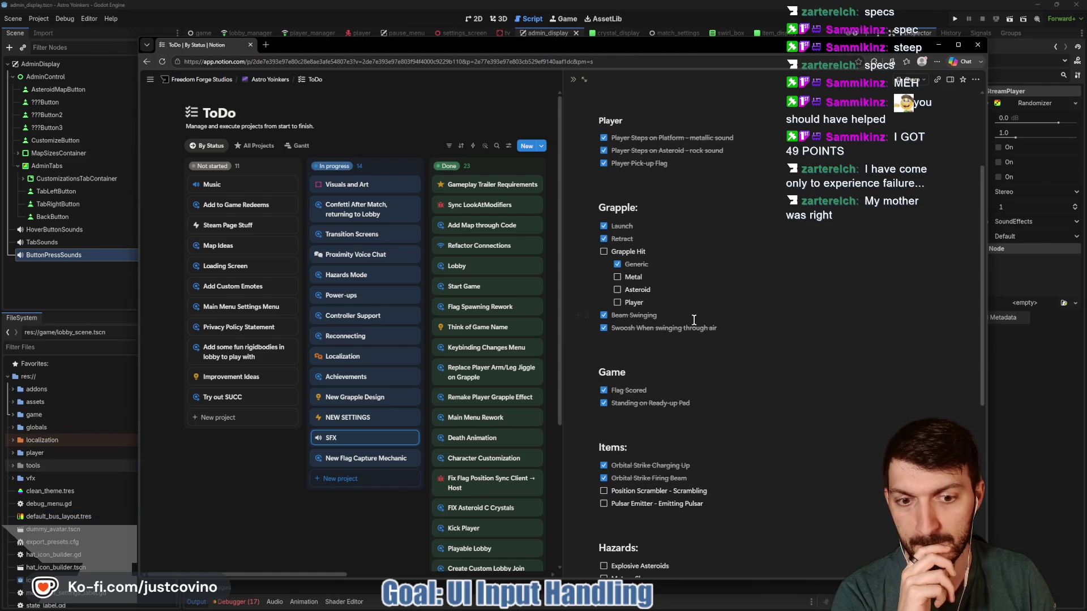
pyautogui.scroll(-1, 685, 308)
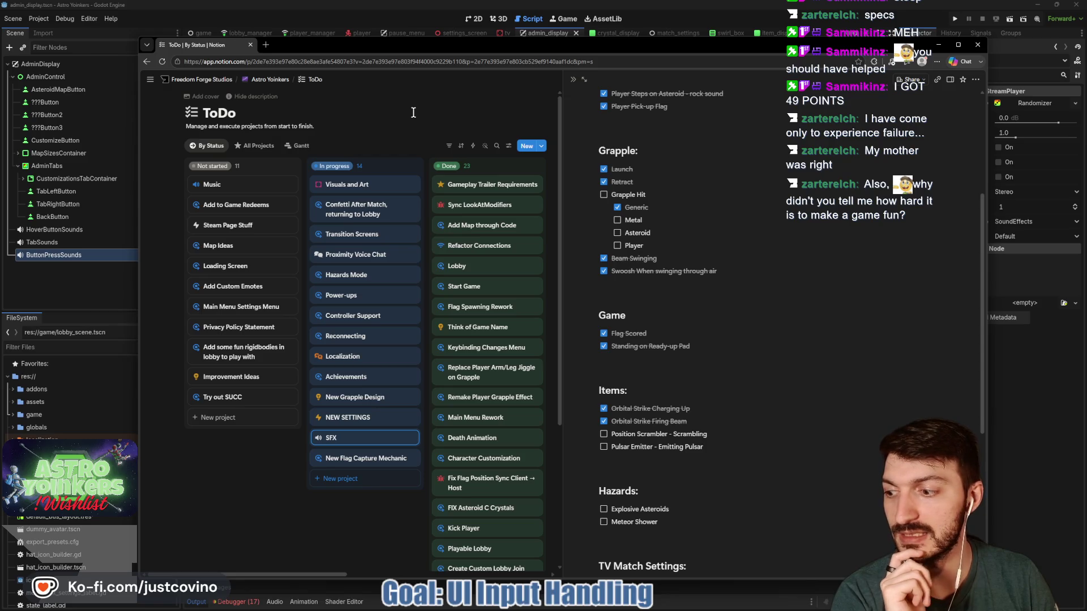
pyautogui.press('Escape')
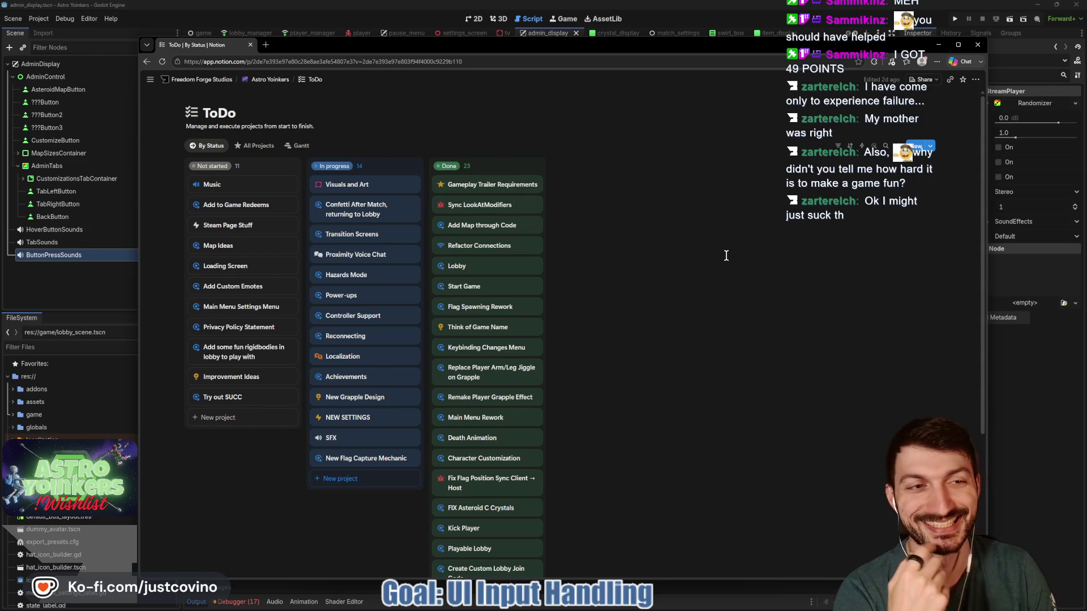
# Step: Search 'itch', browse the Freedom Forge Studios game grid, then minimize the browser back to admin_display.gd
pyautogui.click(266, 45)
pyautogui.write('itch')
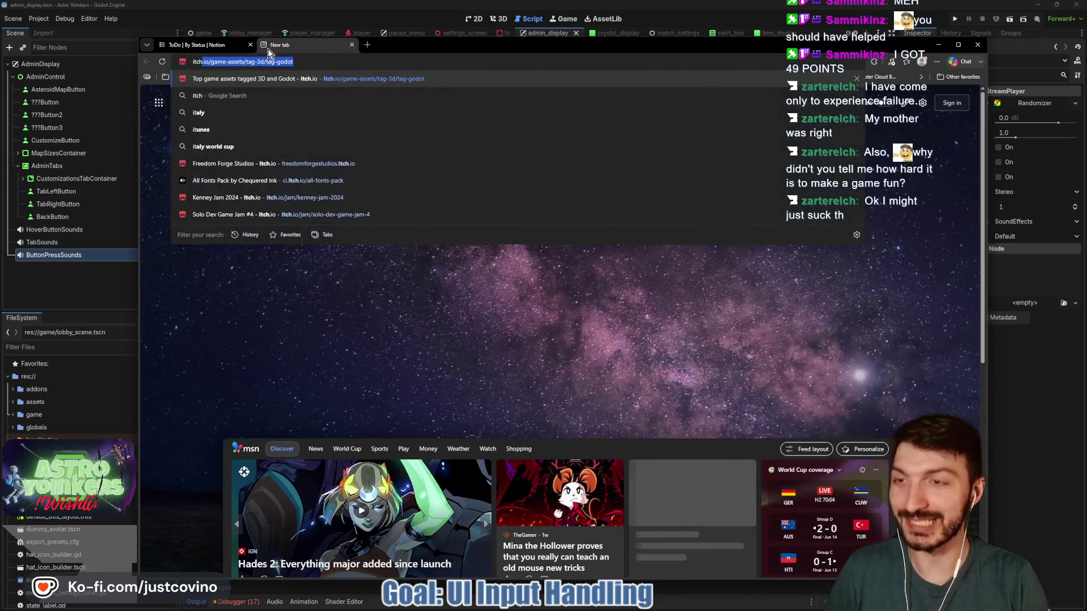
pyautogui.press('Return')
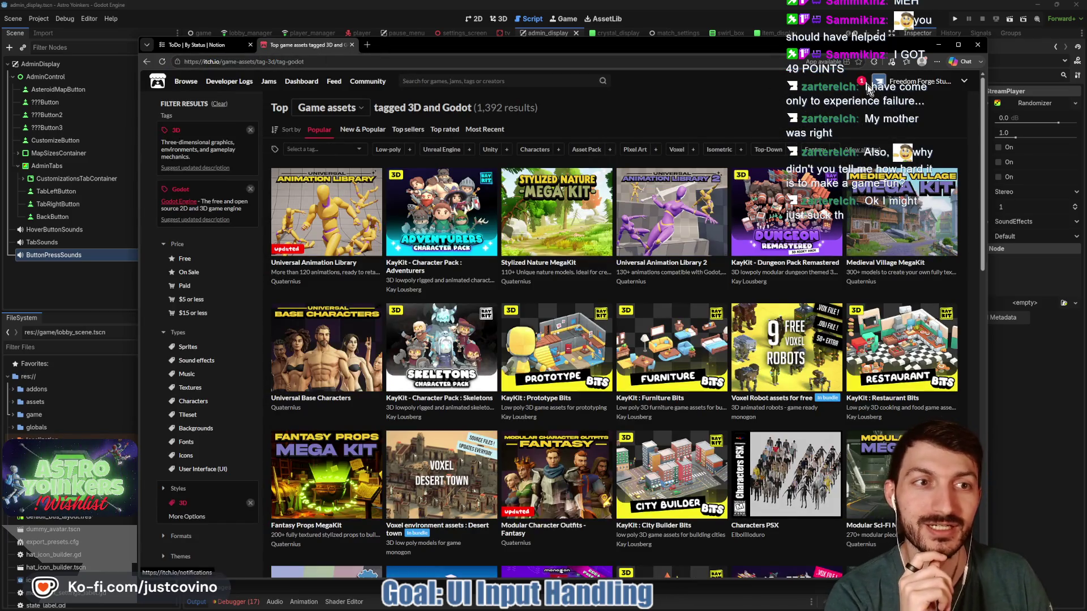
pyautogui.click(918, 89)
pyautogui.scroll(-10, 681, 164)
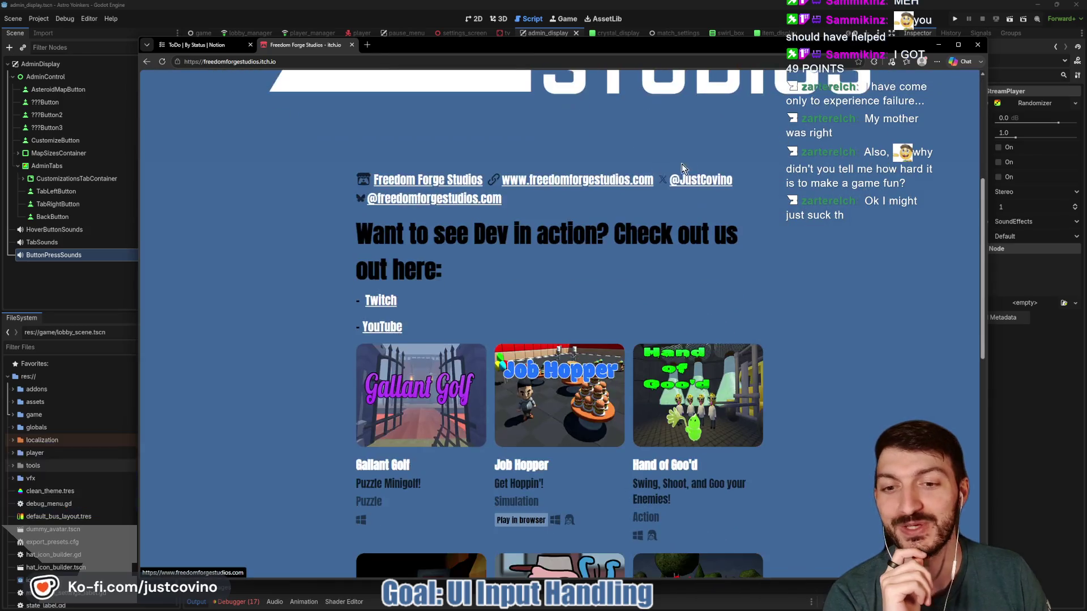
pyautogui.scroll(-1, 832, 166)
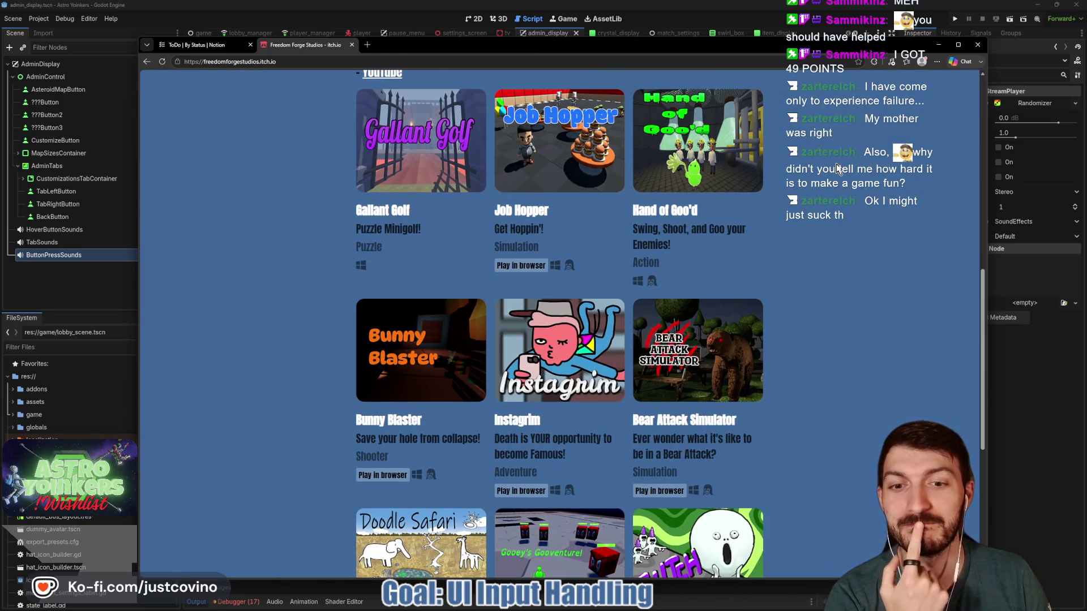
pyautogui.scroll(-4, 837, 169)
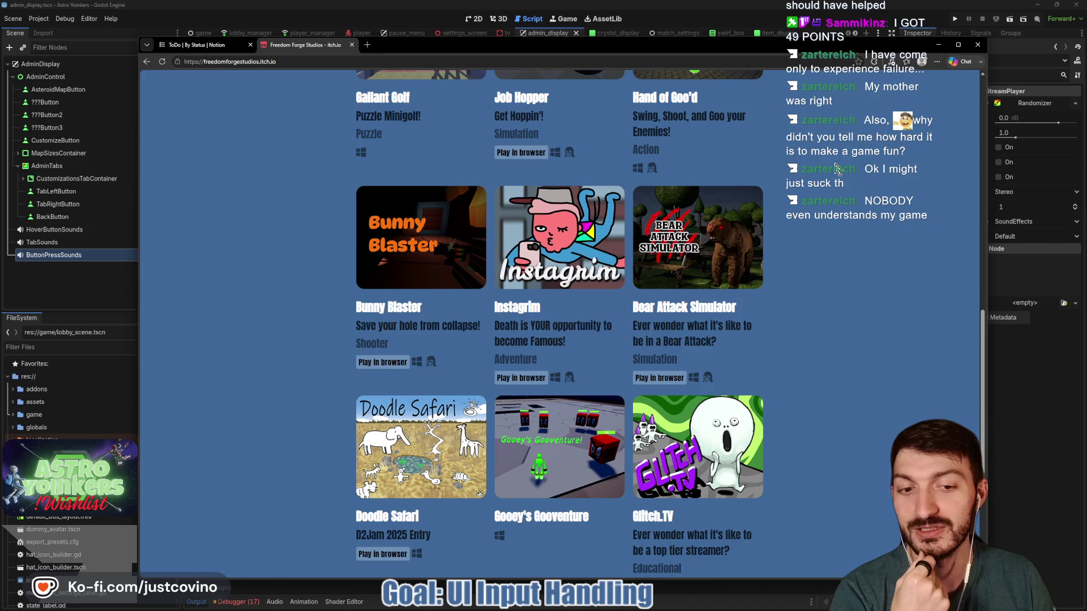
pyautogui.scroll(-3, 827, 190)
pyautogui.click(938, 44)
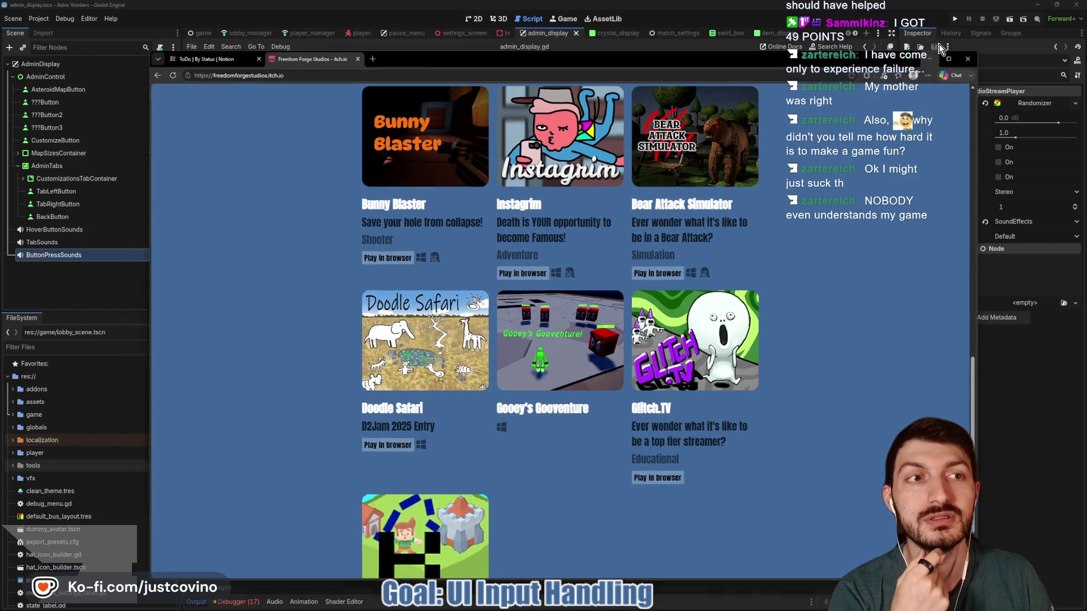
pyautogui.click(626, 218)
pyautogui.click(481, 135)
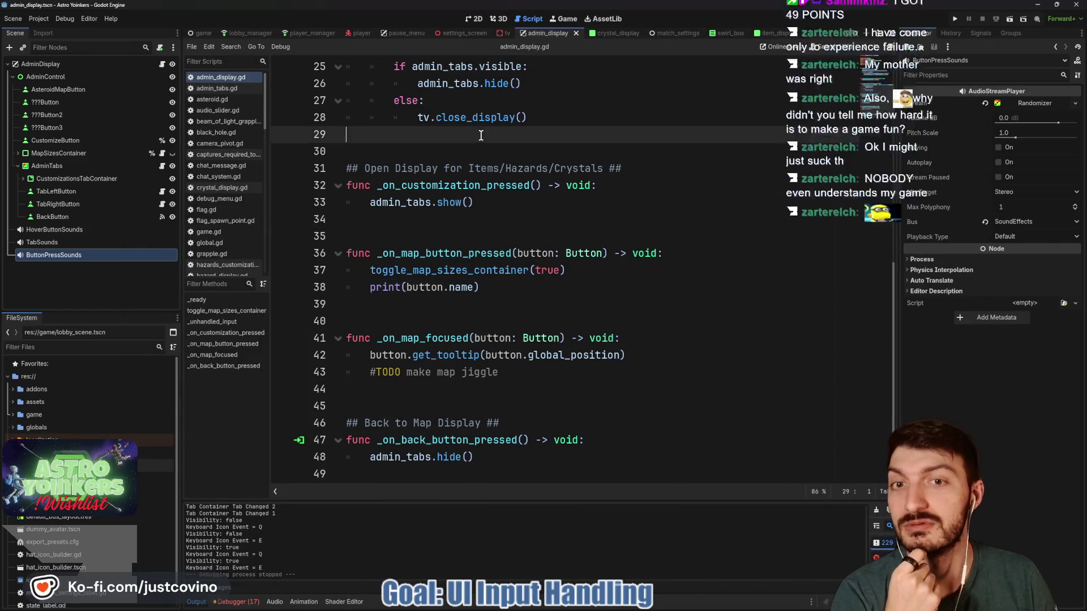
pyautogui.click(472, 157)
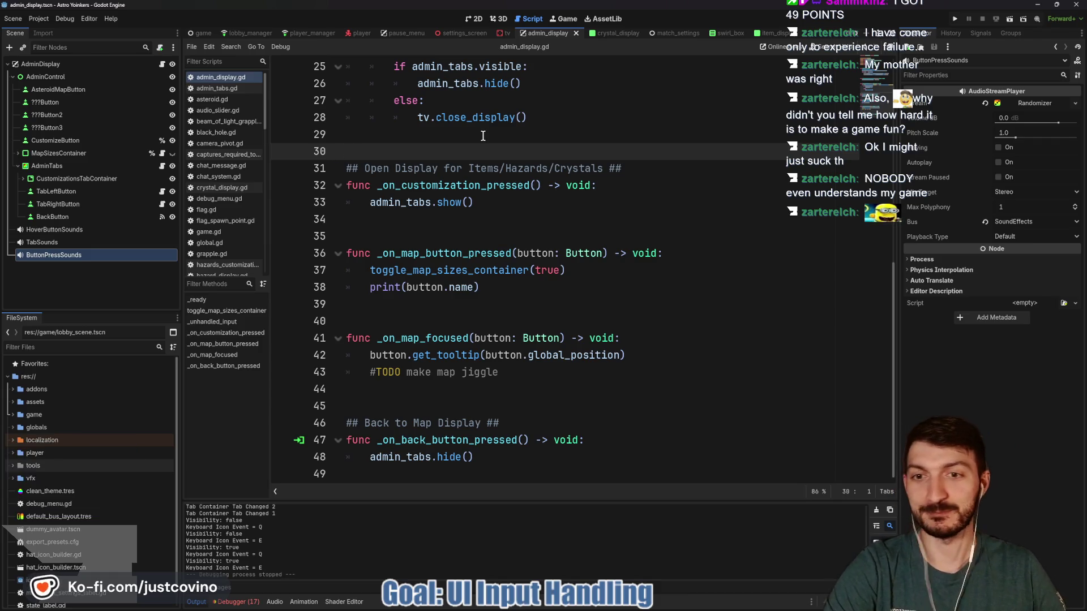
pyautogui.click(491, 222)
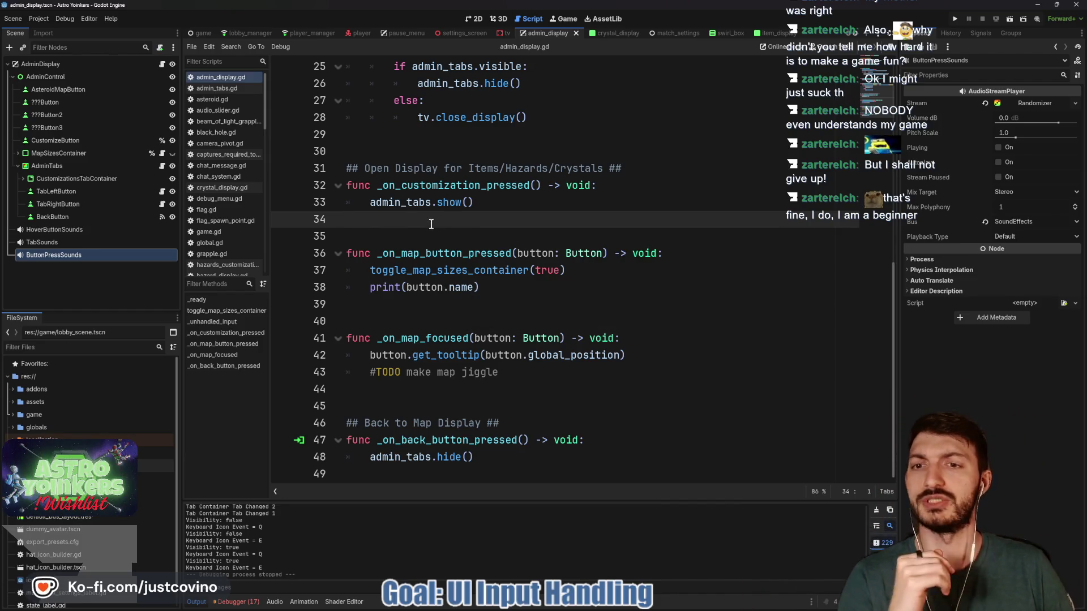
# Step: Expand CustomizationsTabContainer in the Scene dock and open the AdminTabs node's admin_tabs.gd script
pyautogui.scroll(3, 411, 212)
pyautogui.scroll(2, 362, 244)
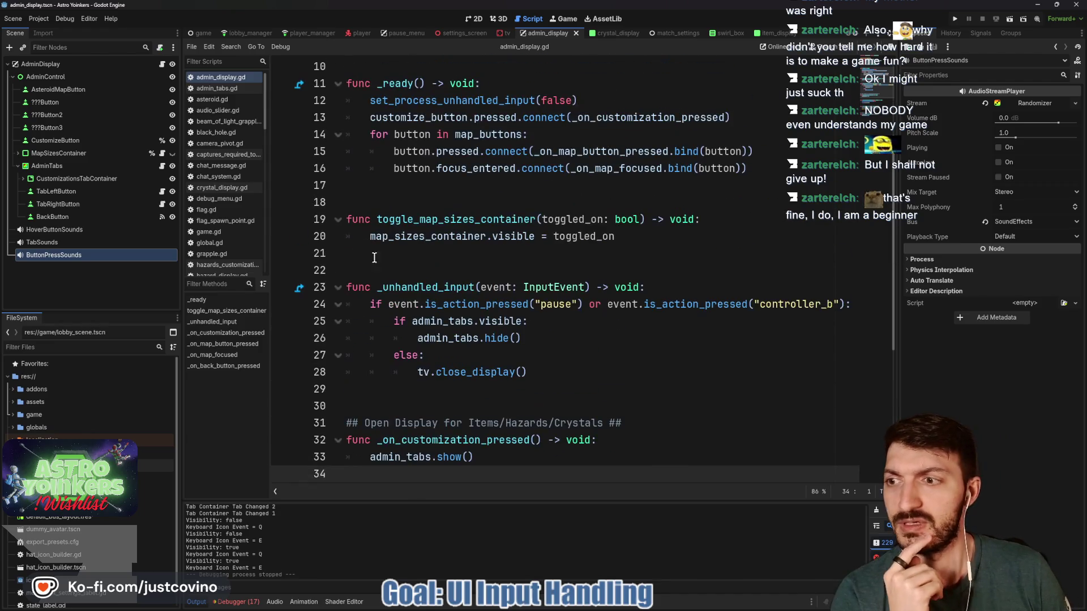
pyautogui.scroll(2, 468, 255)
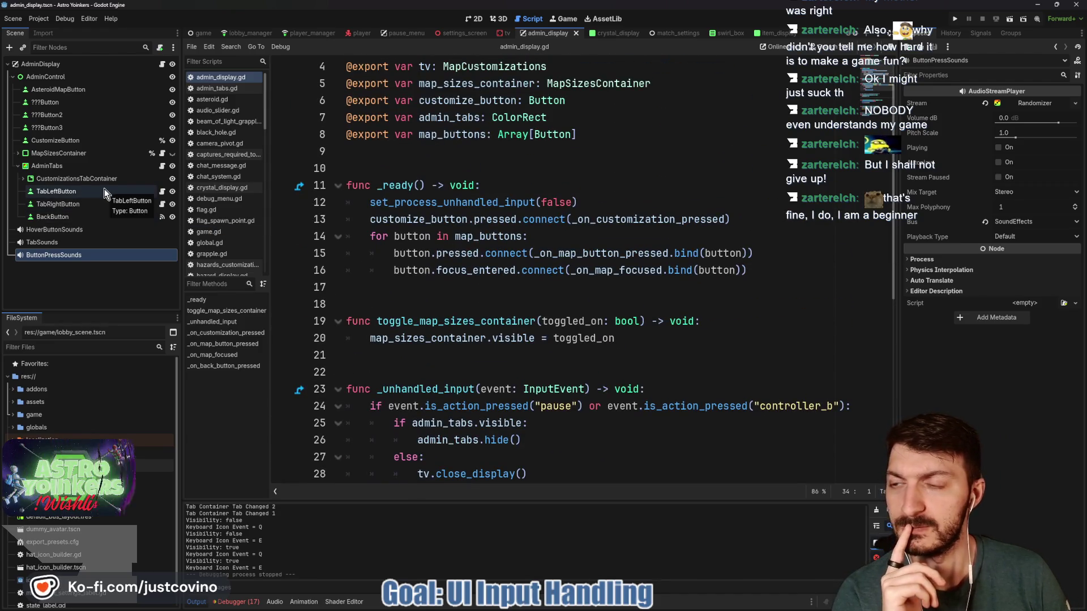
pyautogui.click(23, 178)
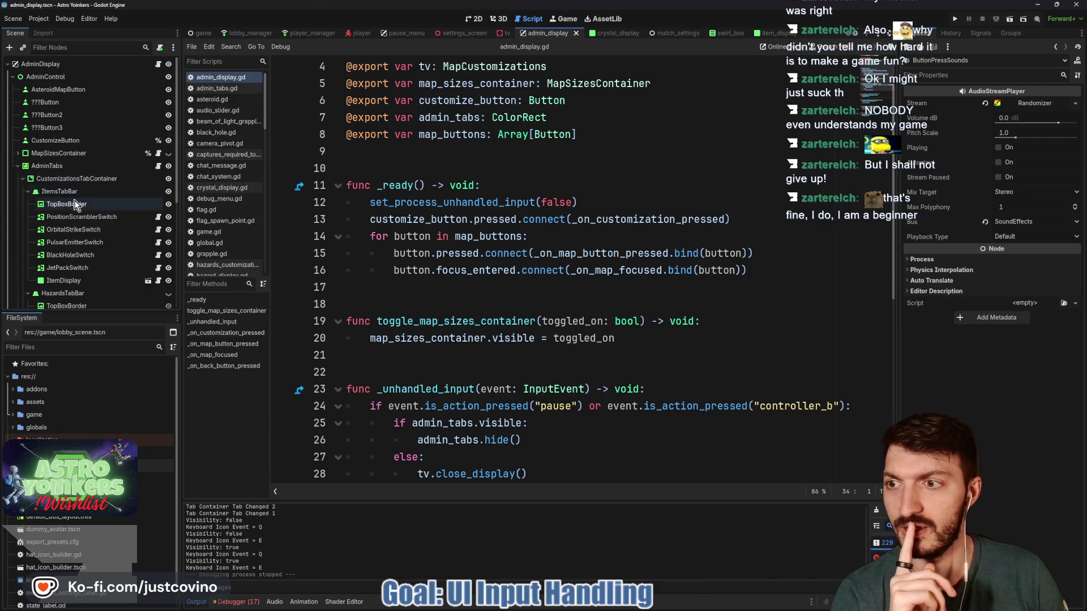
pyautogui.click(158, 165)
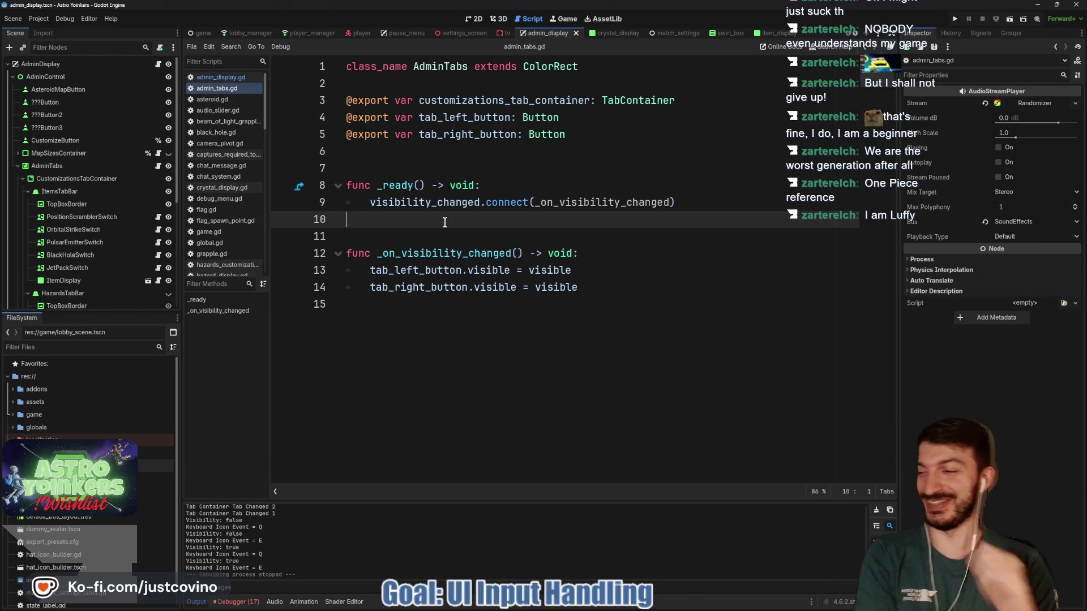
# Step: Save the admin_display scene with Ctrl+S
pyautogui.hotkey('ctrl', 's')
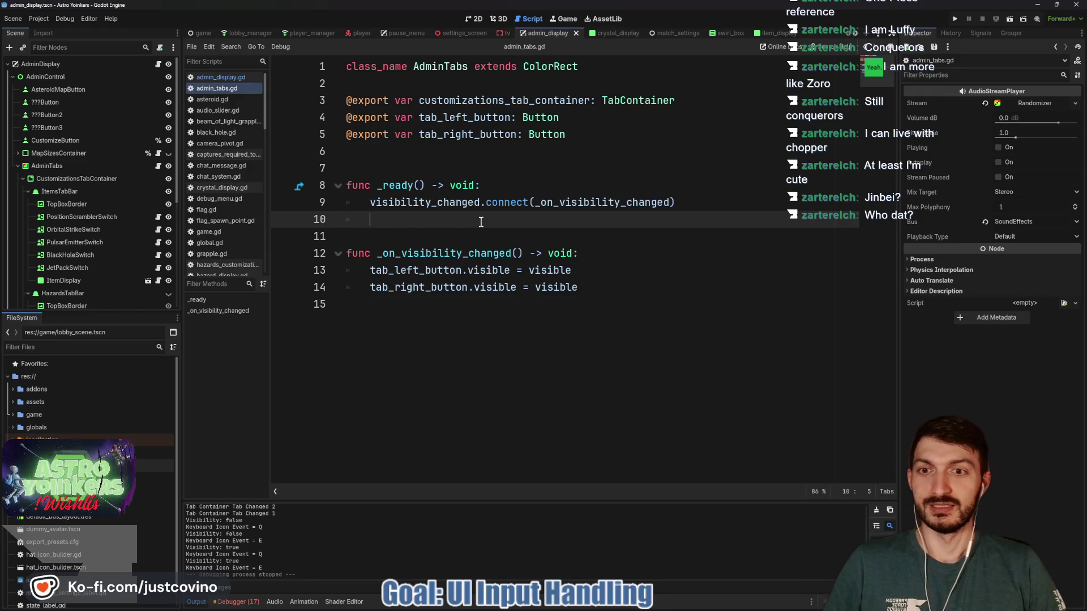
# Step: Adjust the indentation of empty line 10 in admin_tabs.gd and refocus the script editor
pyautogui.press('Tab')
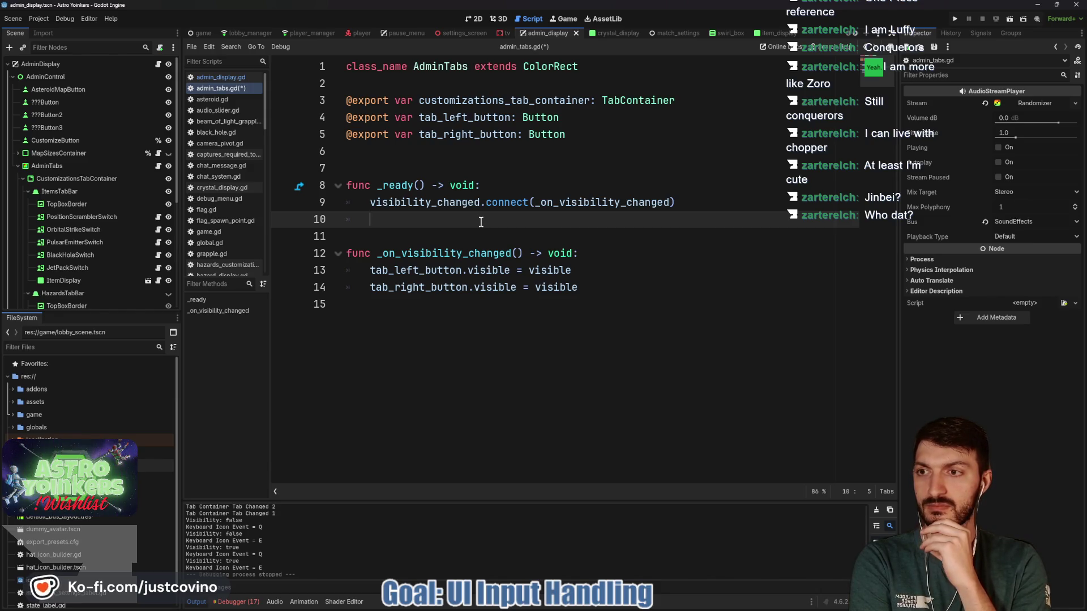
pyautogui.press('BackSpace')
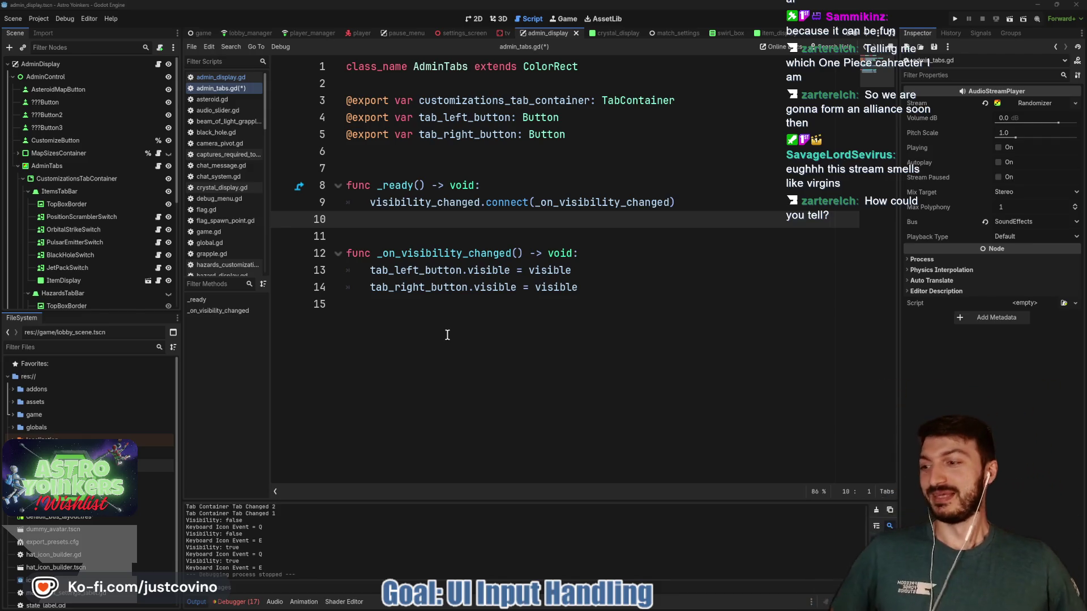
pyautogui.click(451, 322)
# Step: Save admin_tabs.gd and place the caret on blank lines 10 and 11
pyautogui.hotkey('ctrl', 's')
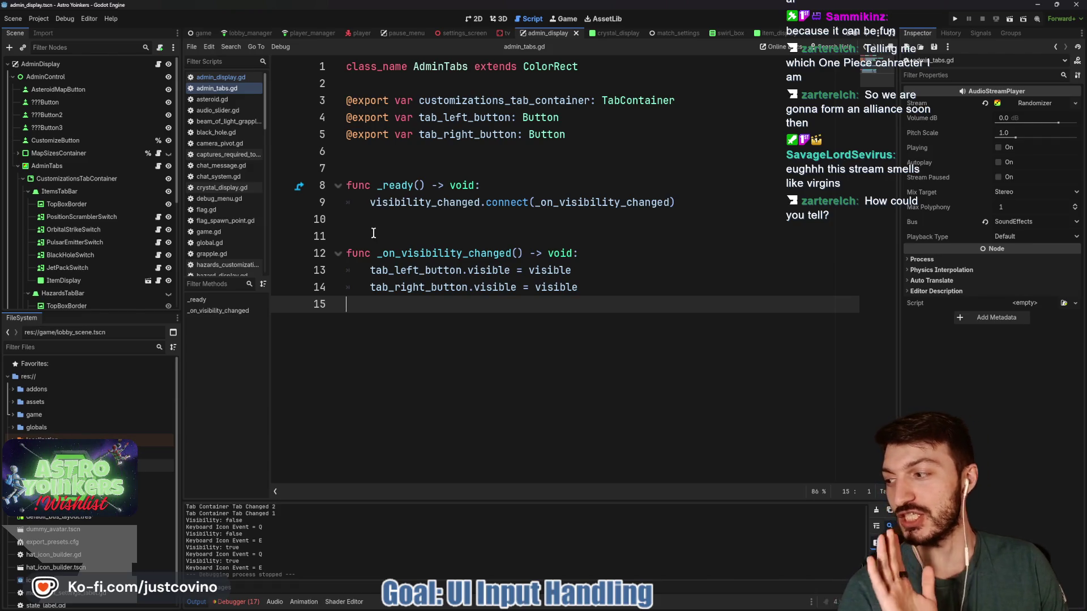
pyautogui.click(418, 217)
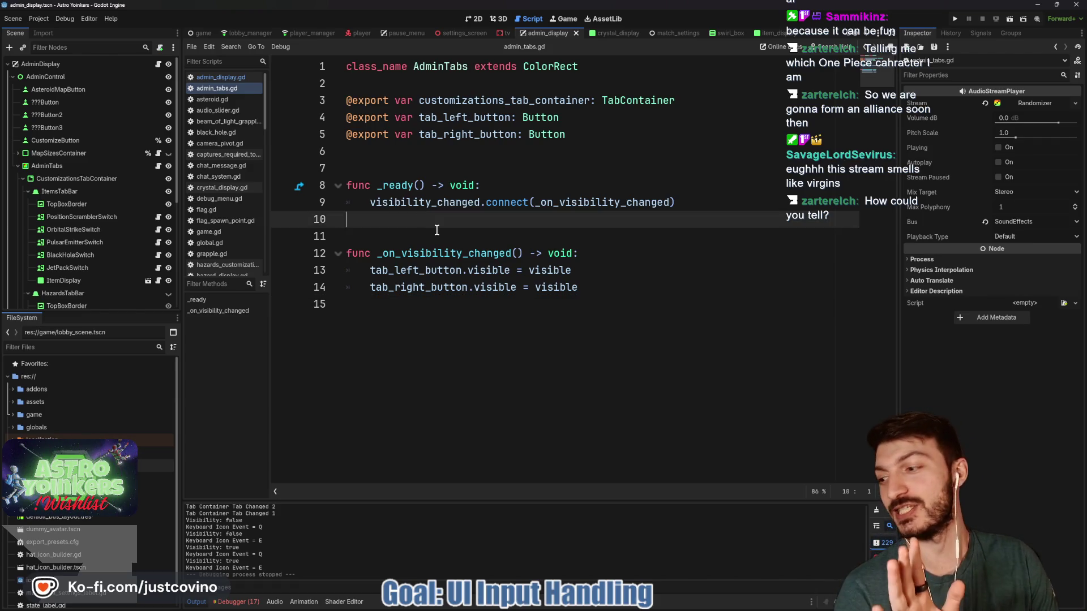
pyautogui.click(403, 240)
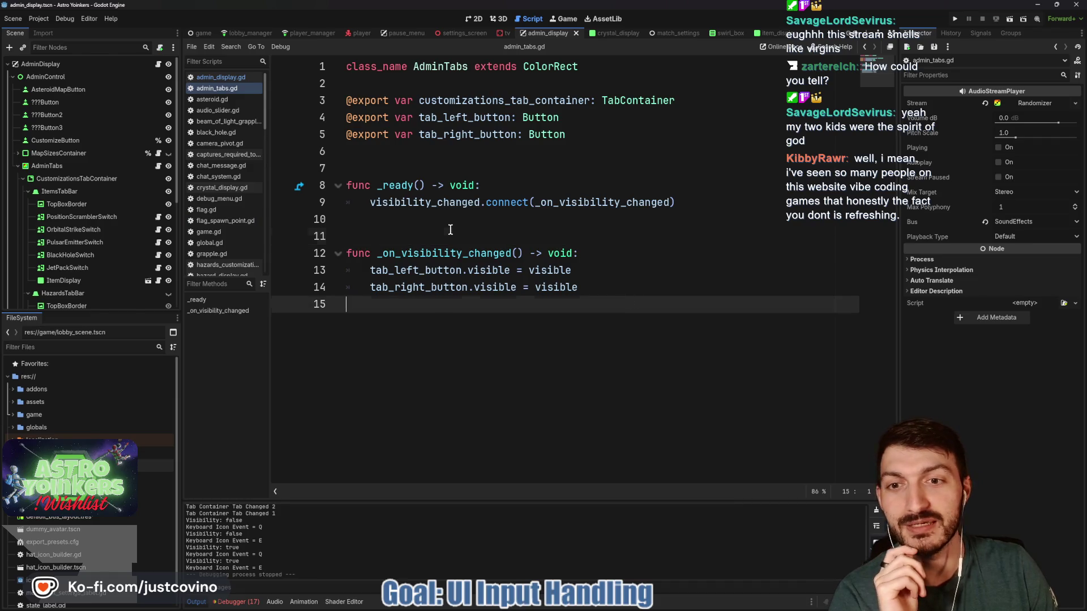
# Step: Look over the Astro Yoinkers Steam store page, then Alt+Tab back to admin_tabs.gd
pyautogui.click(610, 607)
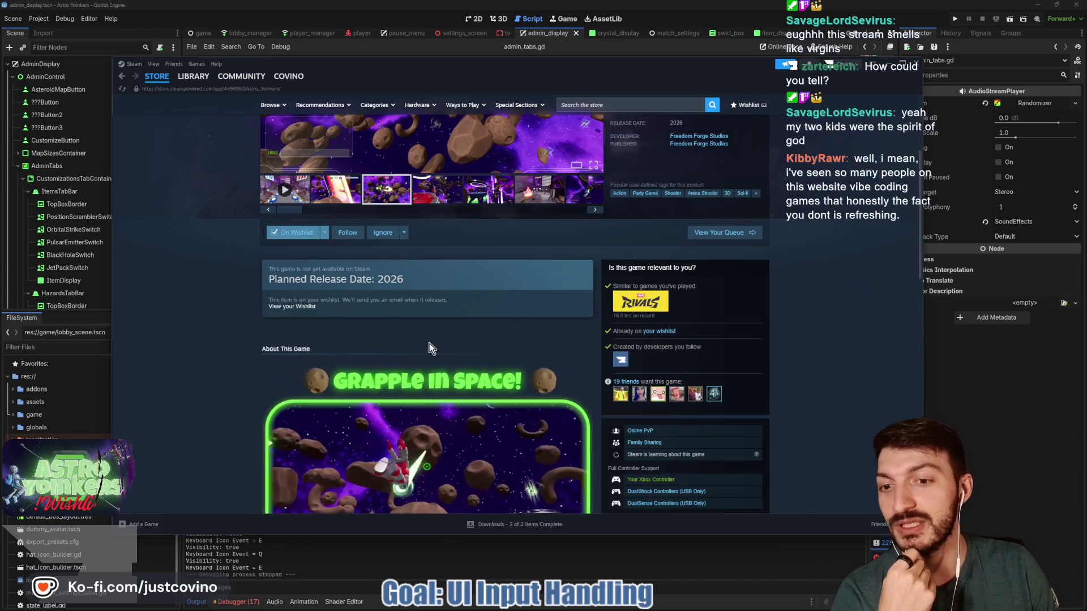
pyautogui.scroll(-3, 524, 321)
pyautogui.scroll(1, 448, 312)
pyautogui.scroll(4, 449, 311)
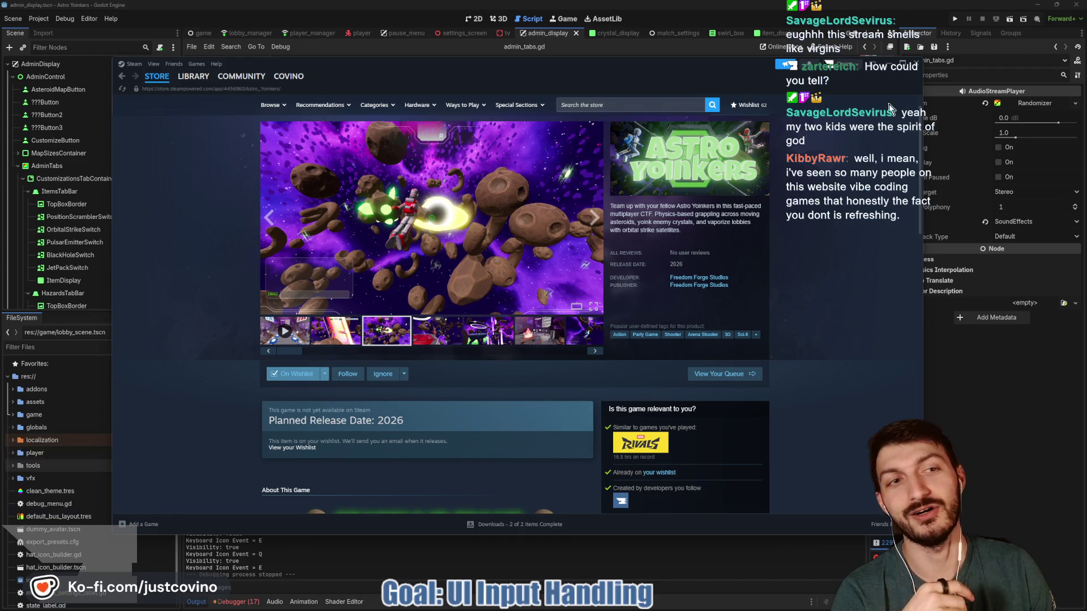
pyautogui.hotkey('alt', 'Tab')
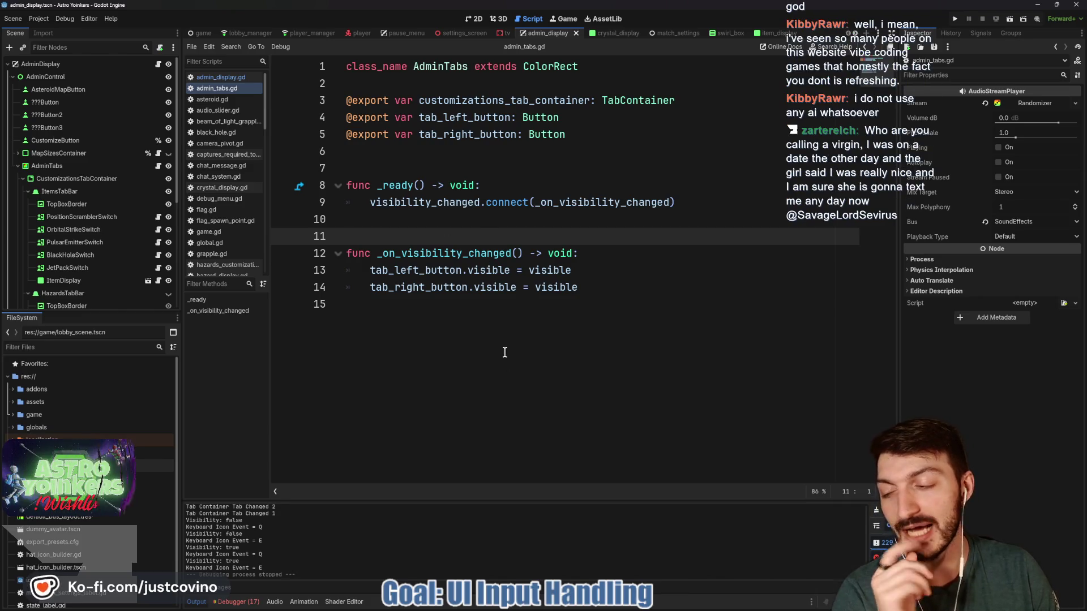
pyautogui.click(454, 223)
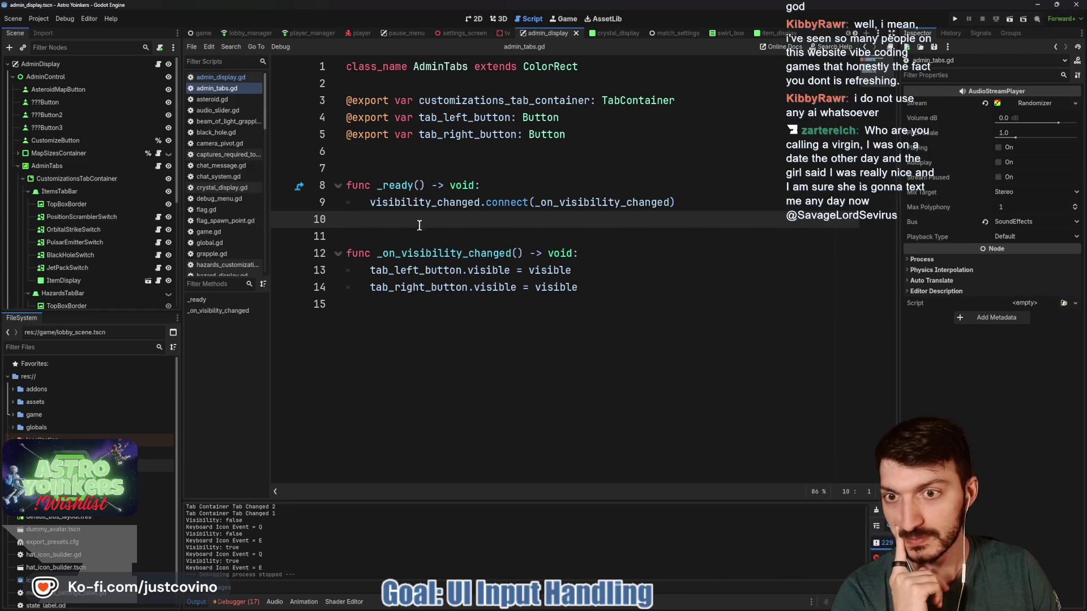
pyautogui.click(399, 239)
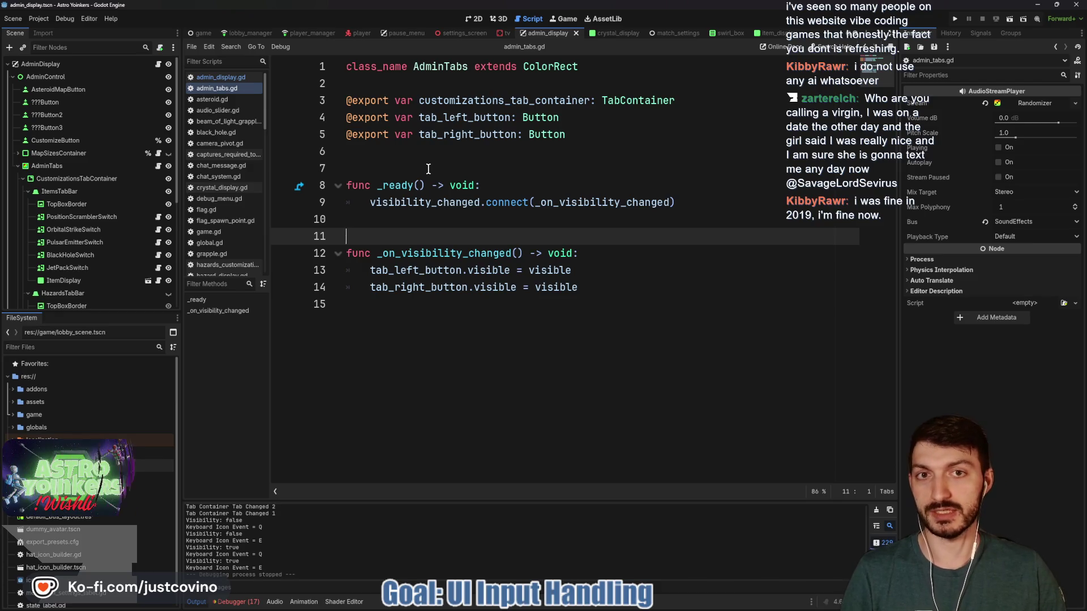
pyautogui.click(429, 169)
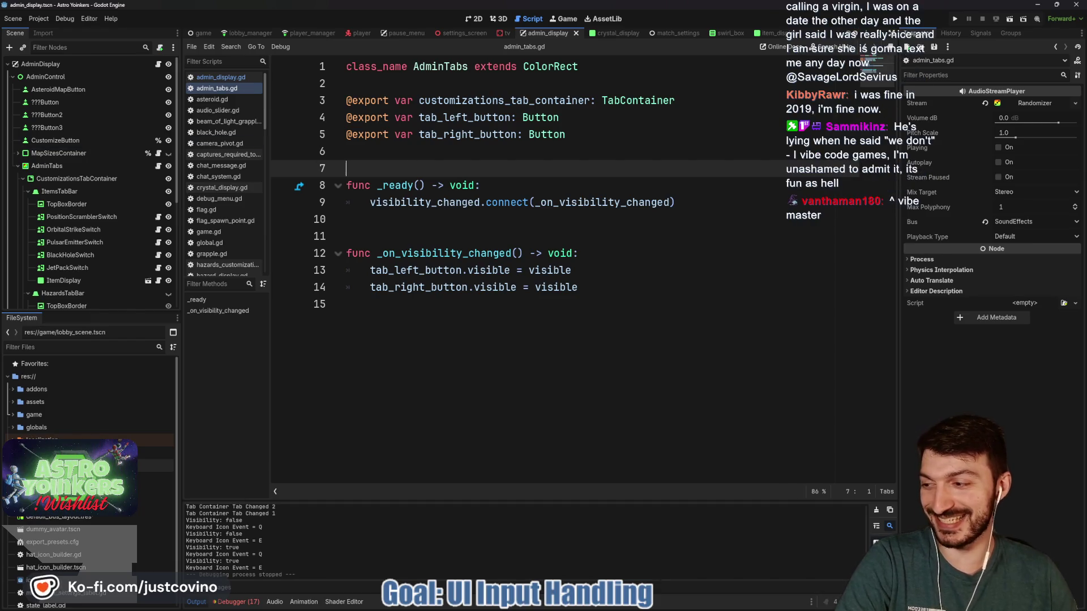
pyautogui.hotkey('alt', 'Tab')
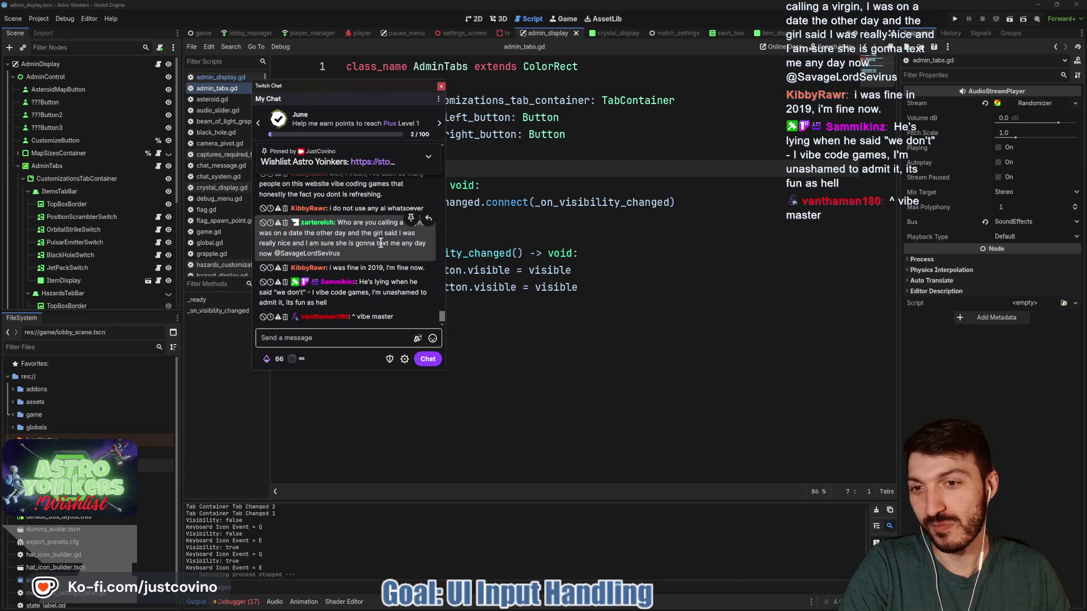
pyautogui.moveTo(347, 88); pyautogui.dragTo(7, 86)
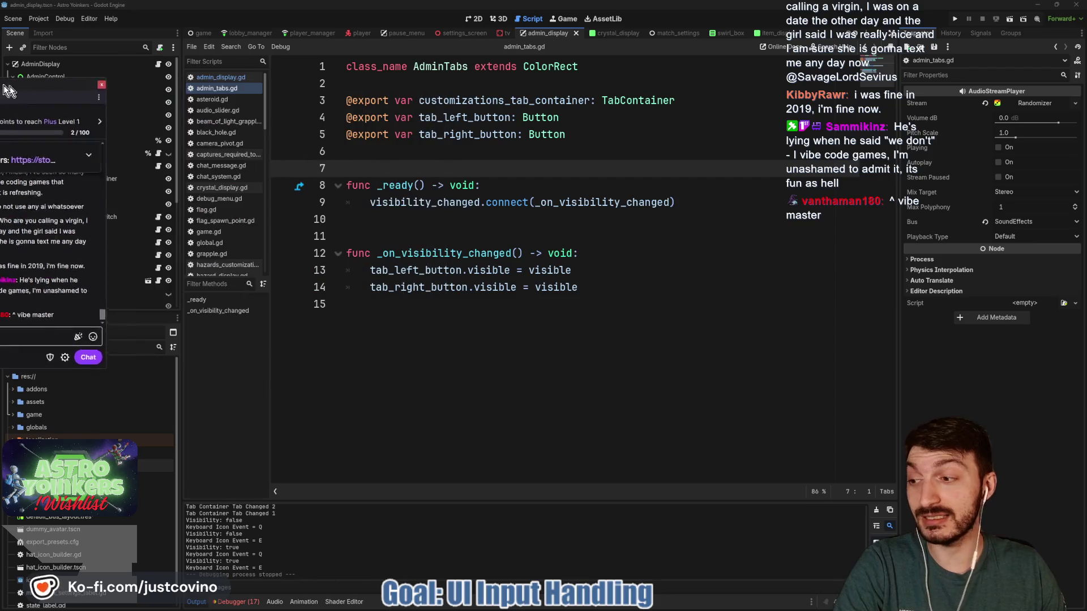
pyautogui.hotkey('alt', 'Tab')
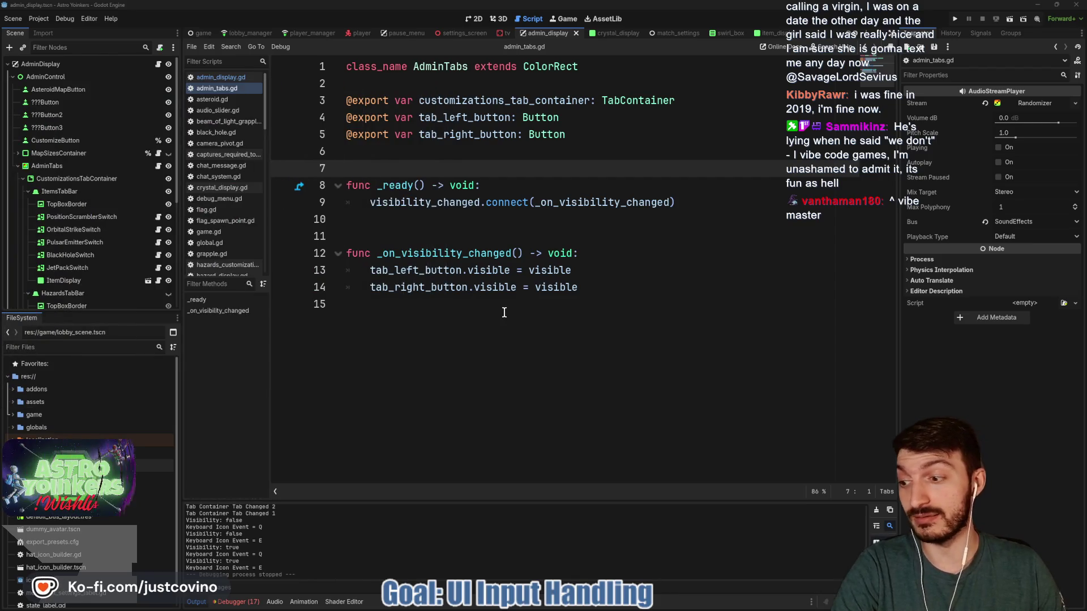
pyautogui.click(506, 307)
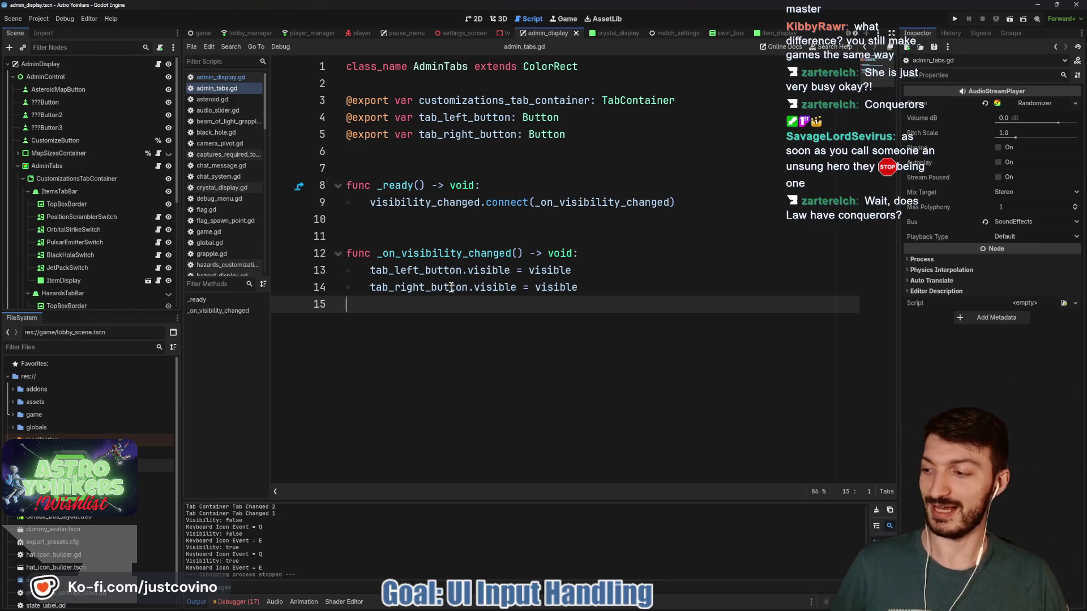
pyautogui.click(404, 227)
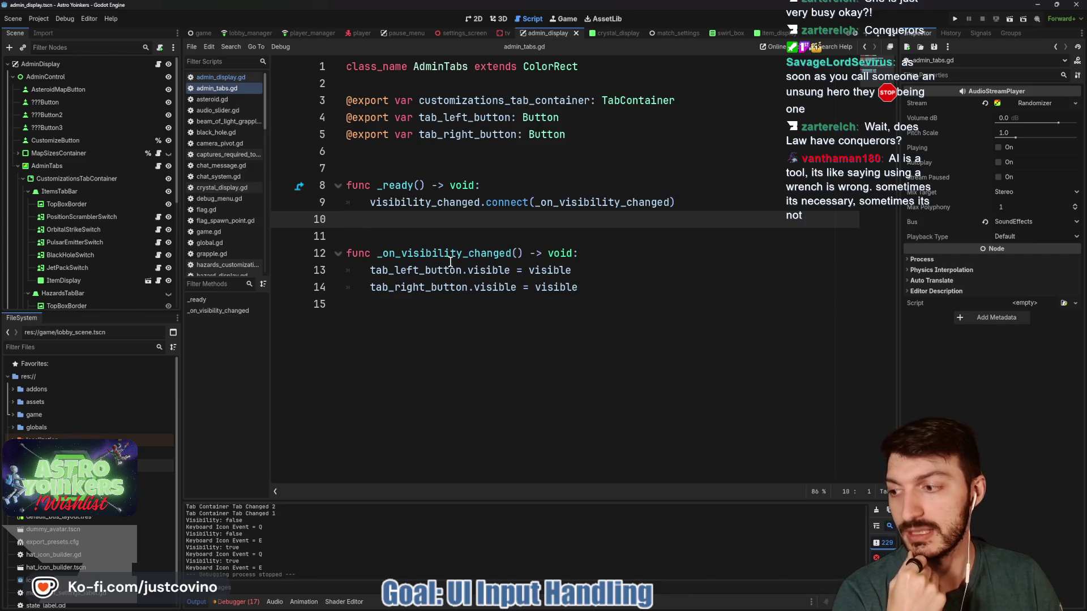
pyautogui.click(499, 242)
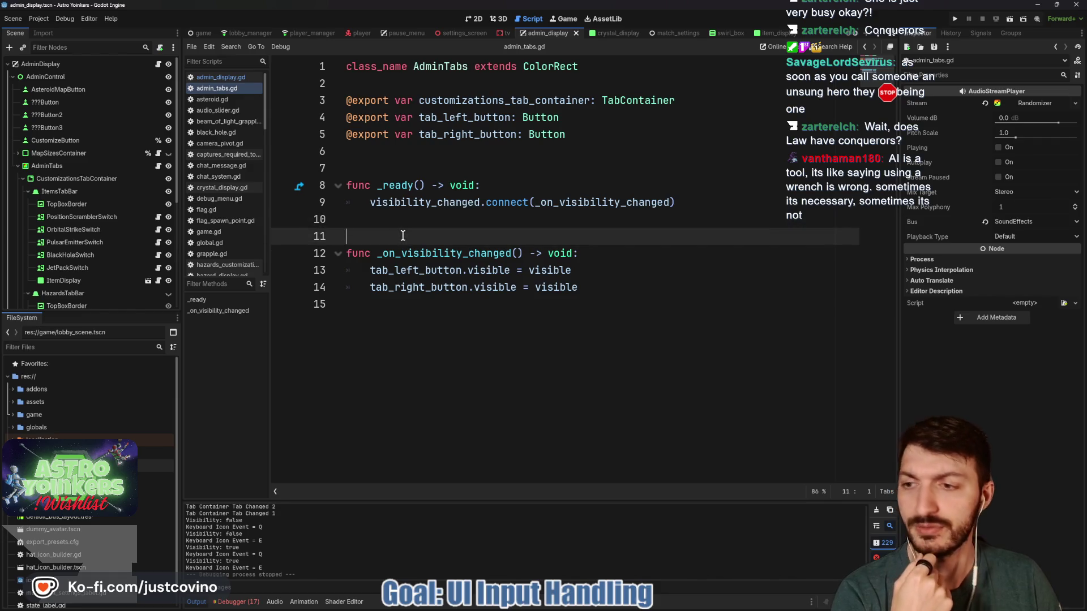
pyautogui.click(400, 170)
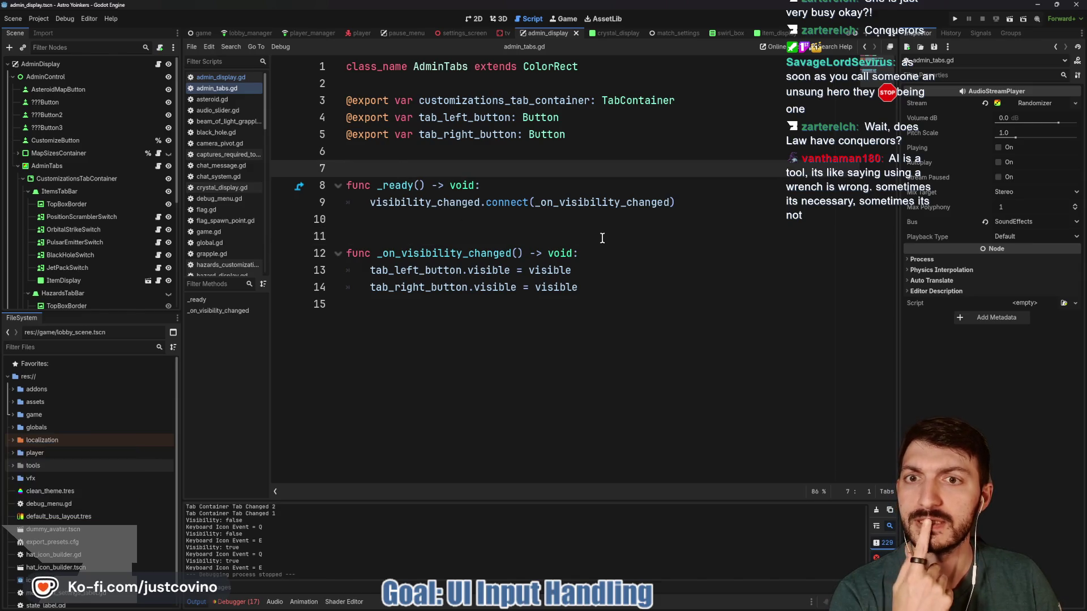
# Step: Move through lines in admin_tabs.gd, then run the project to test the tab buttons
pyautogui.scroll(-2, 161, 270)
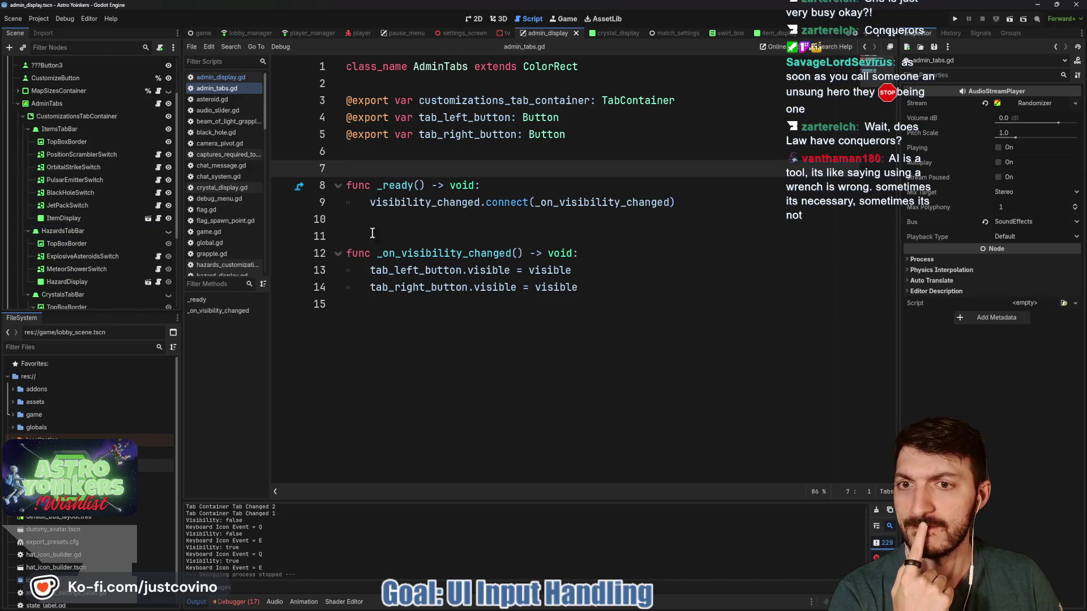
pyautogui.click(493, 234)
pyautogui.click(430, 166)
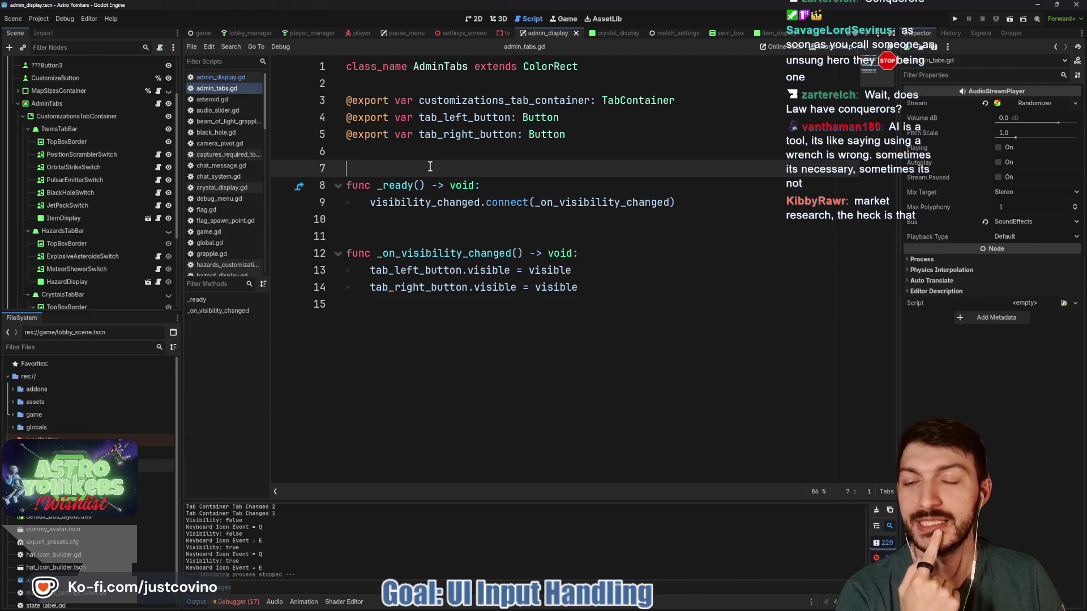
pyautogui.click(387, 233)
pyautogui.click(399, 166)
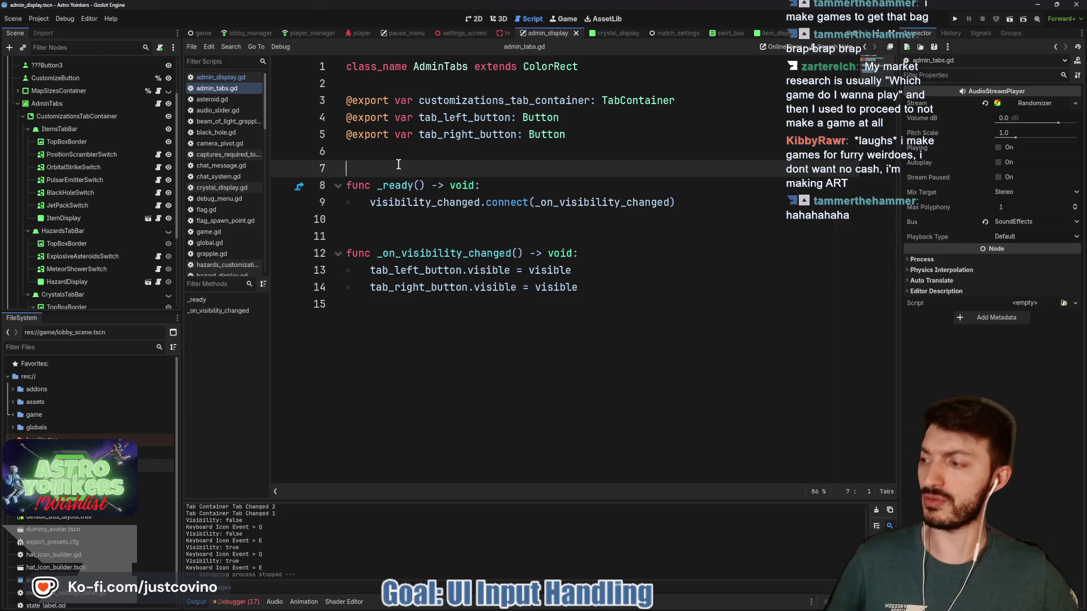
pyautogui.click(411, 223)
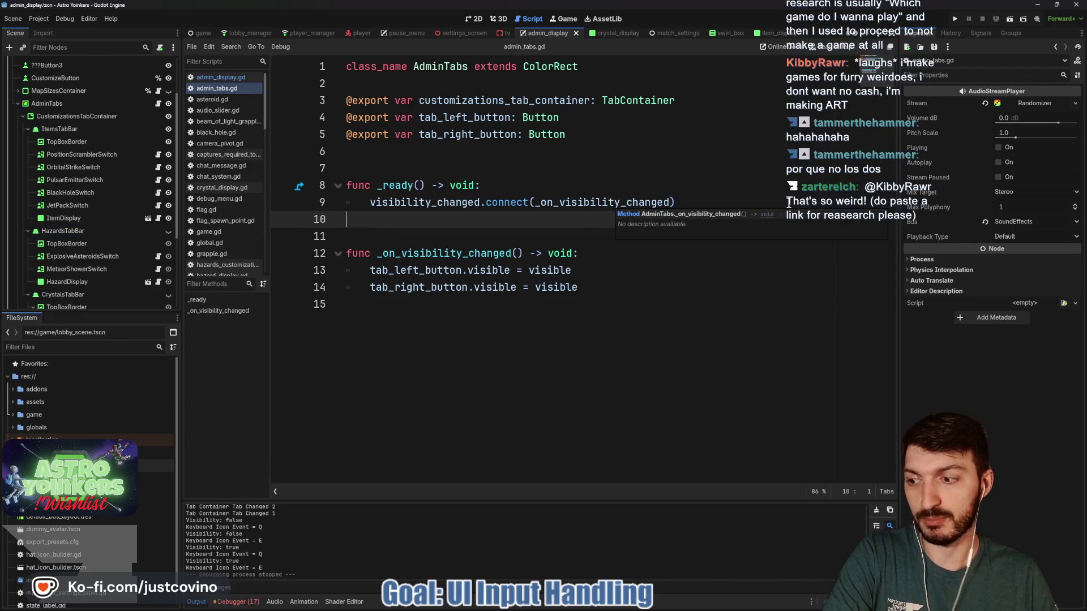
pyautogui.click(955, 19)
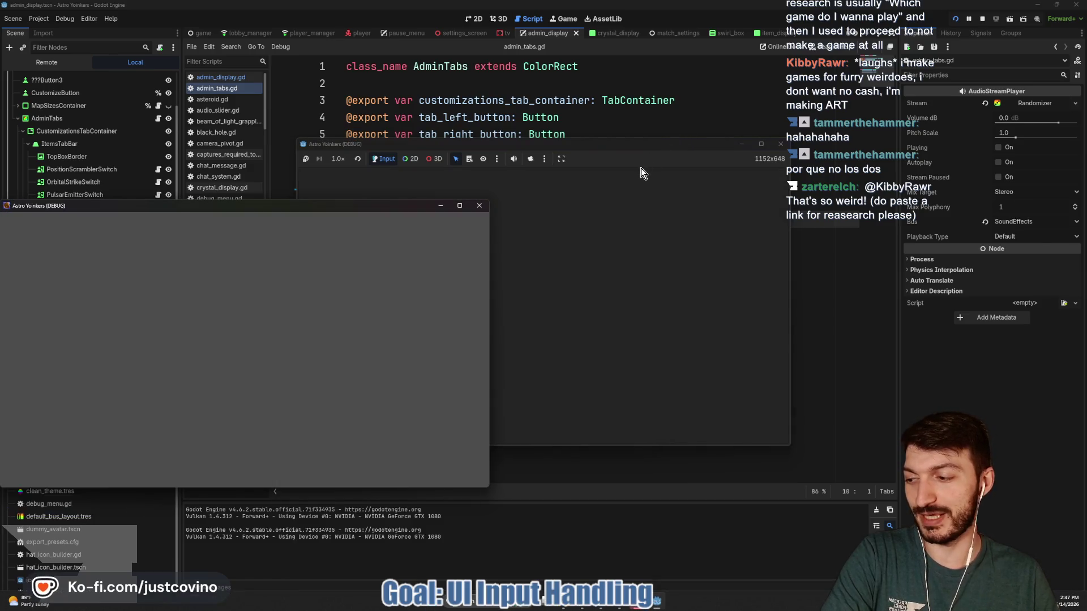
# Step: Close the extra debug window, host a PRIVATE lobby, and ready up to start a round
pyautogui.click(481, 207)
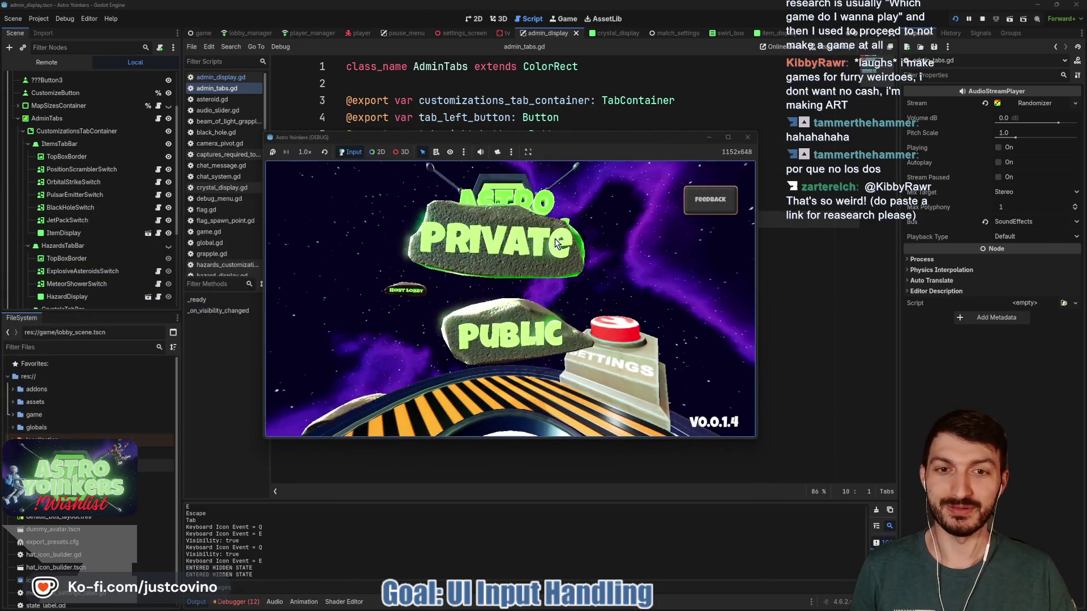
pyautogui.click(509, 249)
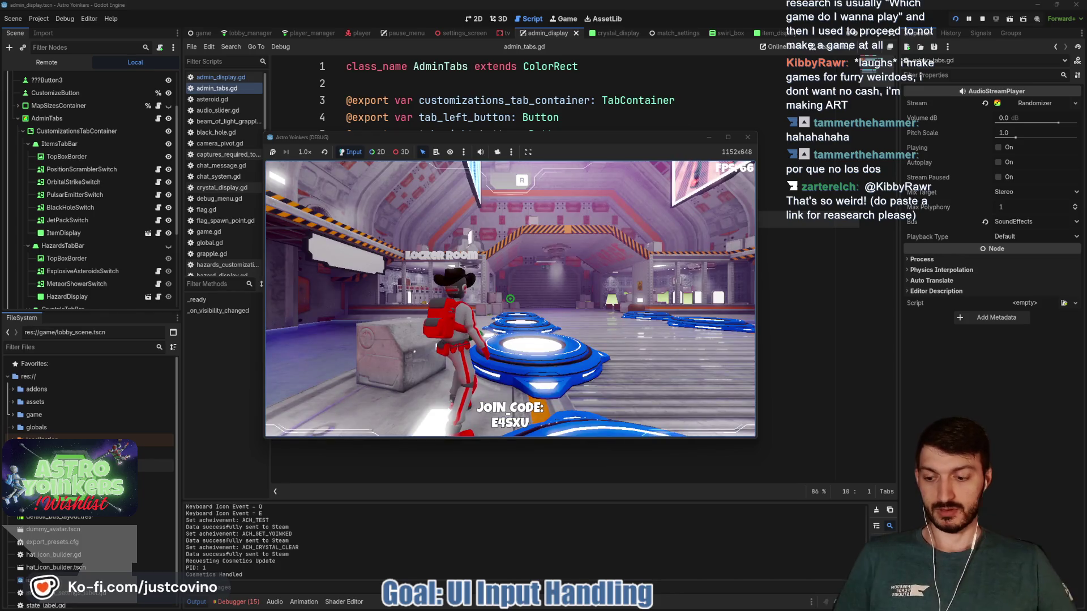
pyautogui.press('w')
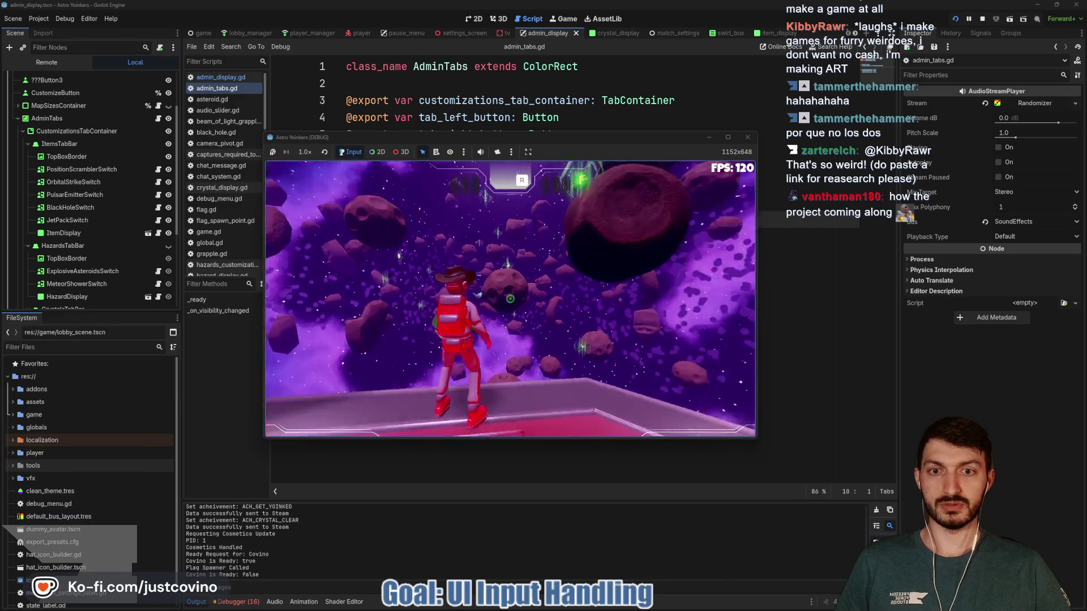
# Step: Fire the grapple beam twice, then Rage Quit from the pause menu back to the main menu
pyautogui.click(510, 298)
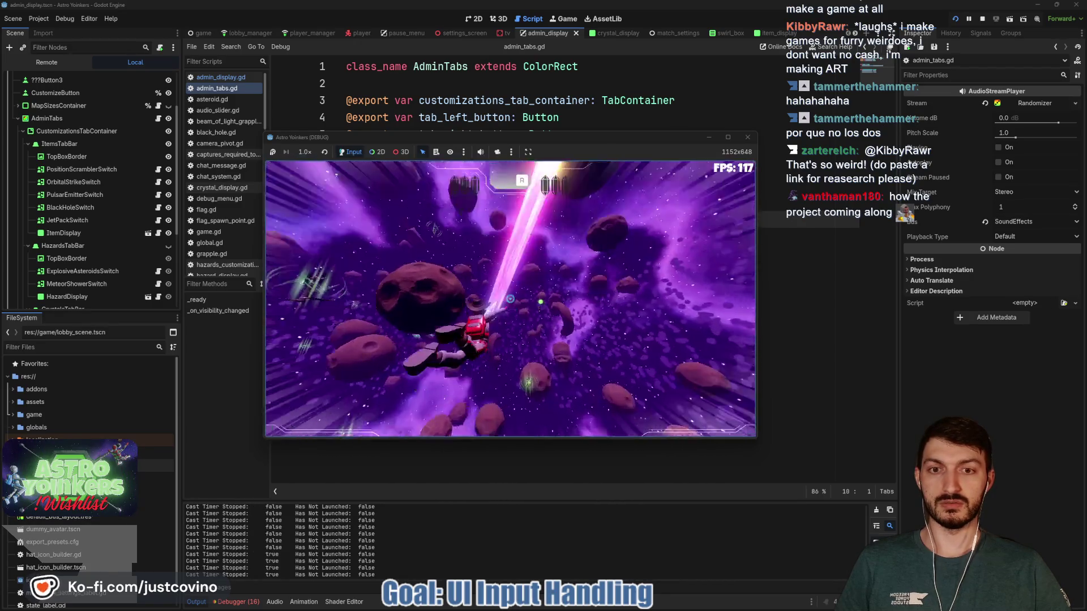
pyautogui.click(510, 299)
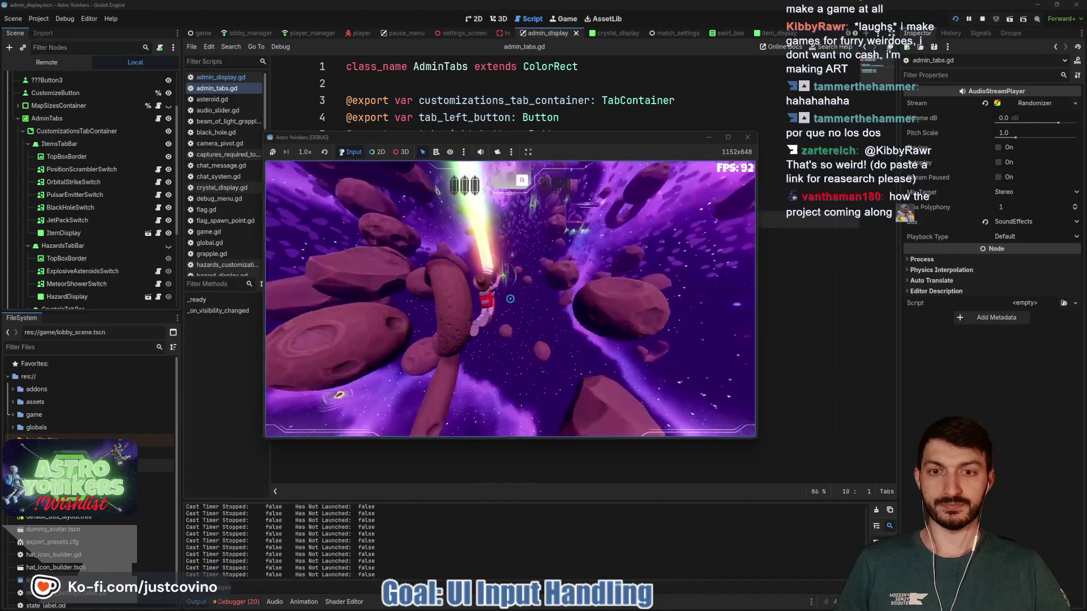
pyautogui.press('Escape')
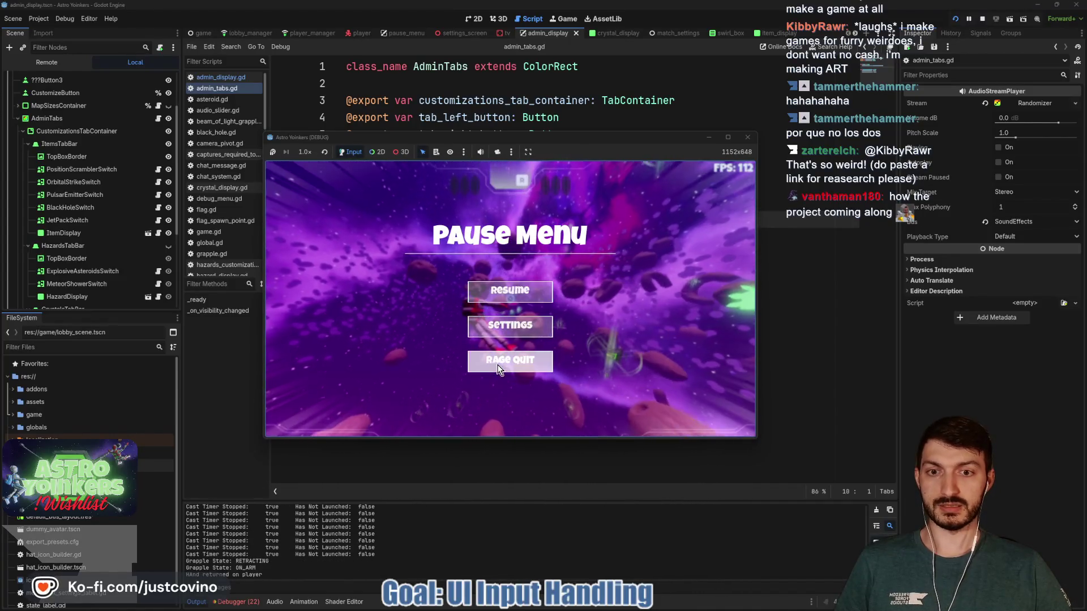
pyautogui.click(509, 359)
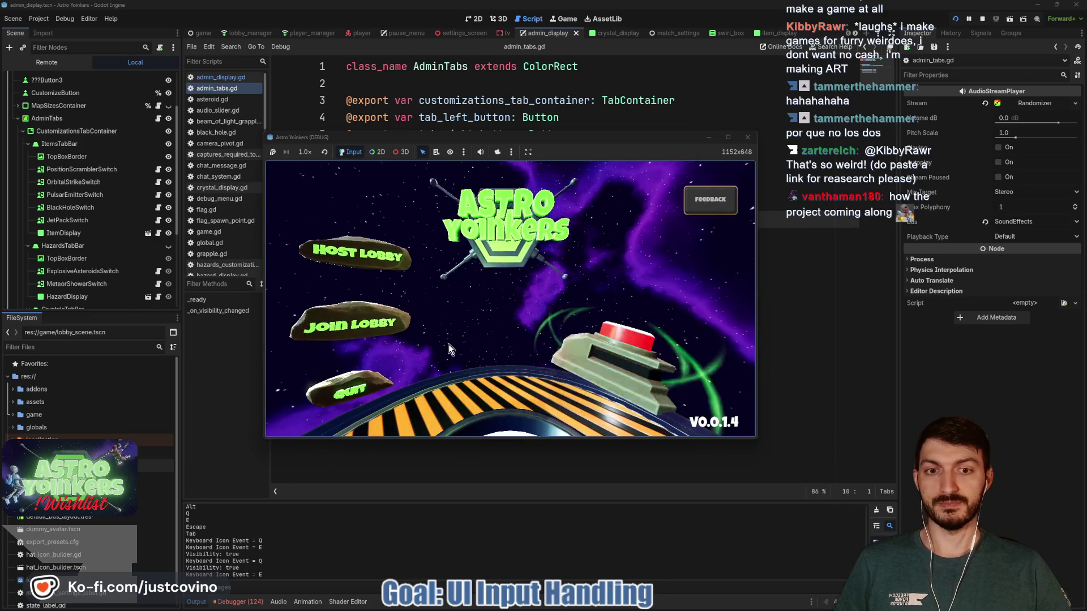
# Step: Open Settings on the Audio tab and test cycling tabs with E and Q
pyautogui.click(622, 337)
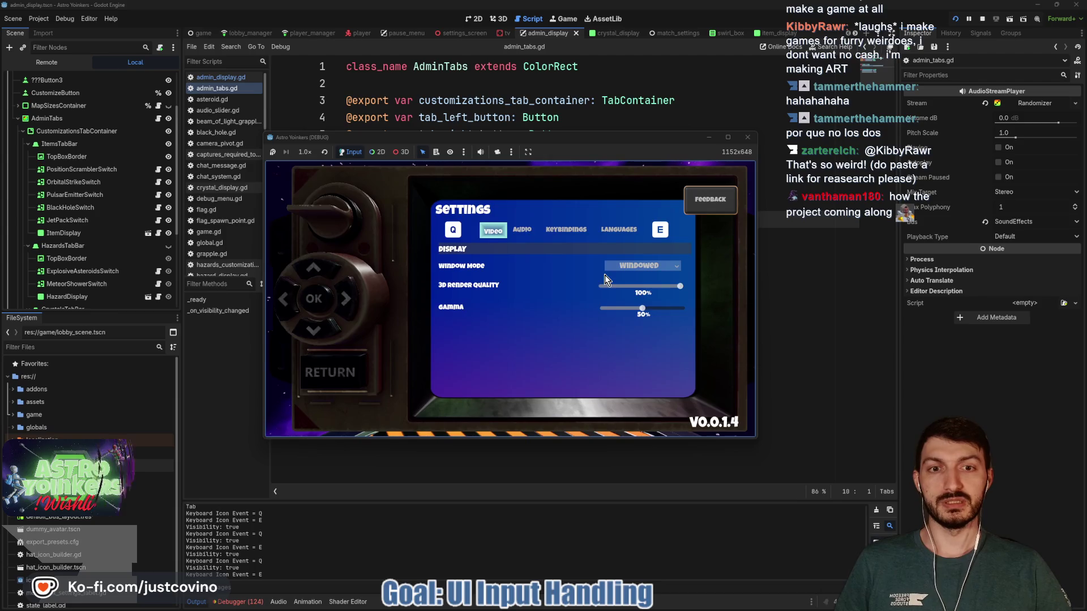
pyautogui.click(523, 231)
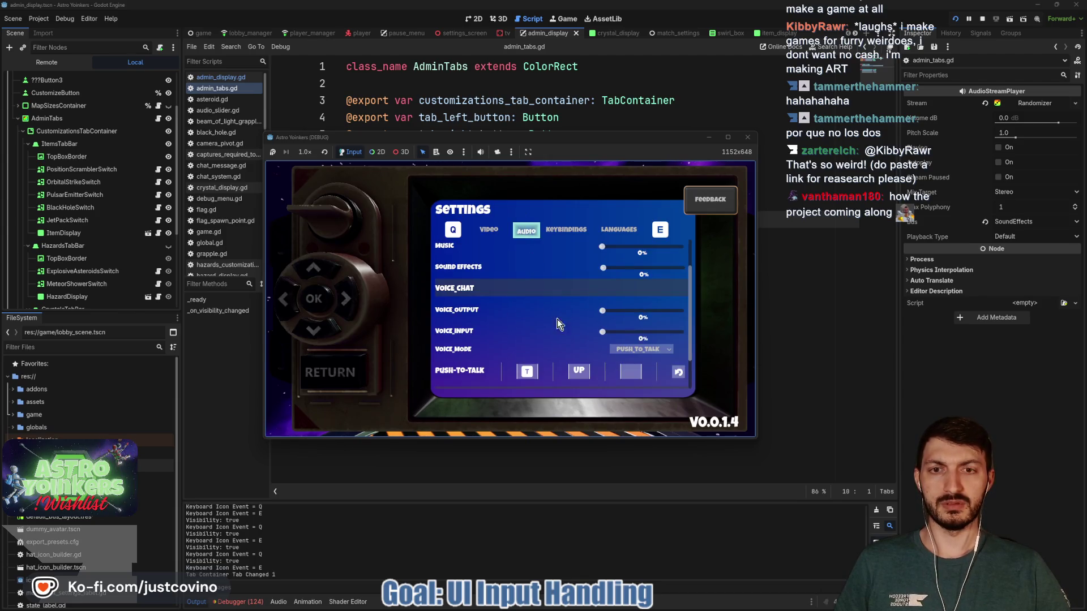
pyautogui.press('e')
pyautogui.press('q')
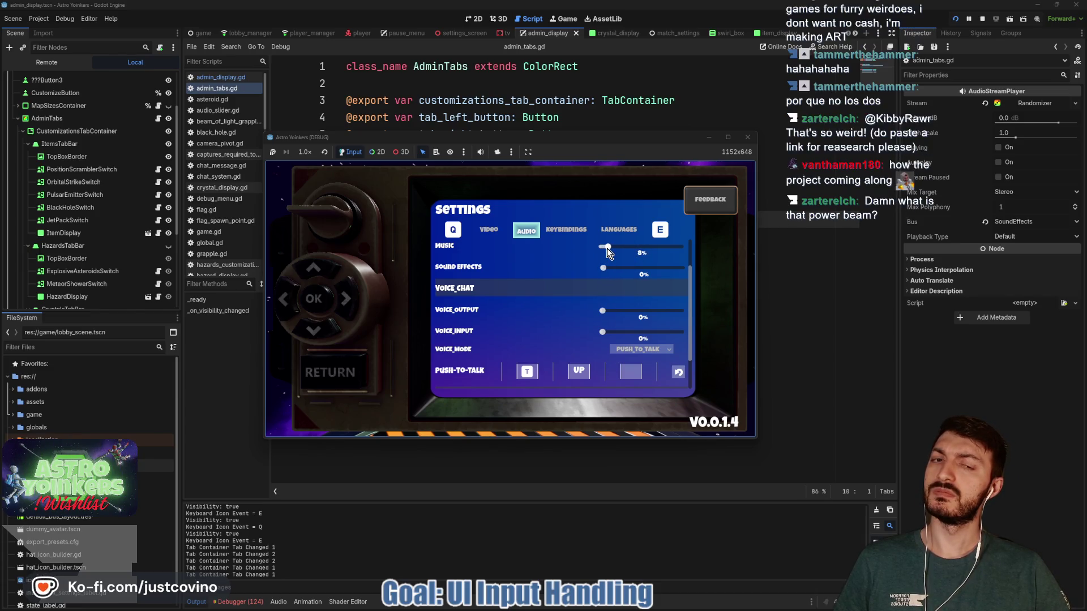
# Step: Turn the Music volume down, set Sound Effects to 20%, and close the settings
pyautogui.moveTo(607, 248); pyautogui.dragTo(594, 273)
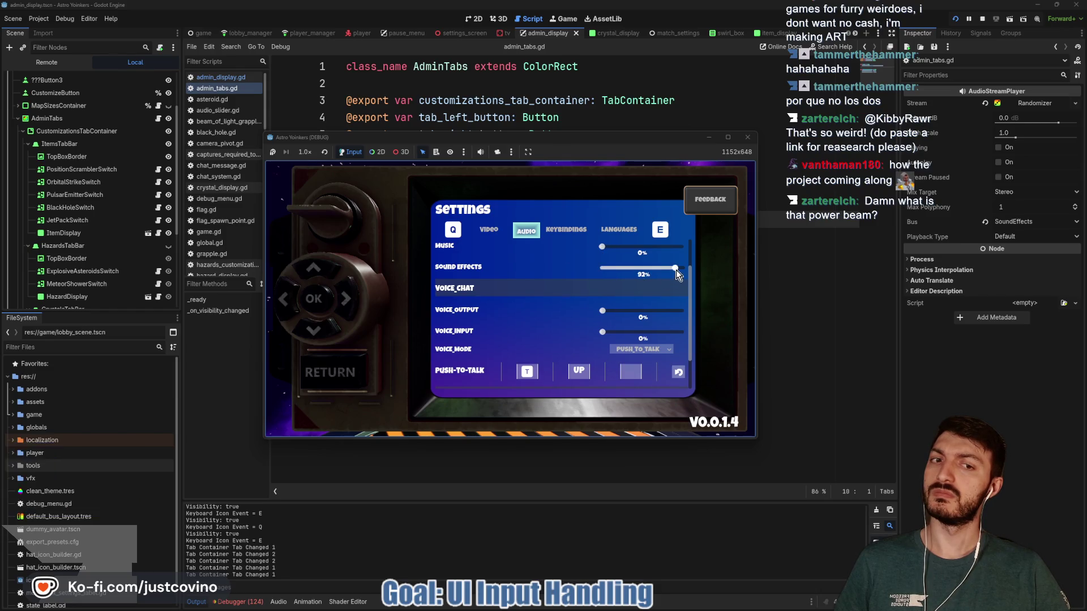
pyautogui.click(619, 271)
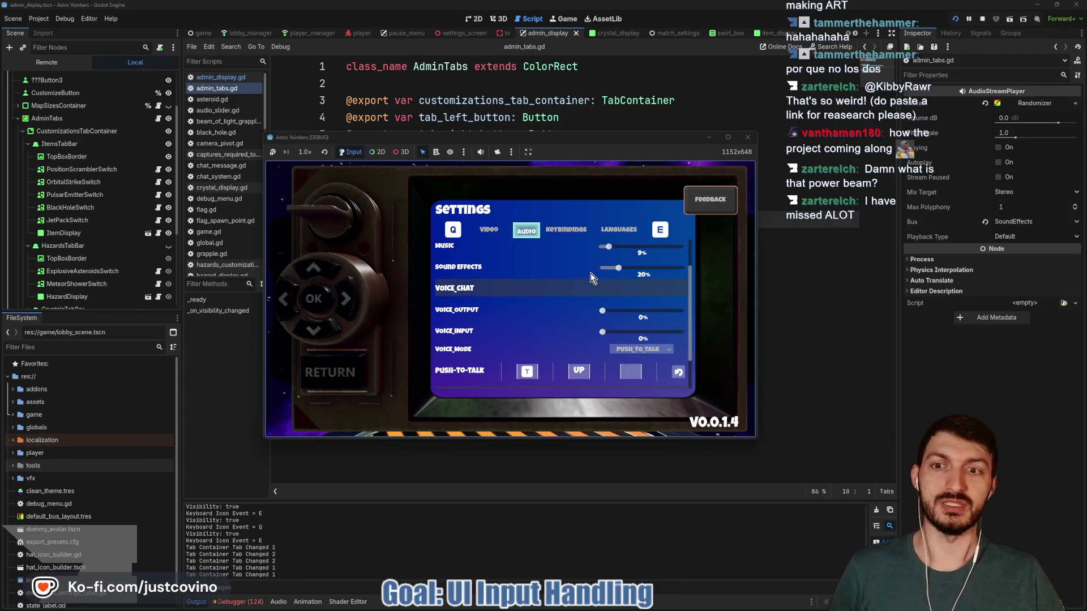
pyautogui.press('Escape')
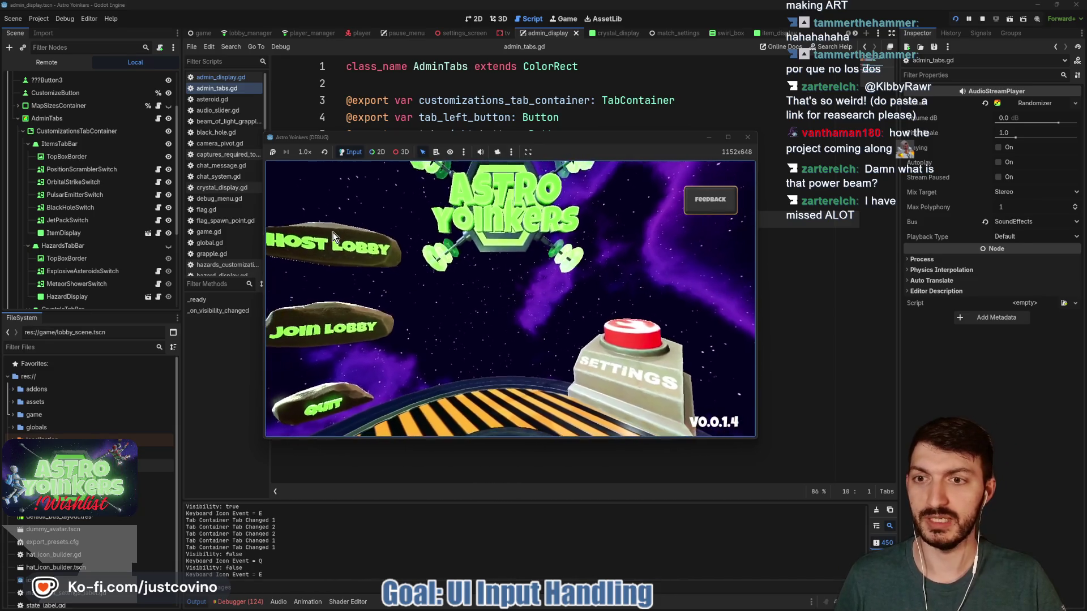
# Step: Host a new lobby, briefly open and close the pause menu, and run to the customization console
pyautogui.click(362, 238)
pyautogui.click(465, 244)
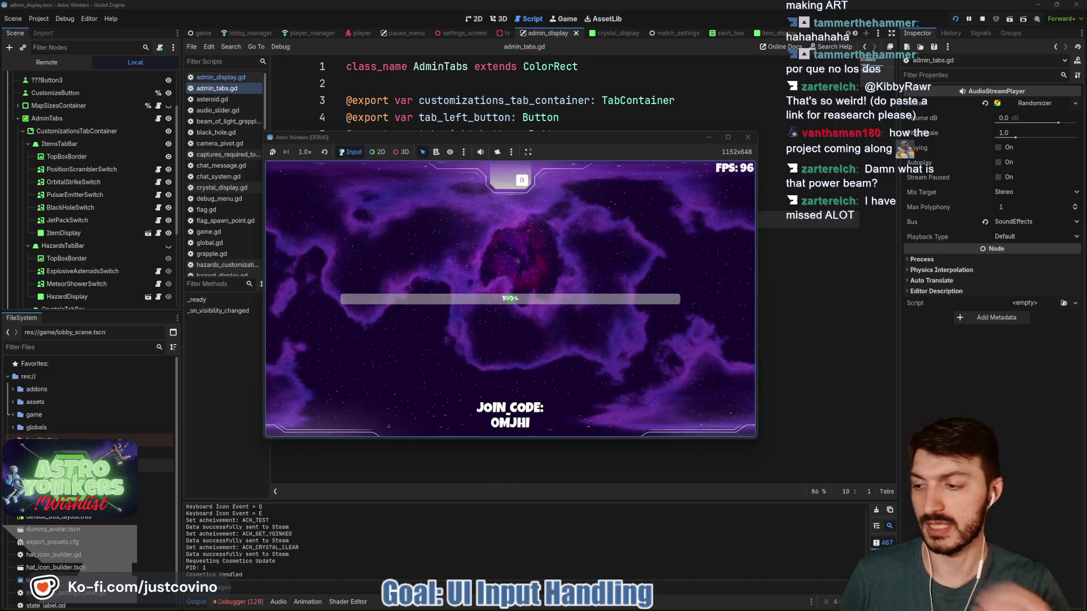
pyautogui.press('w')
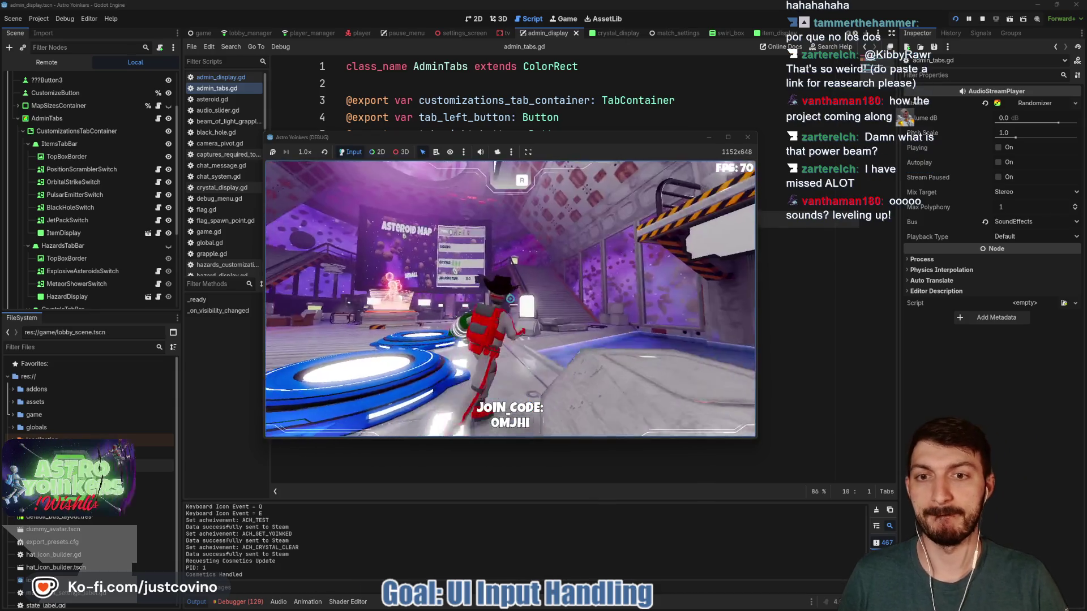
pyautogui.press('Escape')
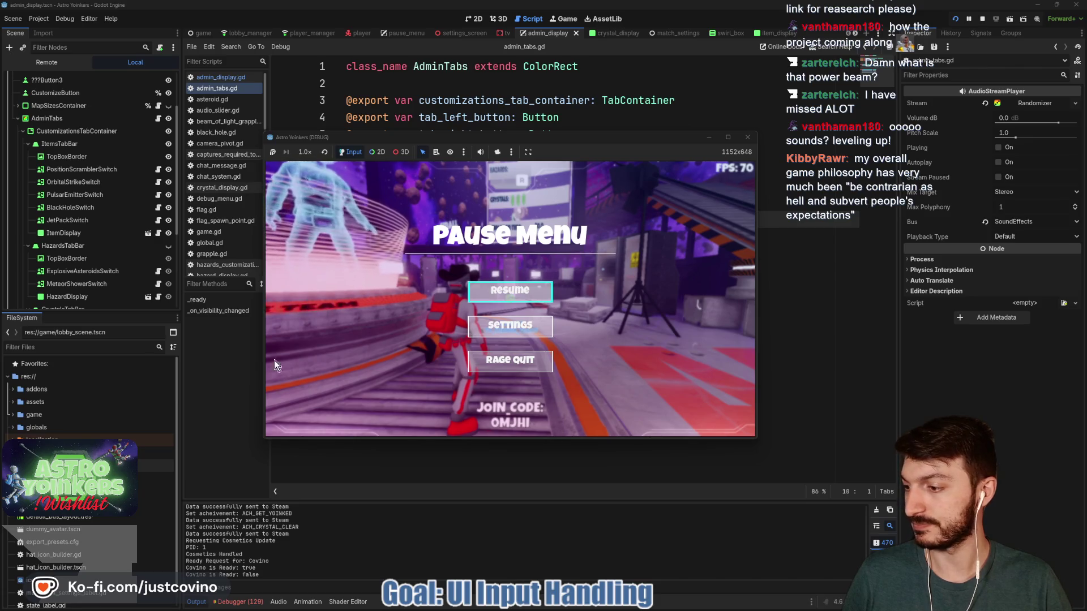
pyautogui.press('Return')
pyautogui.press('w')
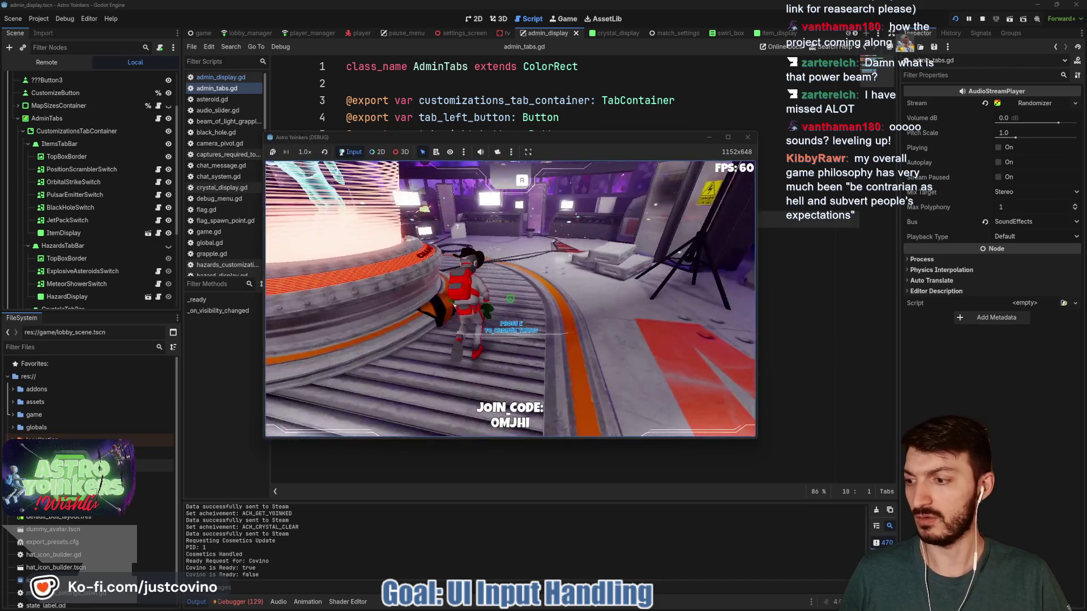
pyautogui.press('w')
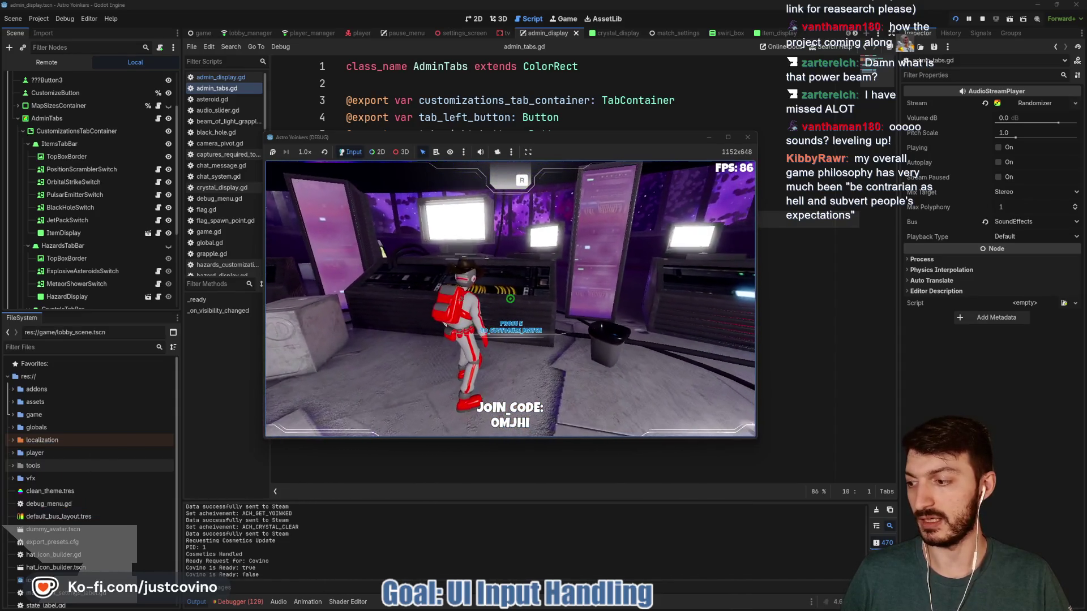
# Step: Open the match customization menu, turn both hazards on, and cycle tabs to Crystals
pyautogui.press('e')
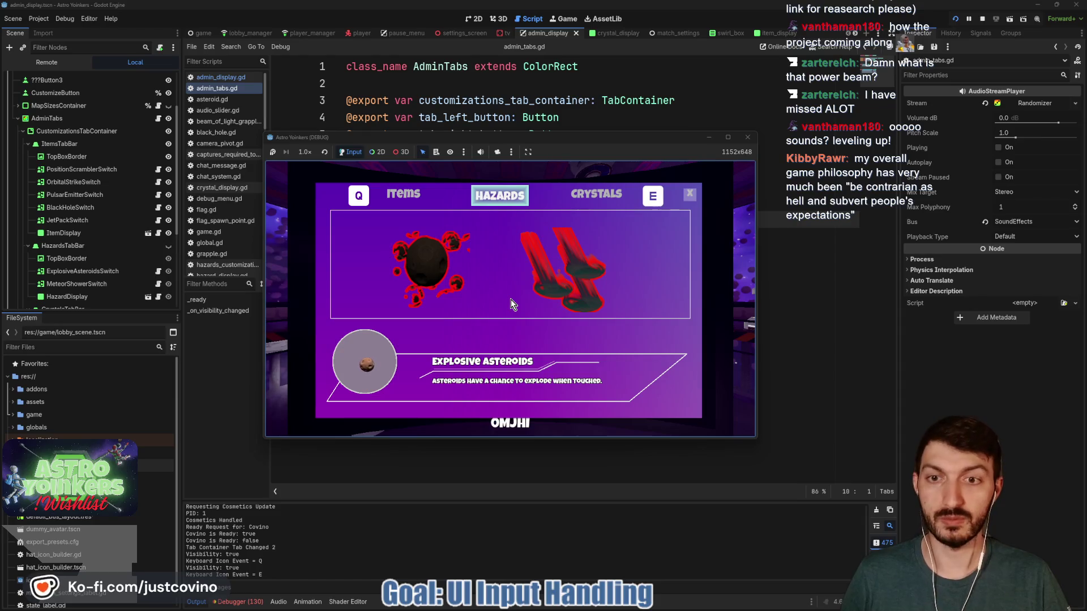
pyautogui.click(551, 261)
pyautogui.press('q')
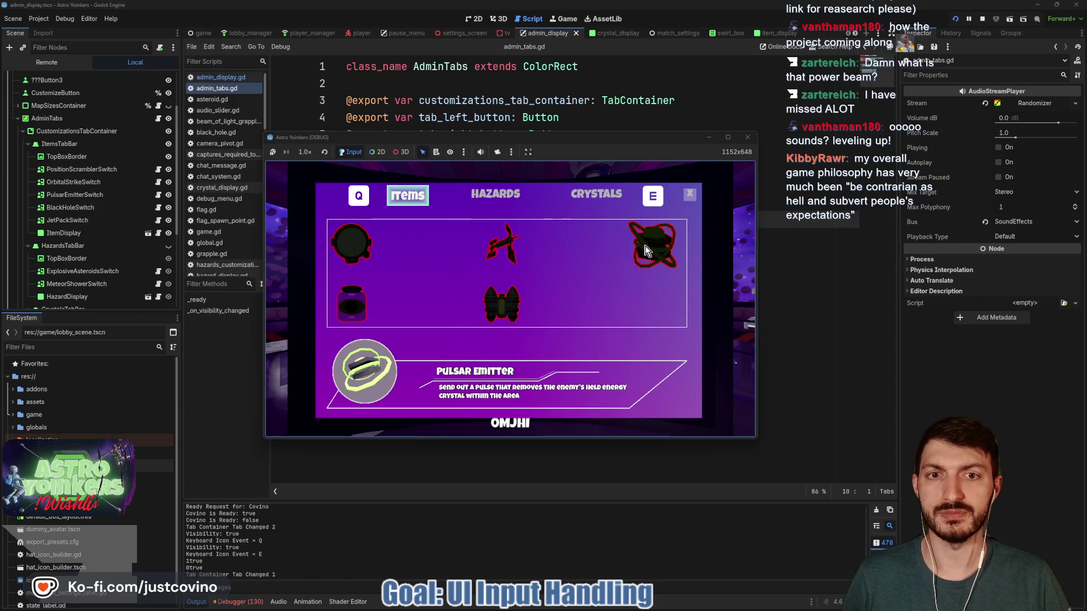
pyautogui.press('e')
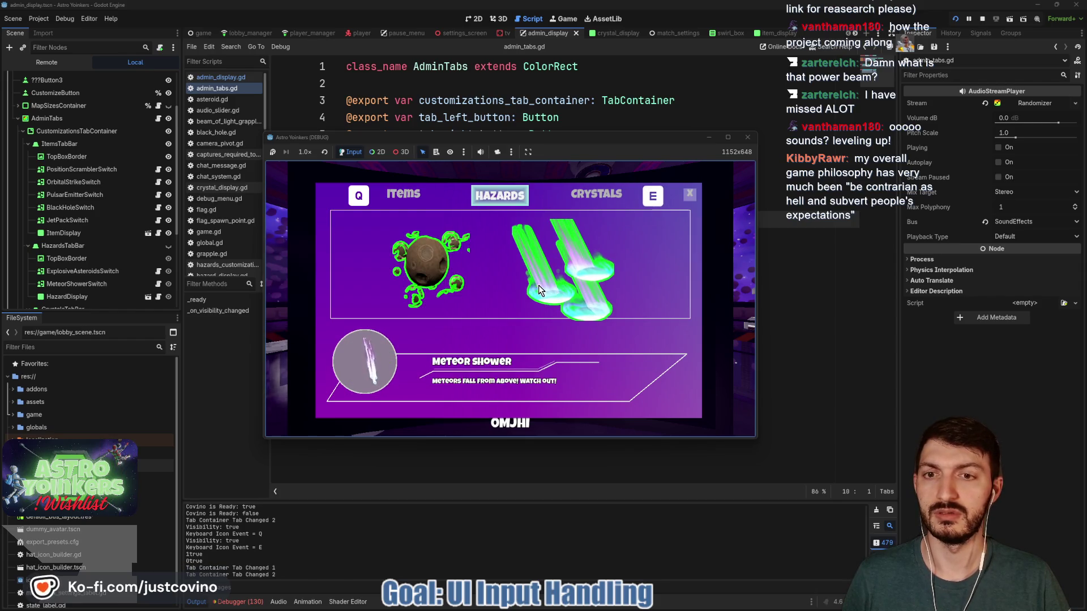
pyautogui.press('e')
pyautogui.press('q')
pyautogui.press('q')
pyautogui.press('e')
pyautogui.press('e')
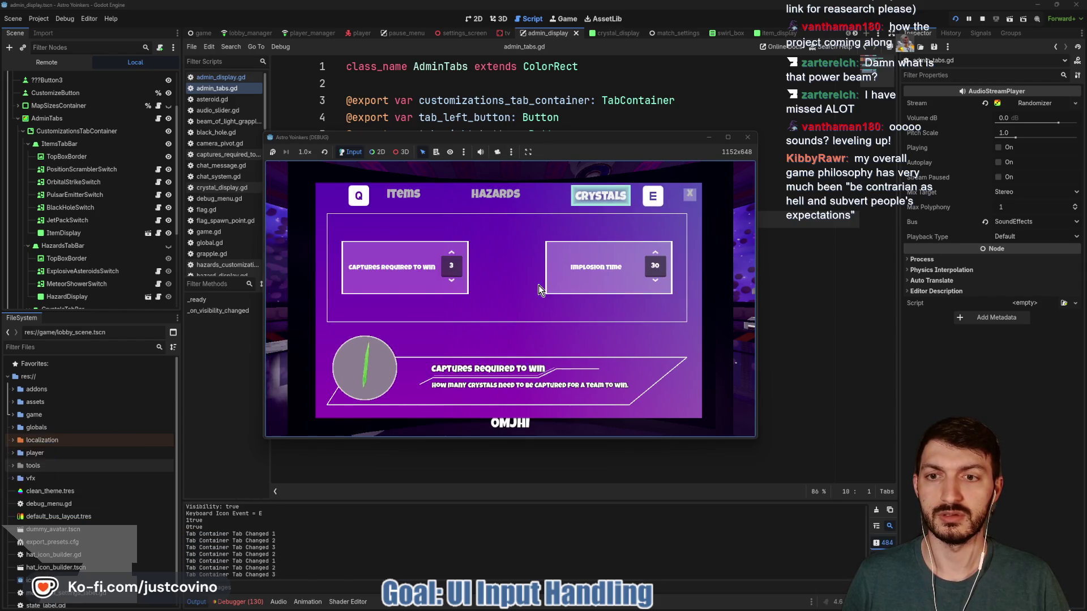
# Step: Raise Captures Required to Win with repeated spin-box clicks
pyautogui.click(454, 255)
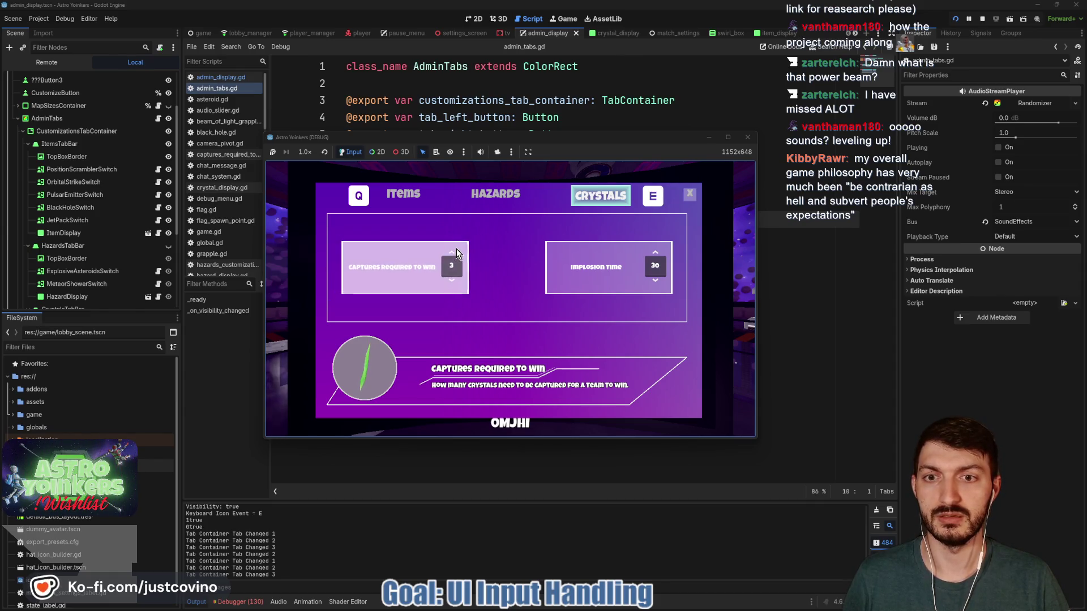
pyautogui.click(453, 255)
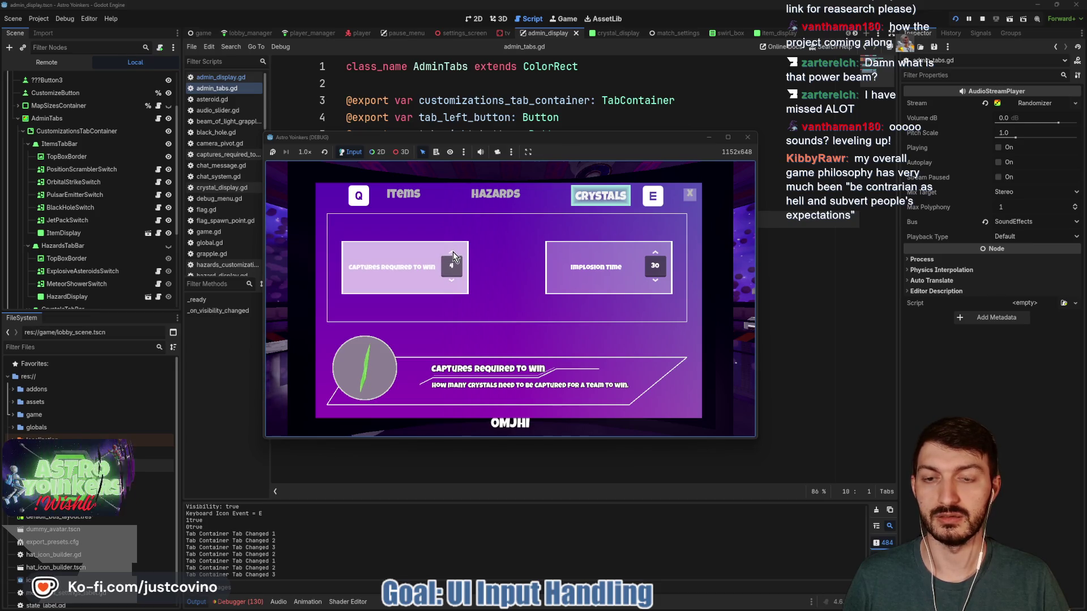
pyautogui.click(453, 254)
pyautogui.click(456, 254)
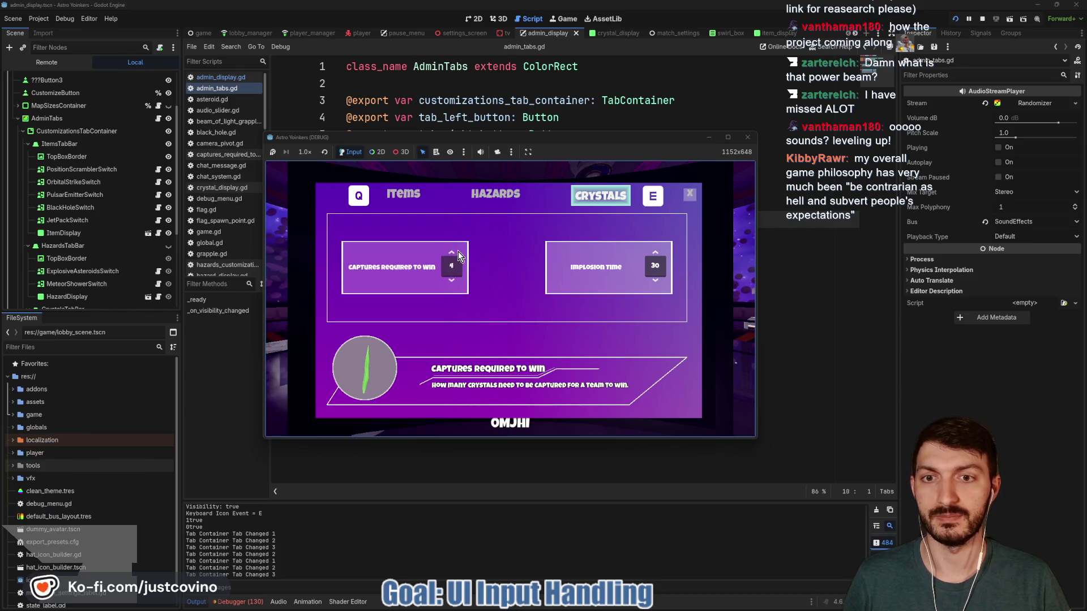
pyautogui.click(457, 251)
pyautogui.click(454, 250)
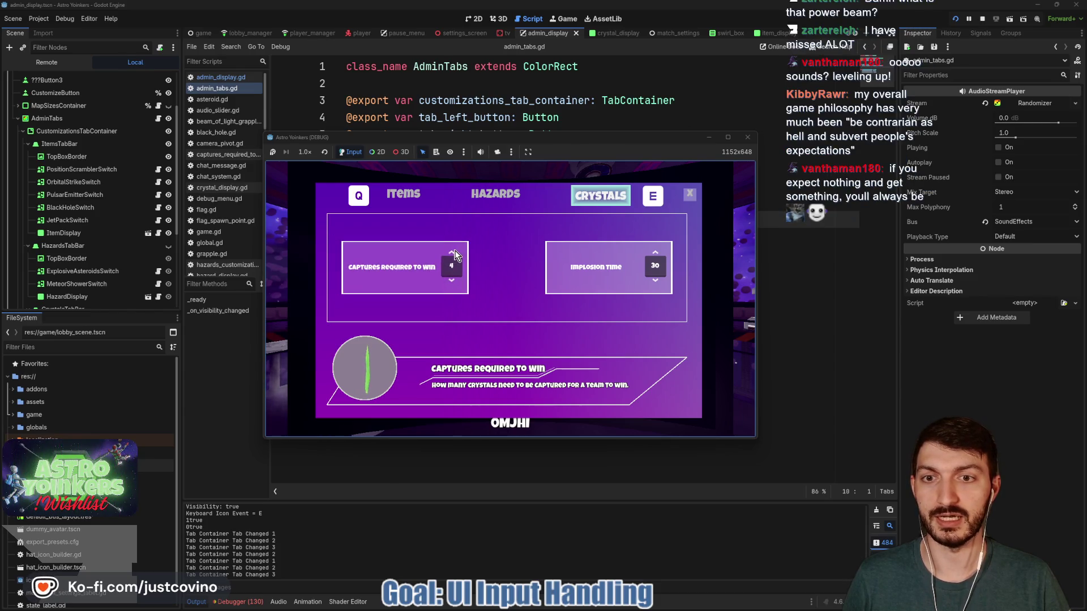
pyautogui.click(454, 255)
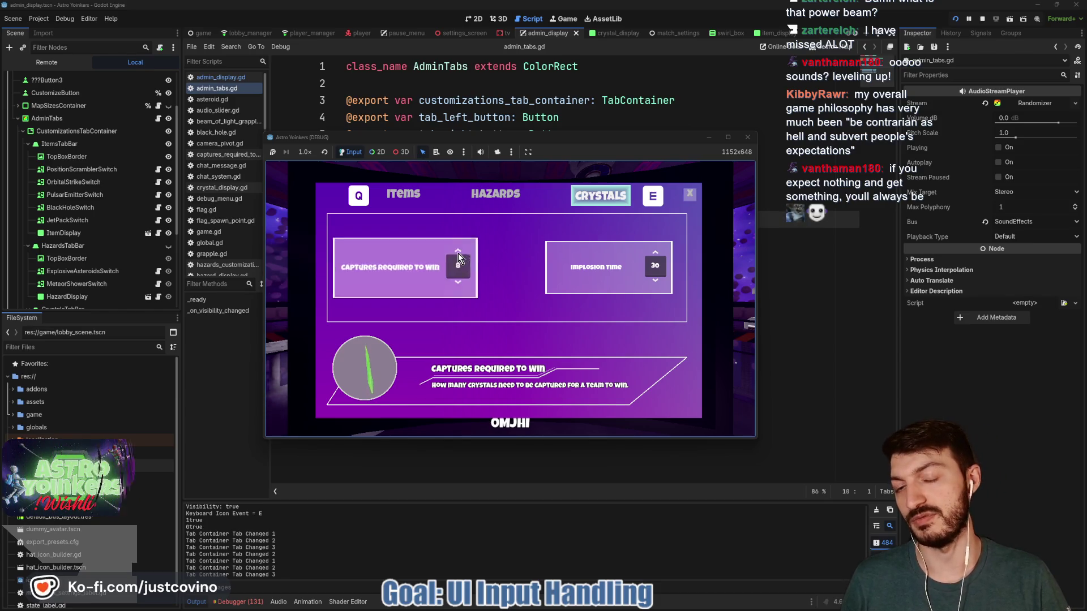
pyautogui.click(457, 253)
# Step: Lower Crystal Implosion Time from 30 down to OFF, then close the customization menu
pyautogui.click(655, 281)
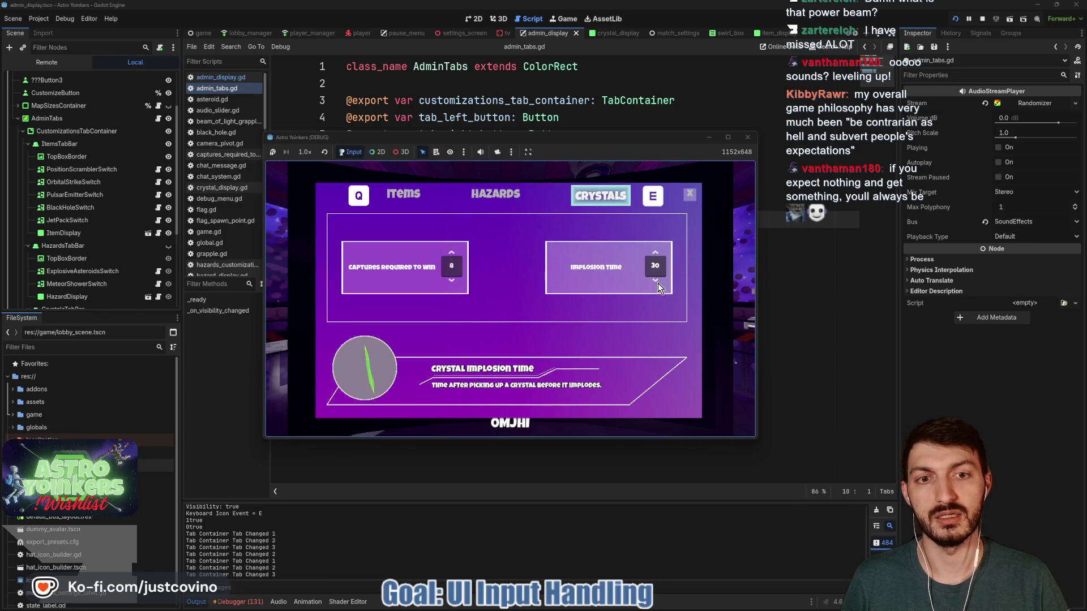
pyautogui.scroll(-10, 656, 281)
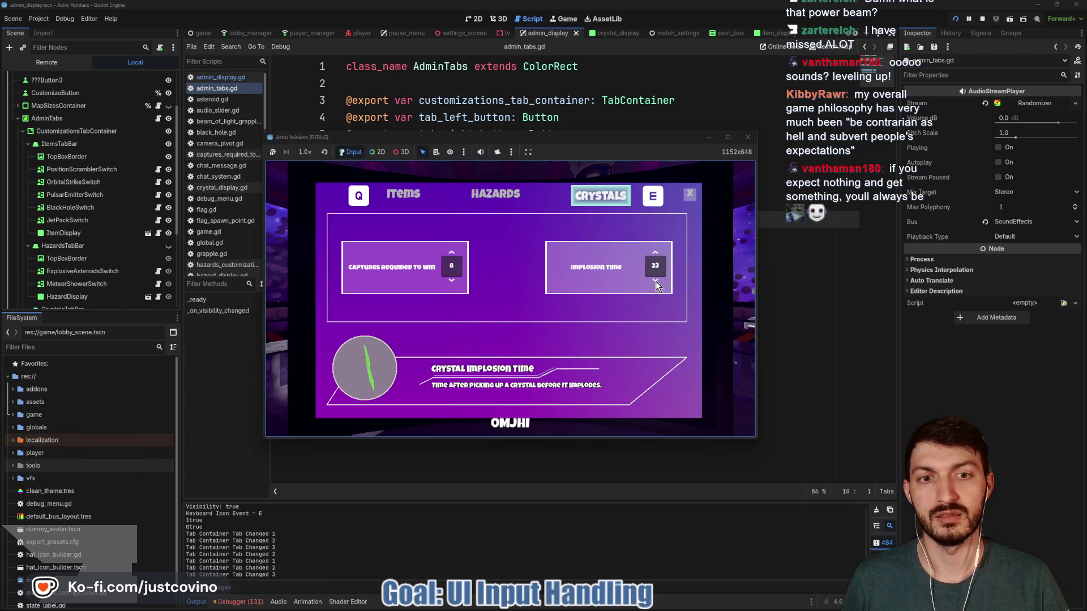
pyautogui.scroll(-3, 656, 281)
pyautogui.scroll(-7, 655, 281)
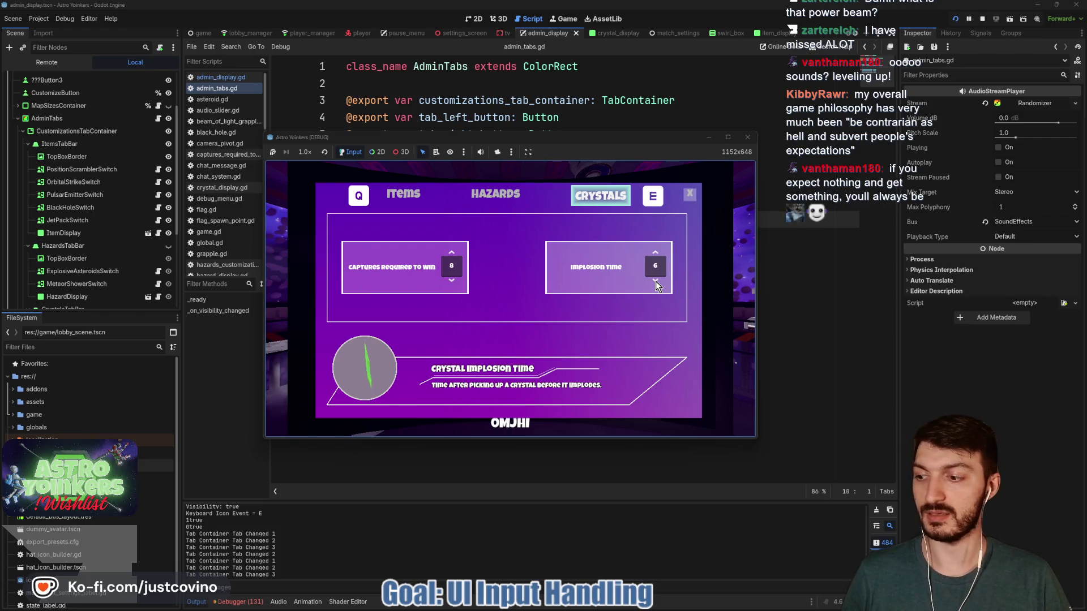
pyautogui.scroll(-5, 656, 281)
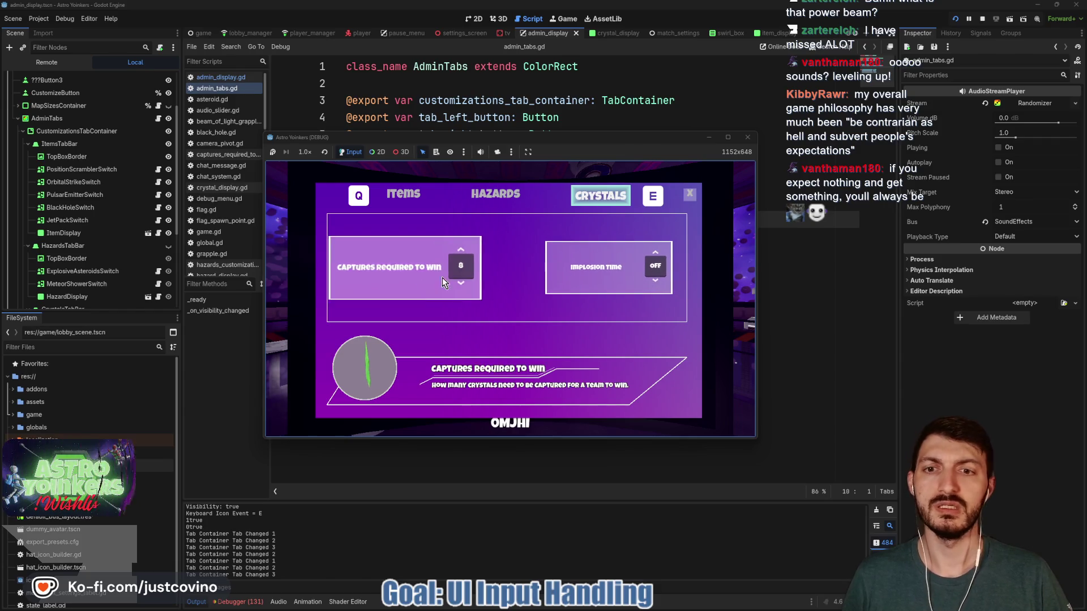
pyautogui.scroll(1, 462, 272)
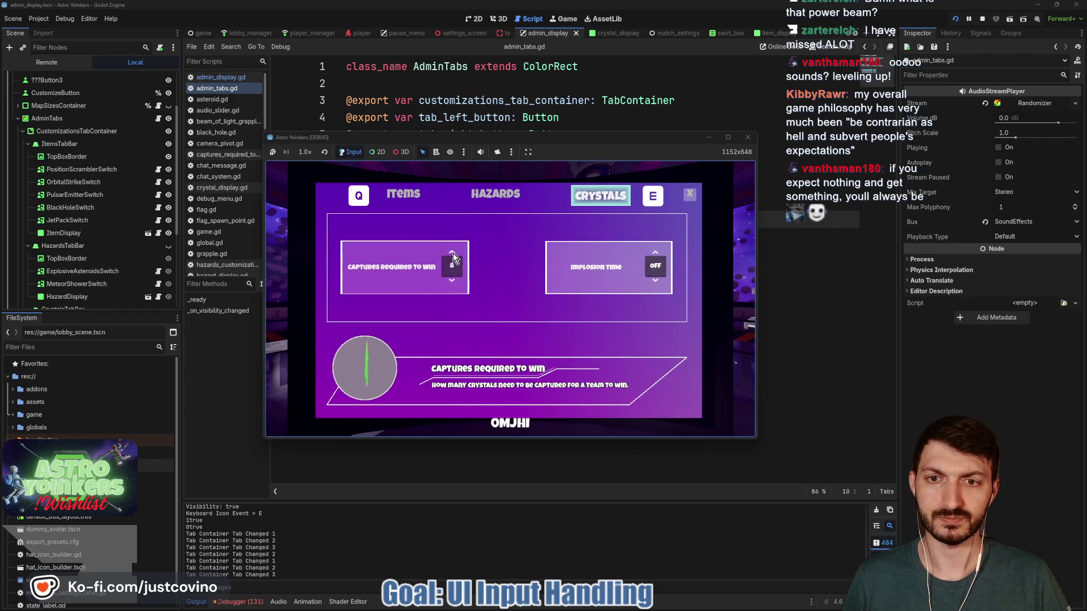
pyautogui.press('Escape')
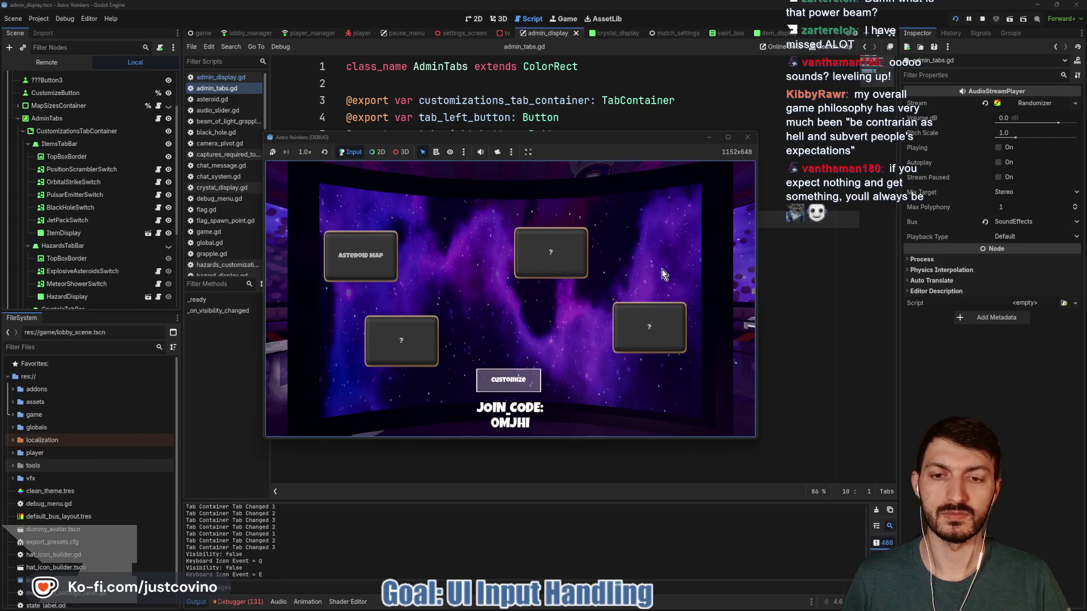
# Step: Run the character onto a ready pad to mark ready
pyautogui.press('w')
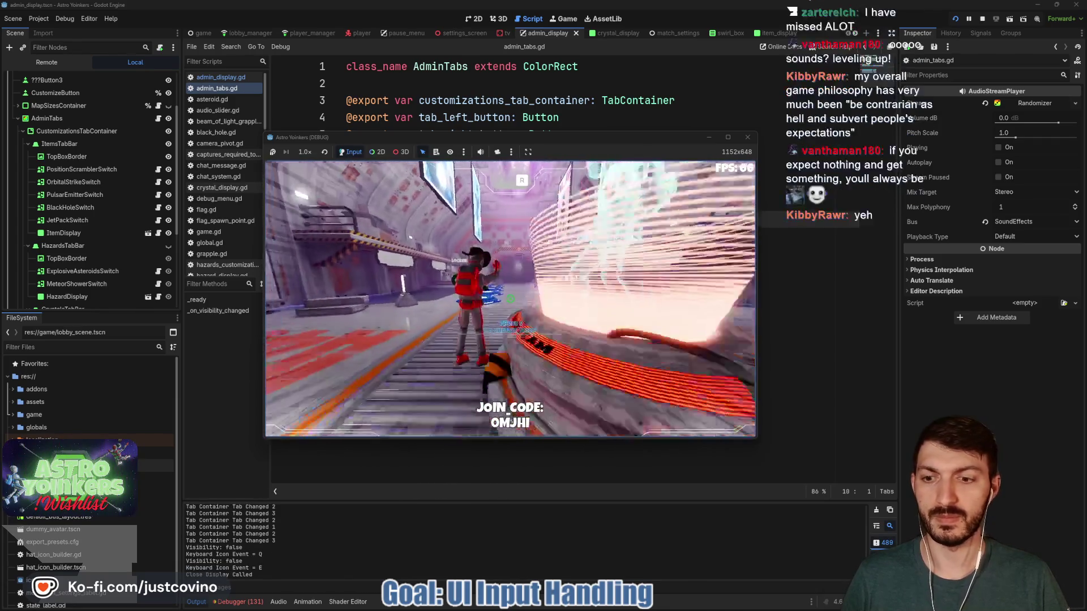
pyautogui.press('w')
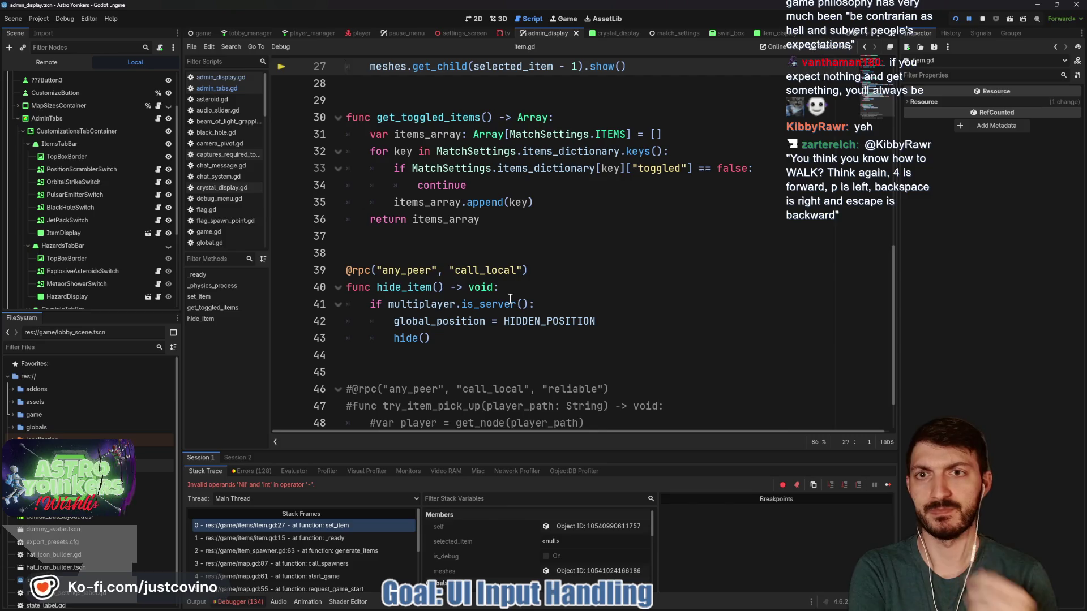
pyautogui.scroll(3, 488, 247)
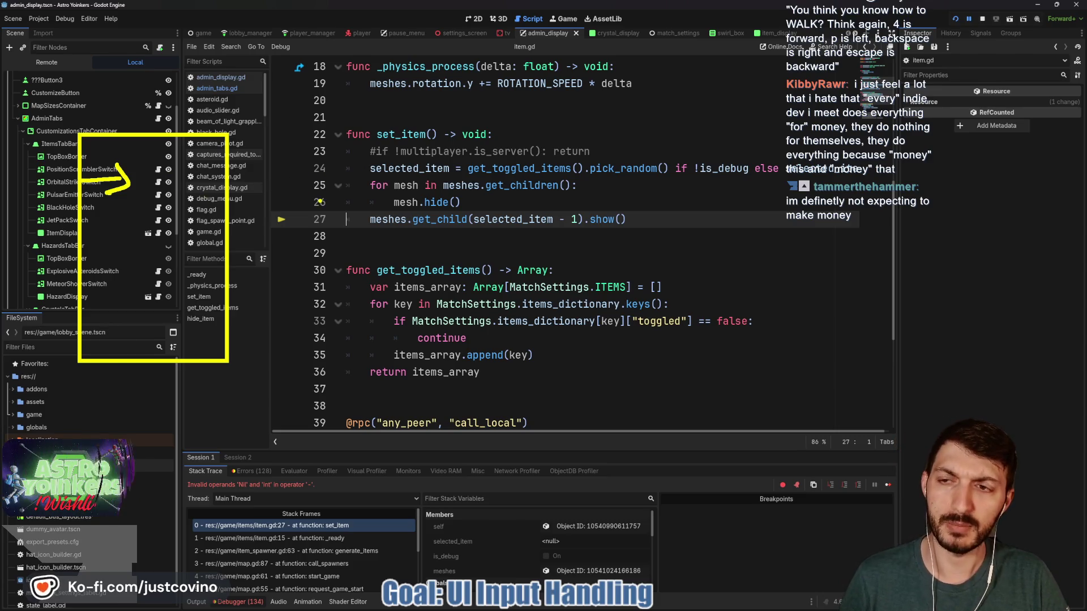
# Step: Box three code columns and underline a 'Value for People' note, then undo the sketches
pyautogui.moveTo(272, 137); pyautogui.dragTo(412, 361)
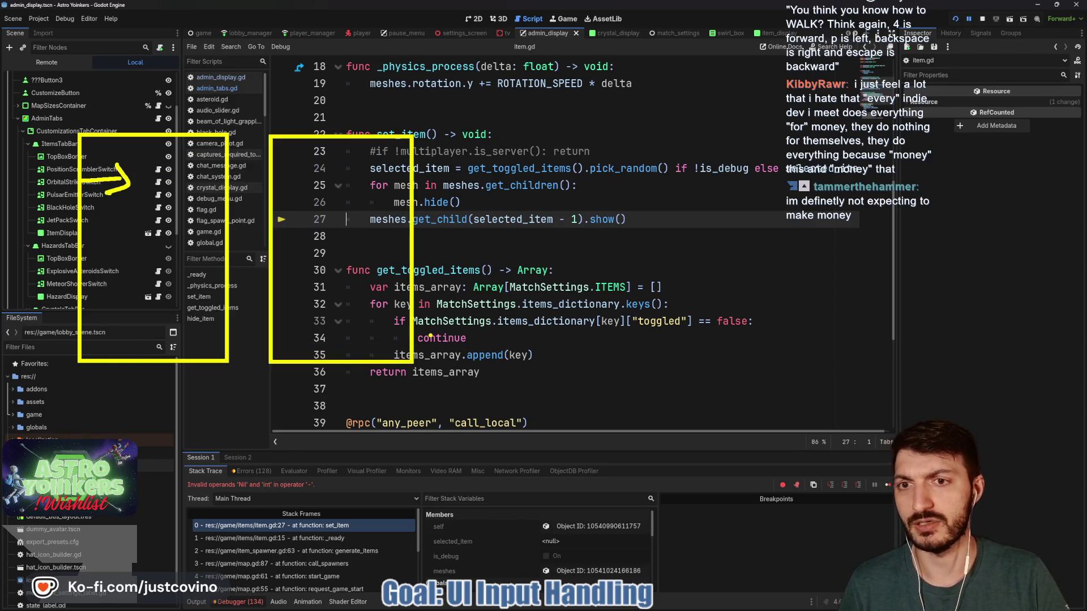
pyautogui.moveTo(467, 164); pyautogui.dragTo(557, 356)
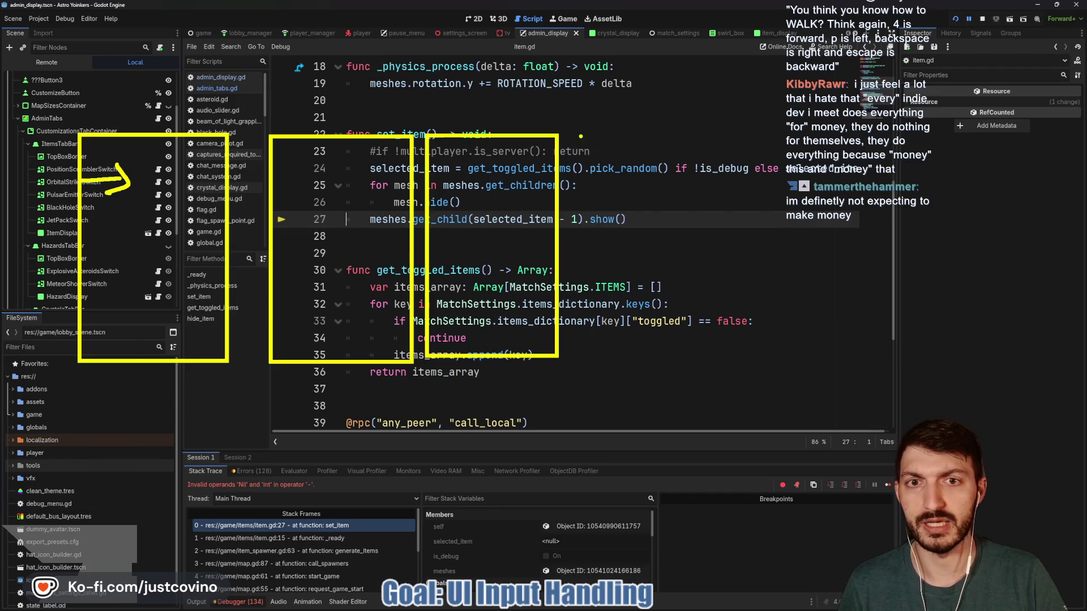
pyautogui.moveTo(580, 136)
pyautogui.mouseDown()
pyautogui.moveTo(657, 358)
pyautogui.moveTo(692, 360)
pyautogui.mouseUp()
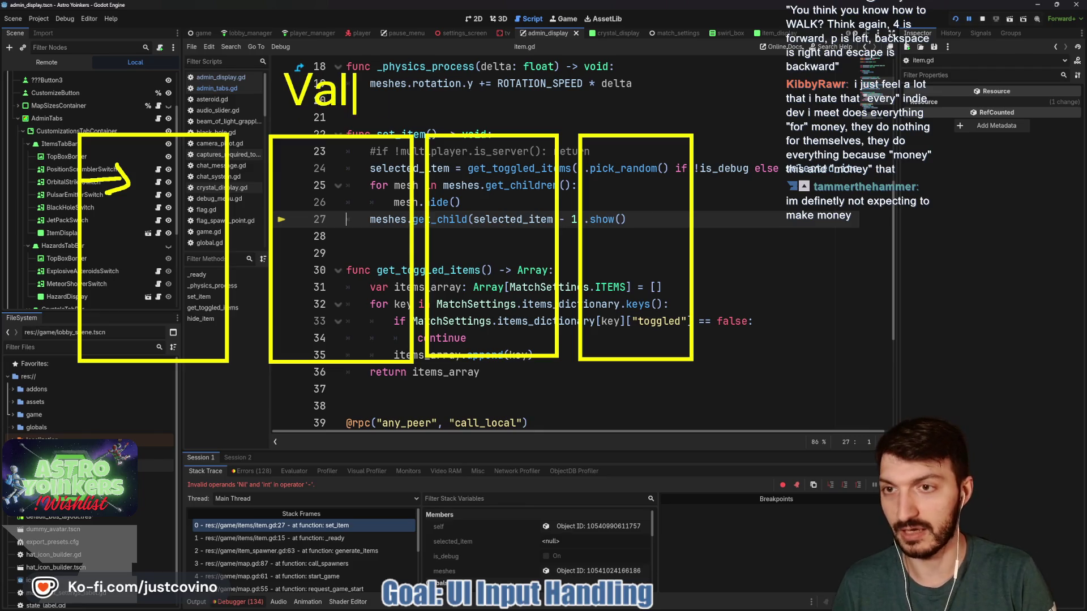
pyautogui.write('People')
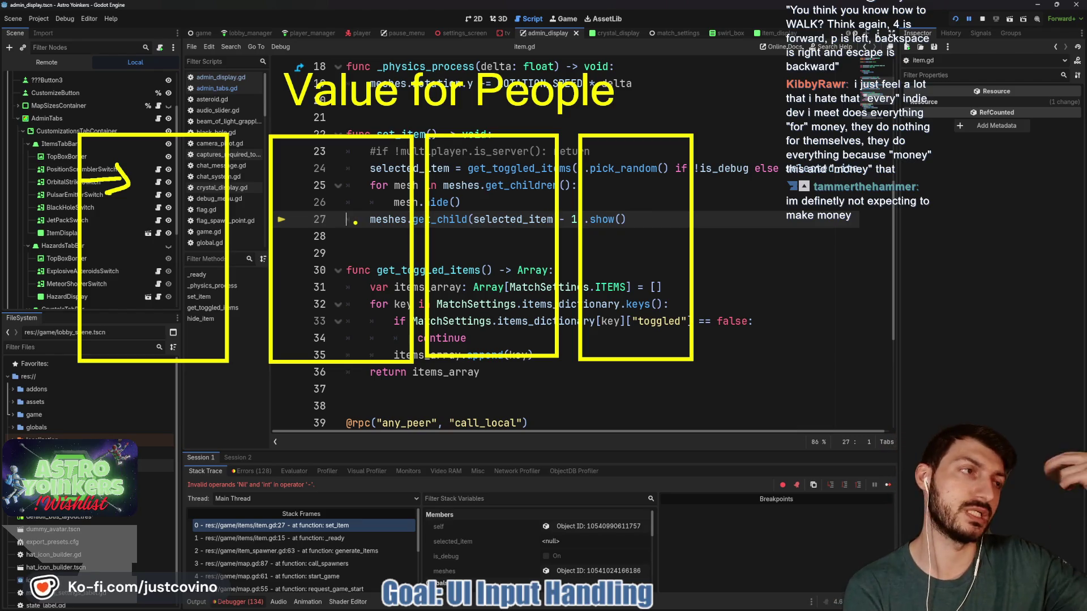
pyautogui.moveTo(277, 108); pyautogui.dragTo(625, 112)
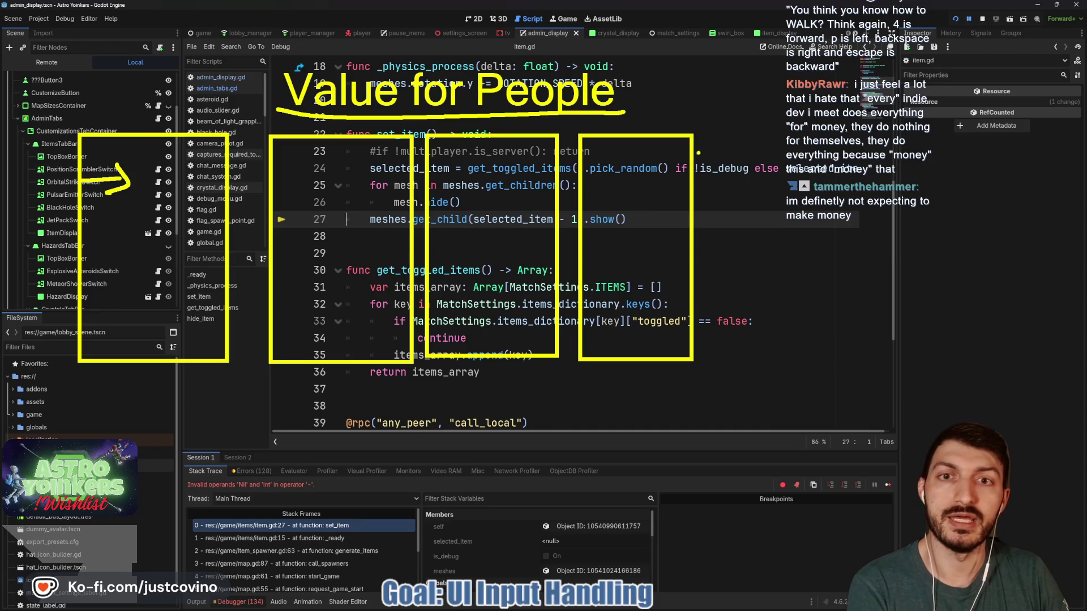
pyautogui.hotkey('ctrl', 'z')
pyautogui.hotkey('ctrl', 'z')
pyautogui.hotkey('ctrl', 'z')
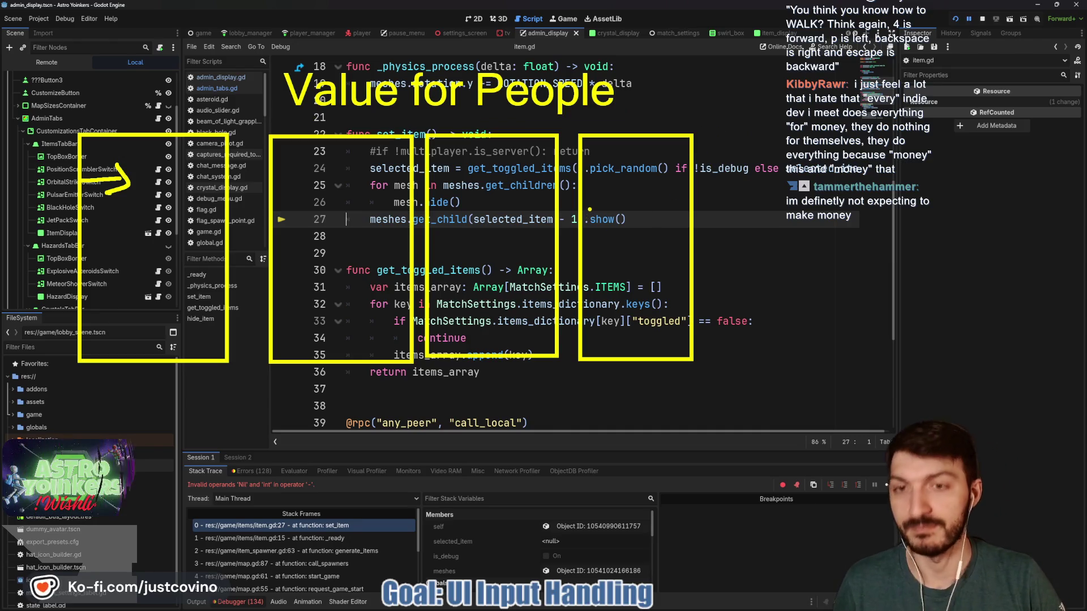
pyautogui.hotkey('ctrl', 'z')
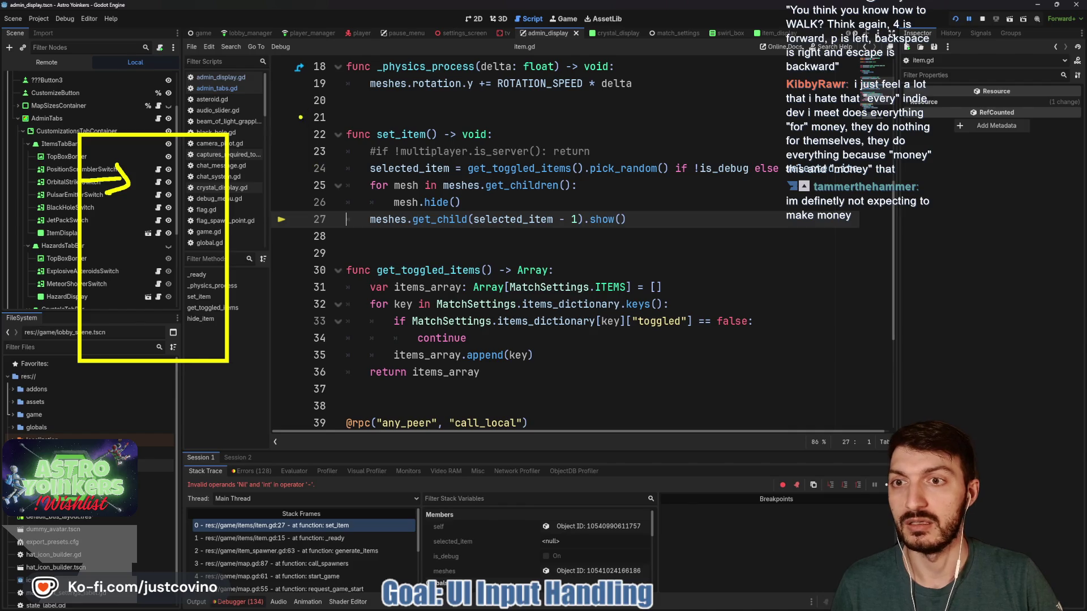
# Step: Box lines 22–26 of set_item, sketch 'LG', and draw an arrow to the word 'Purpose'
pyautogui.moveTo(300, 117)
pyautogui.mouseDown()
pyautogui.moveTo(476, 206)
pyautogui.moveTo(536, 211)
pyautogui.mouseUp()
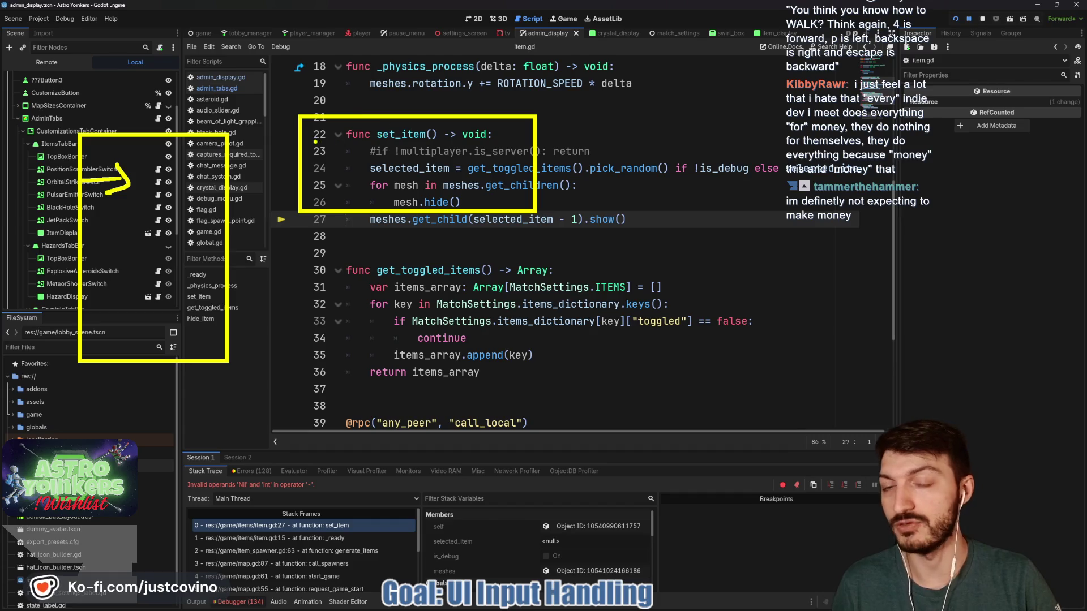
pyautogui.moveTo(335, 157)
pyautogui.mouseDown()
pyautogui.moveTo(335, 198)
pyautogui.moveTo(365, 171)
pyautogui.mouseUp()
pyautogui.moveTo(382, 145); pyautogui.dragTo(375, 159)
pyautogui.moveTo(392, 142); pyautogui.dragTo(392, 181)
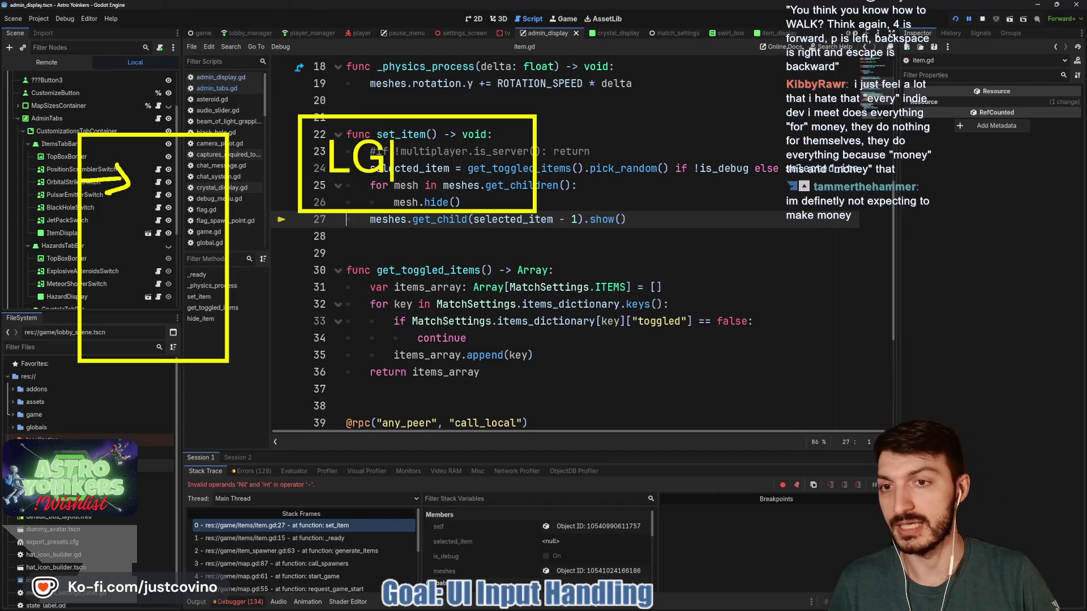
pyautogui.moveTo(548, 152)
pyautogui.mouseDown()
pyautogui.moveTo(618, 117)
pyautogui.moveTo(630, 145)
pyautogui.mouseUp()
pyautogui.write('Purpose')
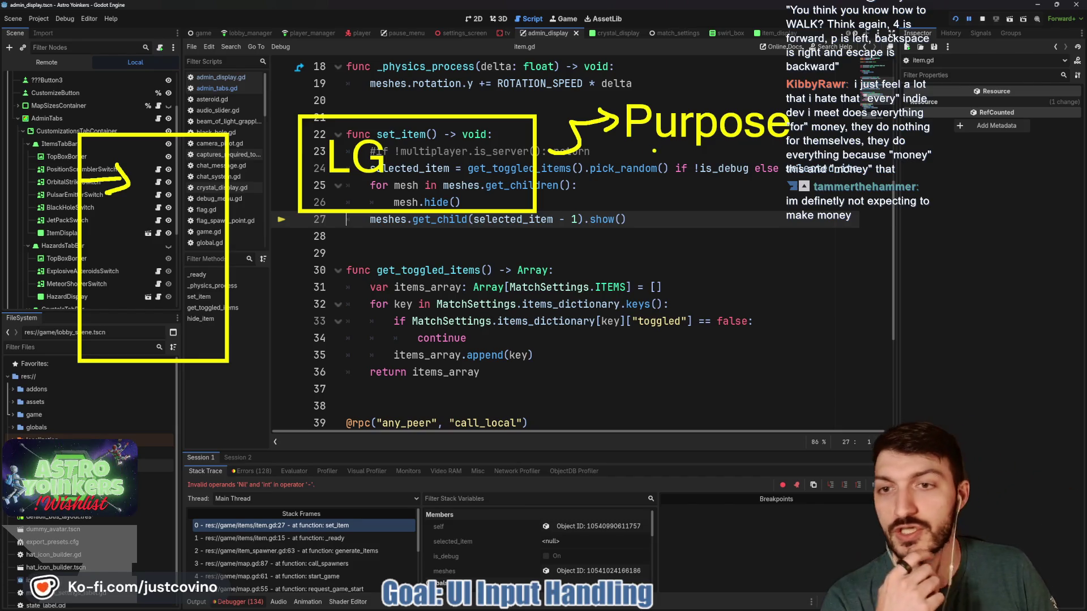
# Step: Draw a line back to line 25, underline 'for mesh', and circle the LG label
pyautogui.moveTo(655, 147)
pyautogui.mouseDown()
pyautogui.moveTo(657, 198)
pyautogui.moveTo(574, 197)
pyautogui.mouseUp()
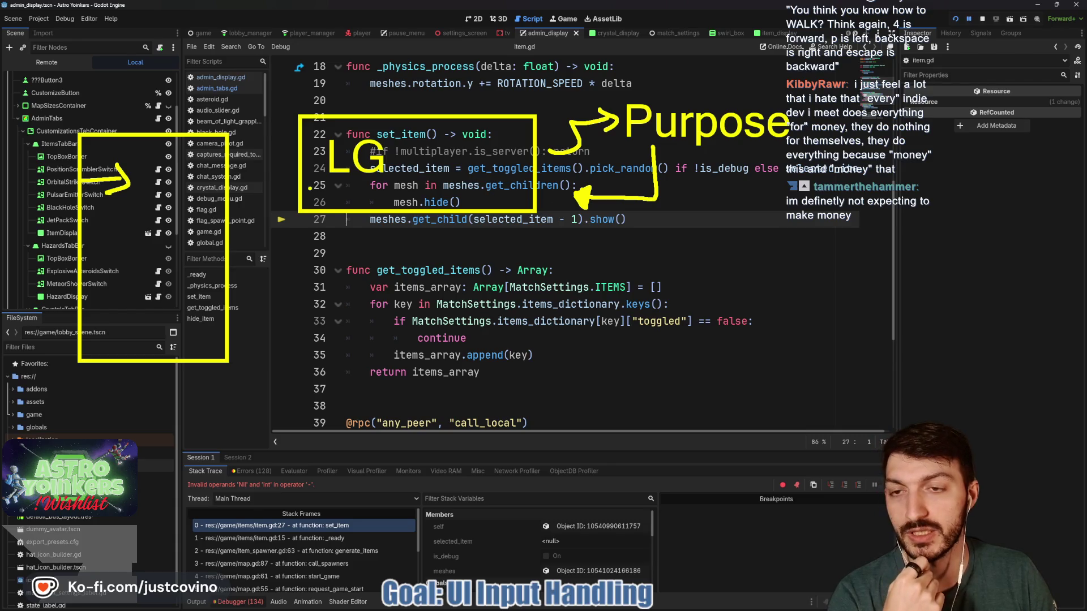
pyautogui.moveTo(326, 188); pyautogui.dragTo(414, 190)
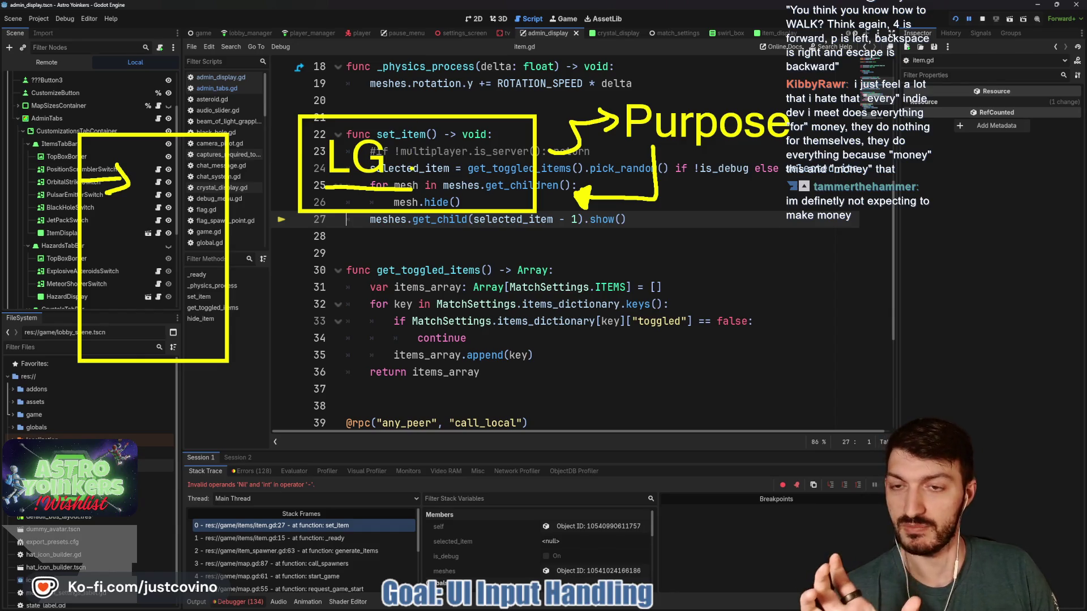
pyautogui.moveTo(406, 189)
pyautogui.mouseDown()
pyautogui.moveTo(403, 126)
pyautogui.moveTo(311, 149)
pyautogui.moveTo(338, 189)
pyautogui.mouseUp()
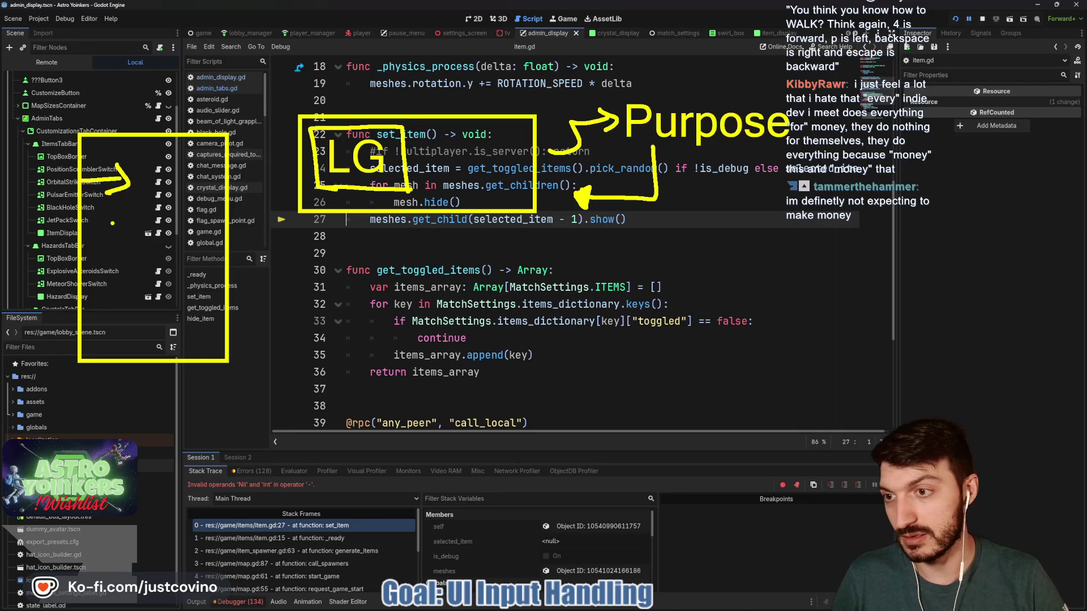
# Step: Write 'depre' with an arrow, box the loop on lines 32–36, then clear all sketches
pyautogui.write('depre')
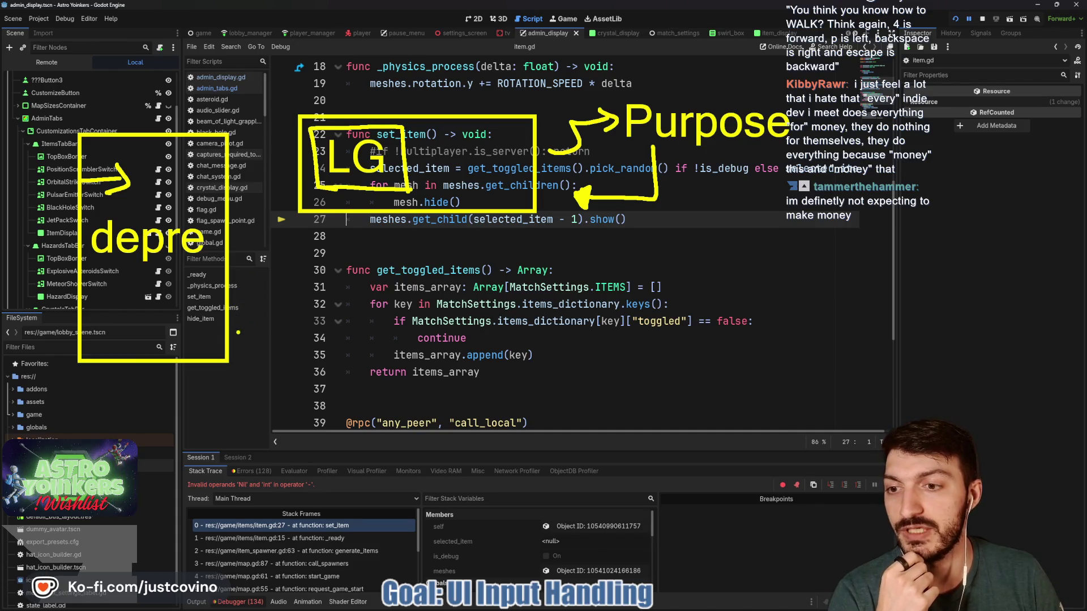
pyautogui.moveTo(240, 337); pyautogui.dragTo(248, 344)
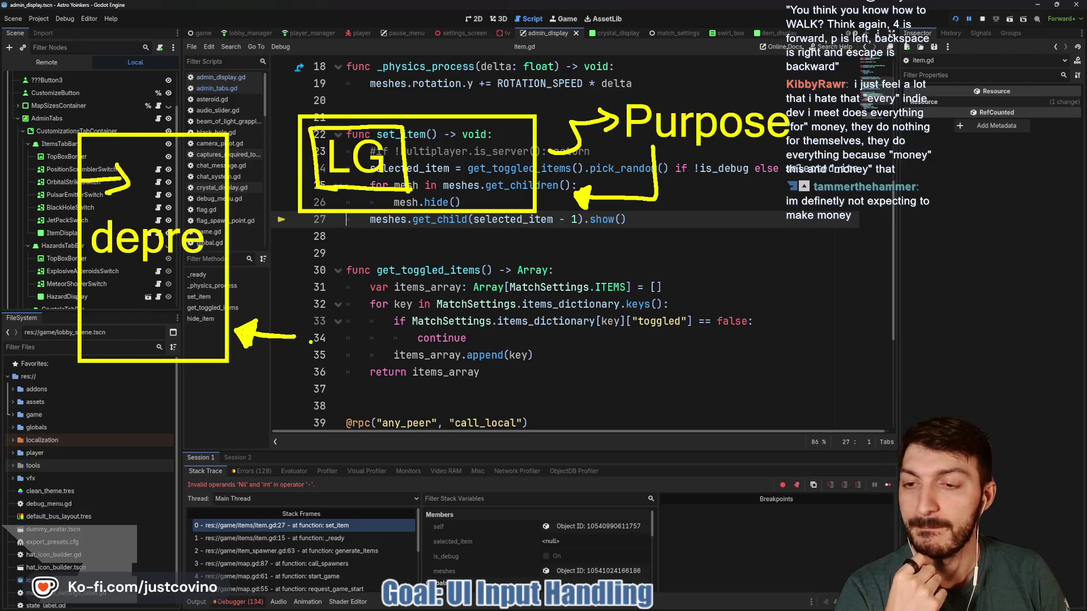
pyautogui.moveTo(295, 337); pyautogui.dragTo(349, 344)
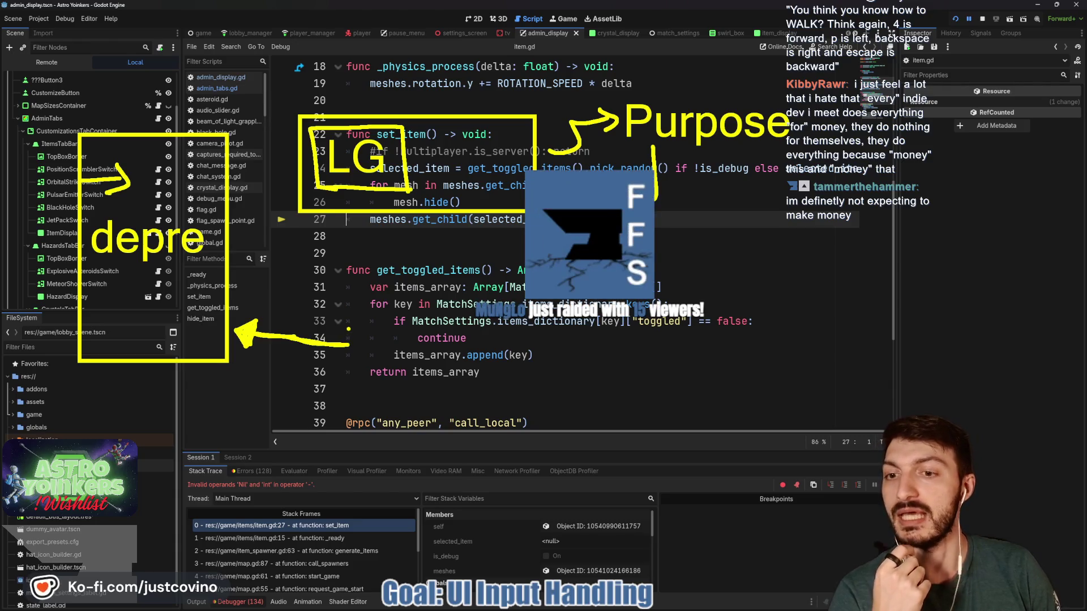
pyautogui.moveTo(329, 293); pyautogui.dragTo(521, 384)
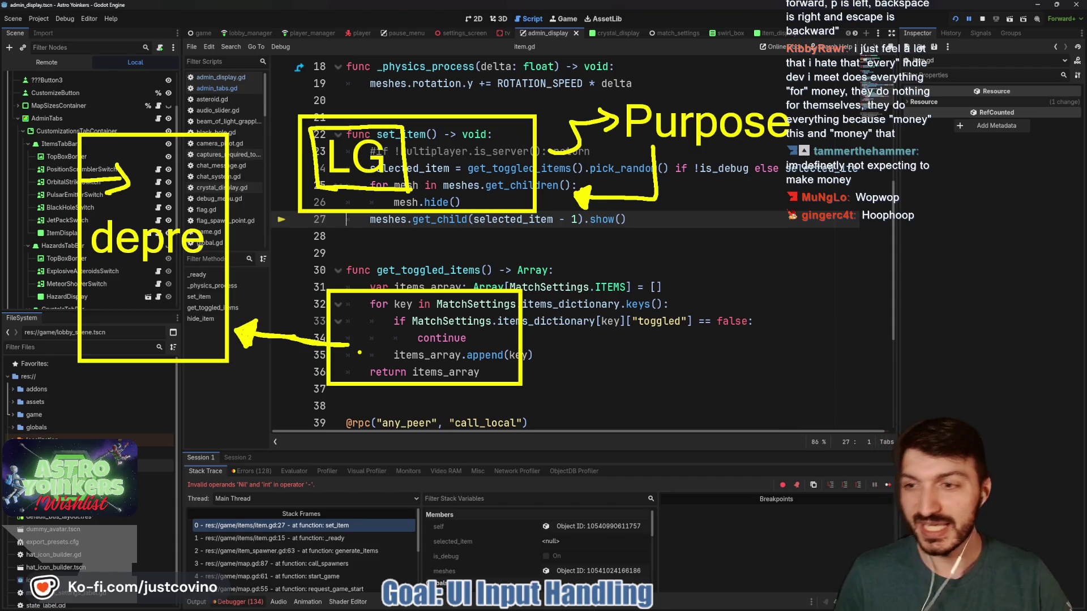
pyautogui.press('Escape')
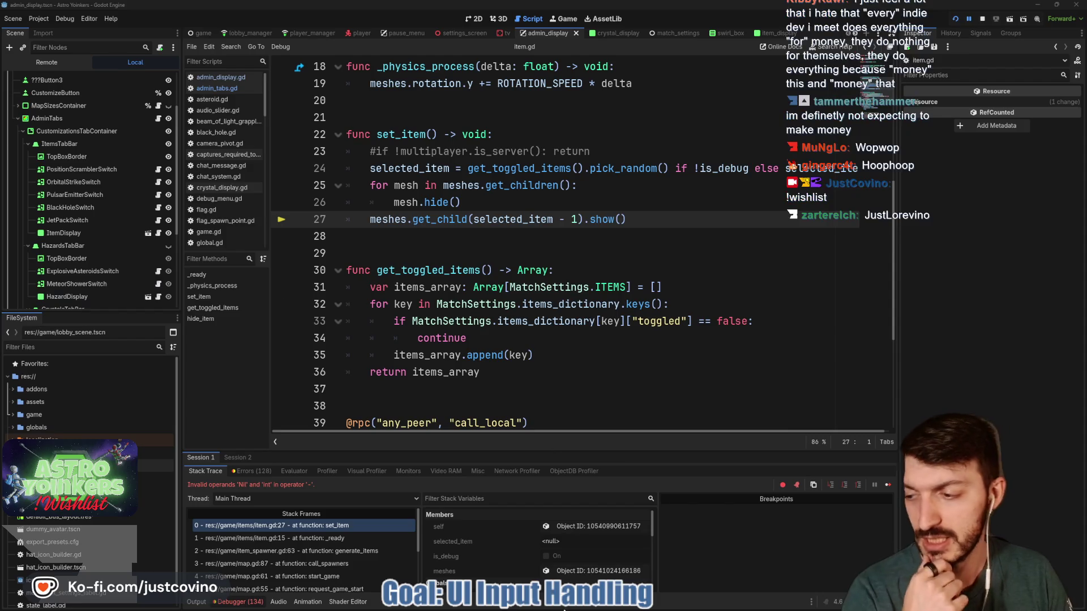
pyautogui.click(612, 607)
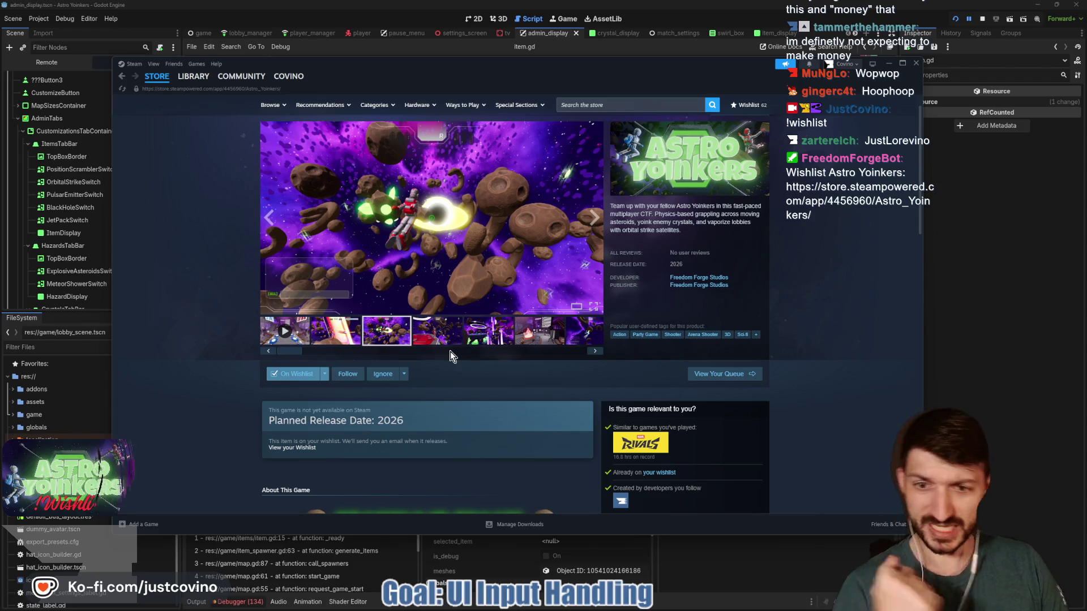
pyautogui.click(487, 340)
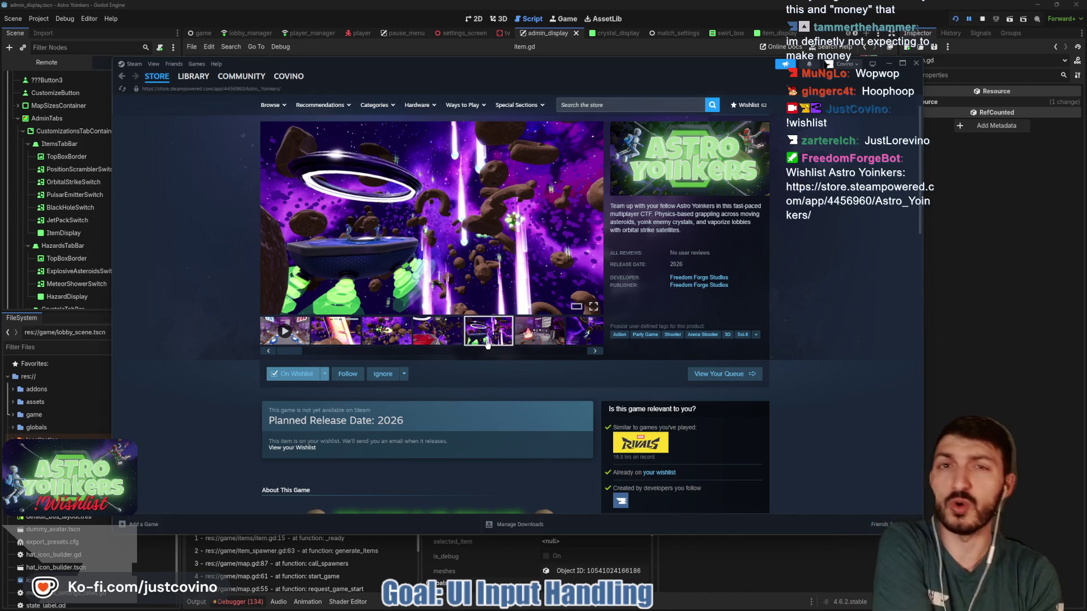
pyautogui.click(336, 332)
pyautogui.scroll(-10, 397, 368)
pyautogui.scroll(8, 435, 392)
pyautogui.scroll(3, 435, 393)
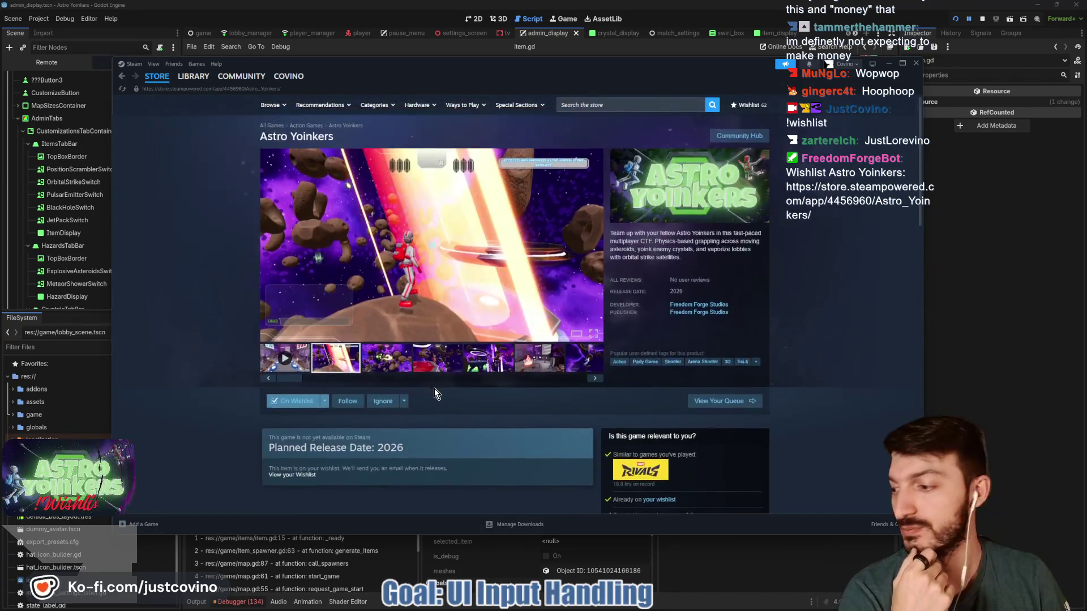
pyautogui.scroll(-1, 434, 392)
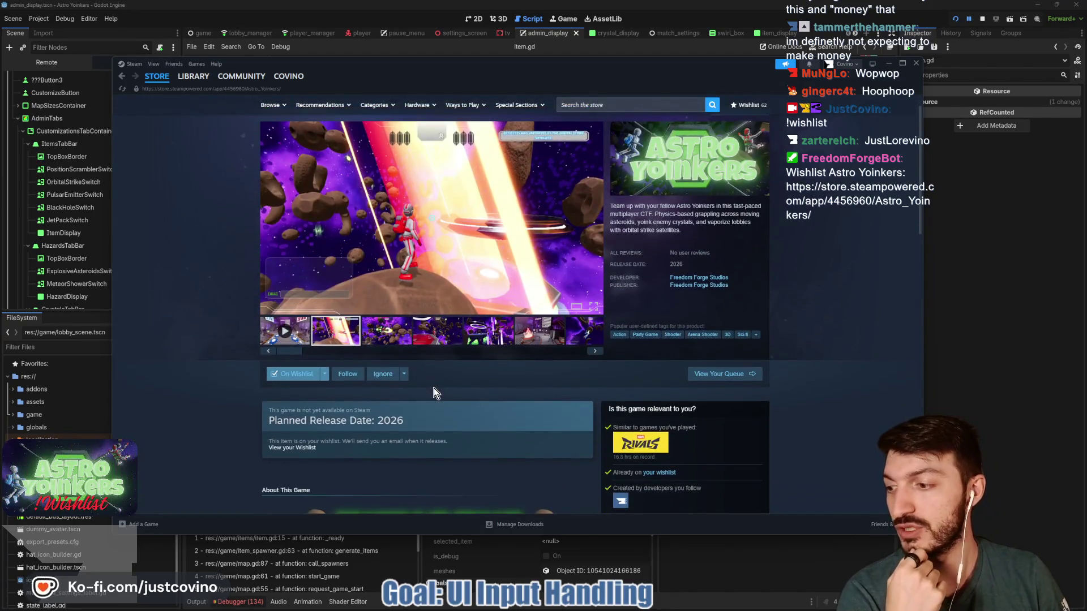
pyautogui.click(888, 65)
pyautogui.click(404, 248)
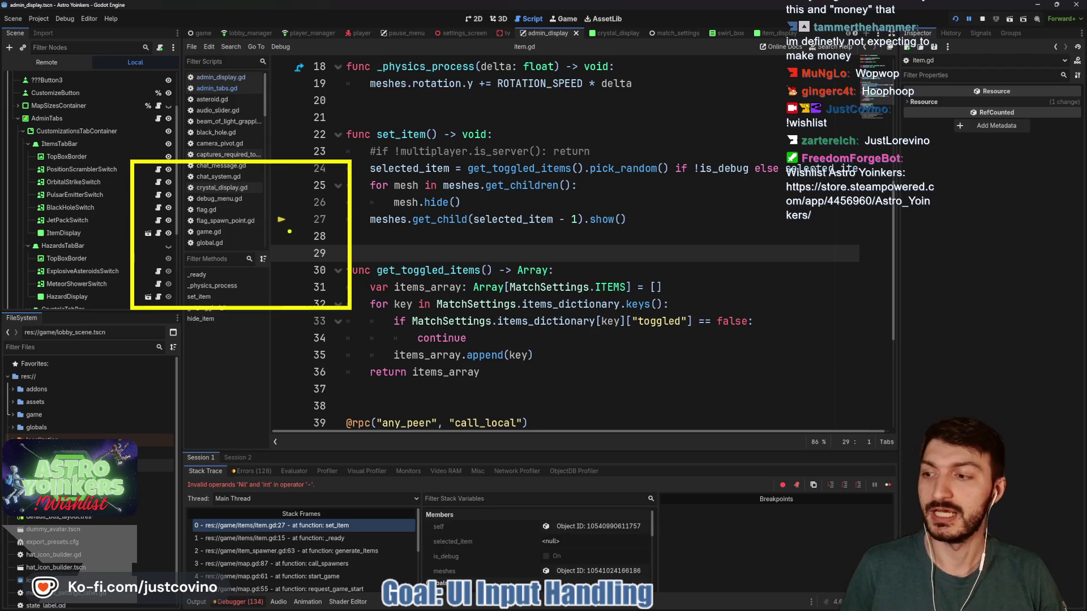
# Step: Sketch an arrow and underlines for a 'Pay' note beside lines 26–27, then clear them
pyautogui.moveTo(383, 205)
pyautogui.mouseDown()
pyautogui.moveTo(426, 160)
pyautogui.moveTo(501, 171)
pyautogui.moveTo(510, 184)
pyautogui.mouseUp()
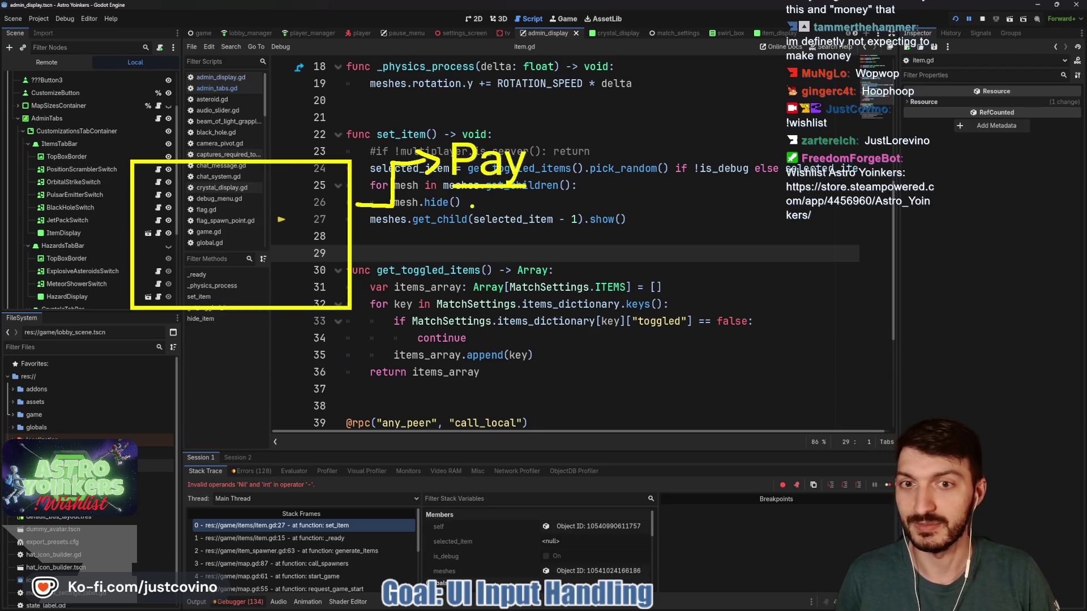
pyautogui.moveTo(448, 198)
pyautogui.mouseDown()
pyautogui.moveTo(545, 197)
pyautogui.moveTo(556, 209)
pyautogui.mouseUp()
pyautogui.moveTo(442, 219)
pyautogui.mouseDown()
pyautogui.moveTo(536, 218)
pyautogui.moveTo(565, 230)
pyautogui.mouseUp()
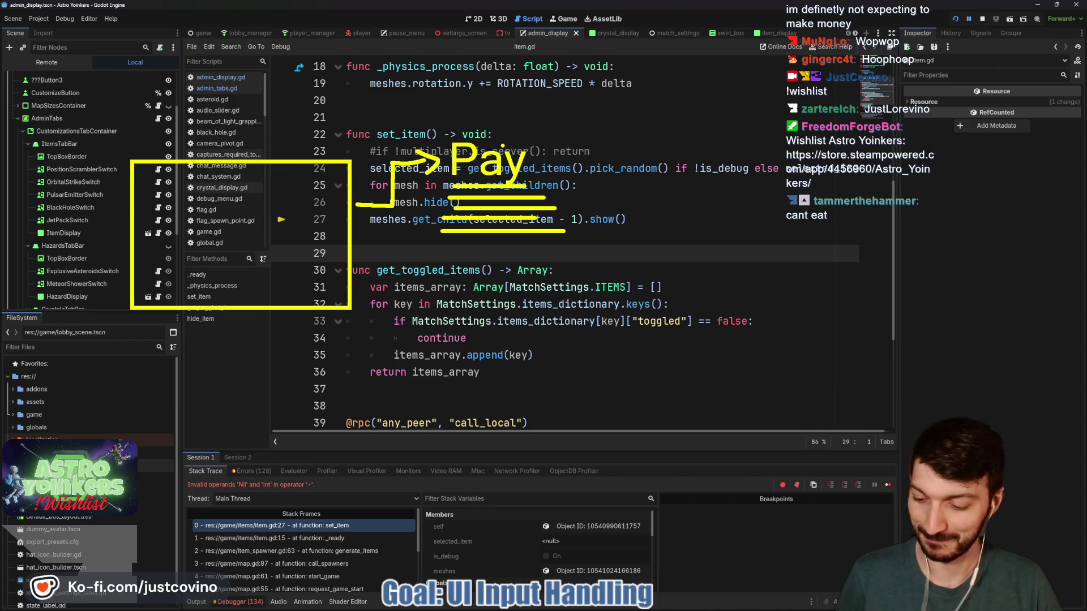
pyautogui.press('Escape')
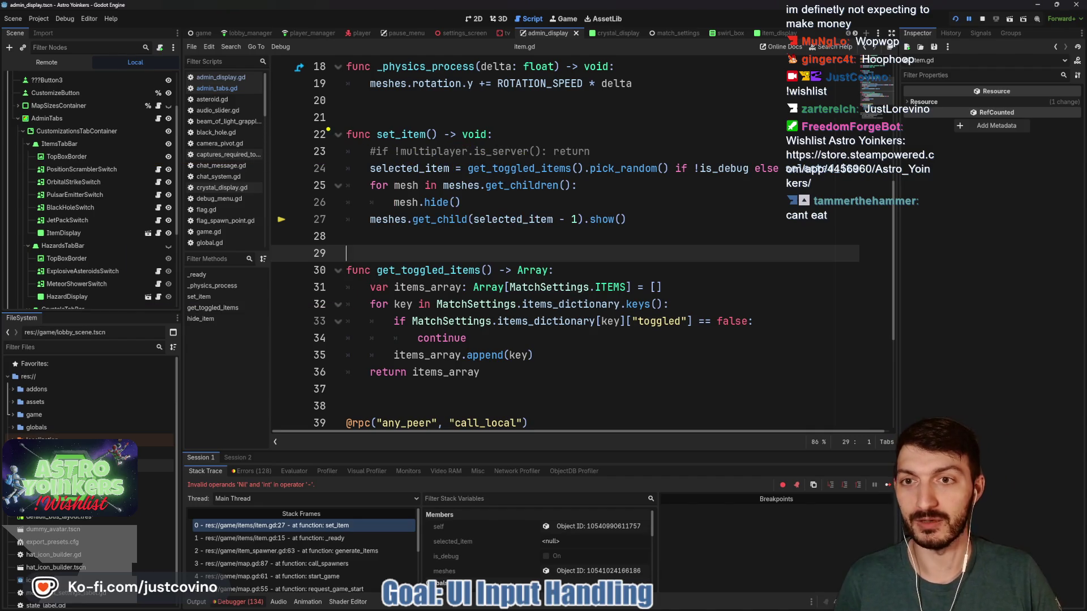
# Step: Mark up lines 18–19 and 34–39 with lines and boxes for the Players note, then clear them
pyautogui.moveTo(327, 129)
pyautogui.mouseDown()
pyautogui.moveTo(339, 230)
pyautogui.moveTo(328, 113)
pyautogui.mouseUp()
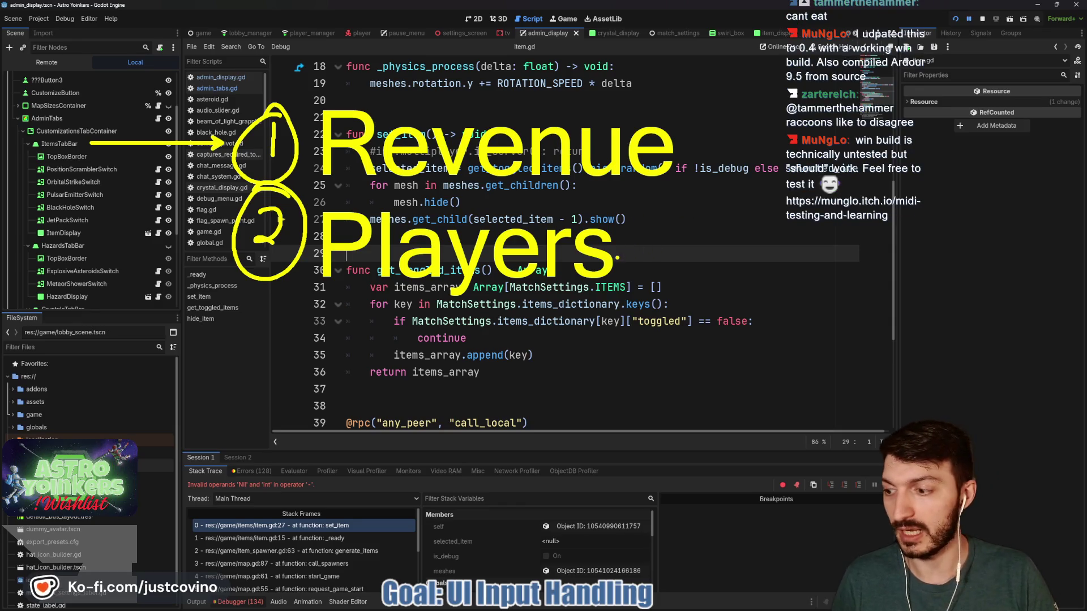
pyautogui.moveTo(614, 257)
pyautogui.mouseDown()
pyautogui.moveTo(774, 201)
pyautogui.moveTo(682, 72)
pyautogui.mouseUp()
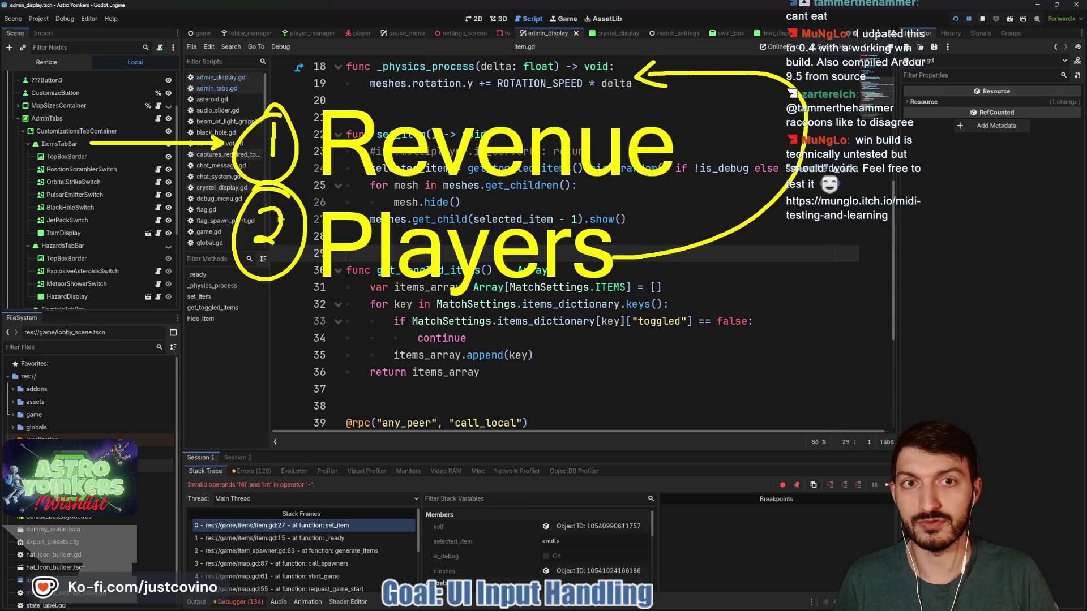
pyautogui.moveTo(320, 57)
pyautogui.mouseDown()
pyautogui.moveTo(552, 79)
pyautogui.moveTo(608, 102)
pyautogui.mouseUp()
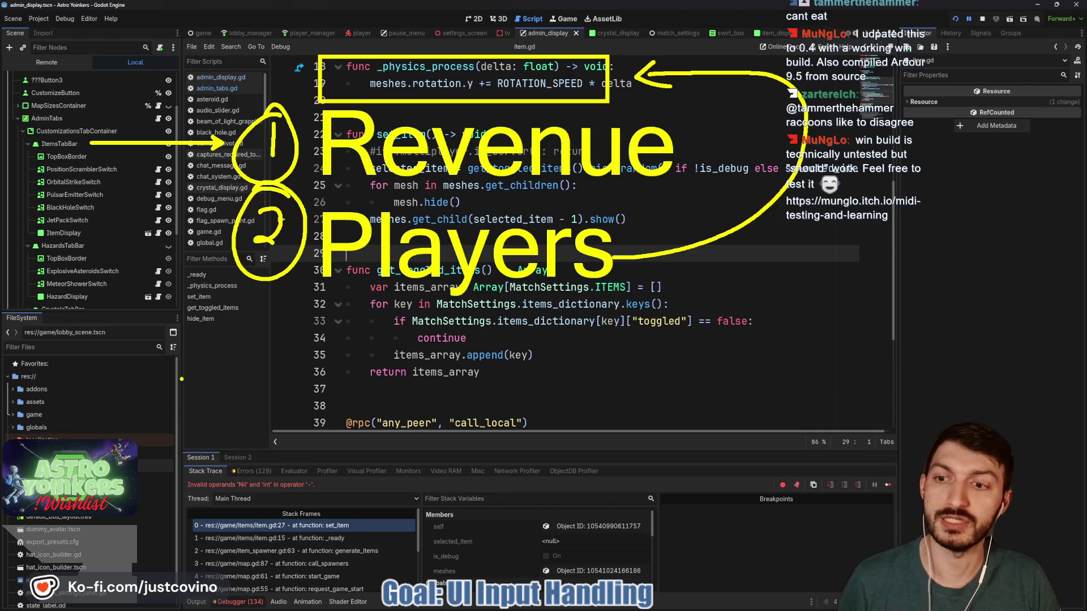
pyautogui.moveTo(167, 367); pyautogui.dragTo(275, 467)
pyautogui.moveTo(279, 329); pyautogui.dragTo(432, 458)
pyautogui.moveTo(413, 310); pyautogui.dragTo(610, 447)
pyautogui.press('Escape')
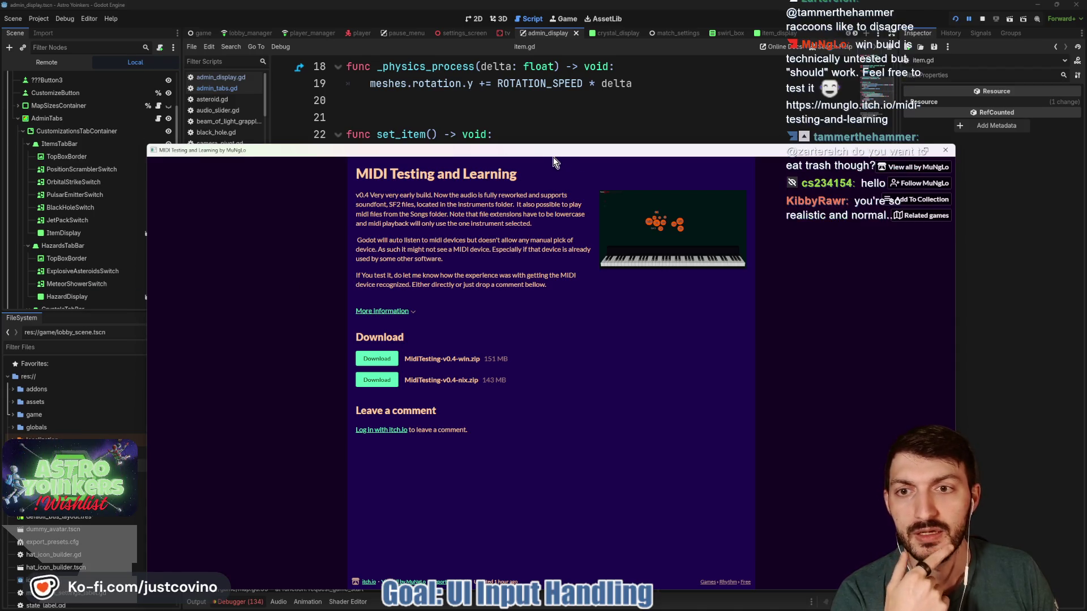
# Step: Close the MIDI Testing and Learning itch.io page and stop the Godot debug session at line 27
pyautogui.moveTo(552, 157); pyautogui.dragTo(542, 112)
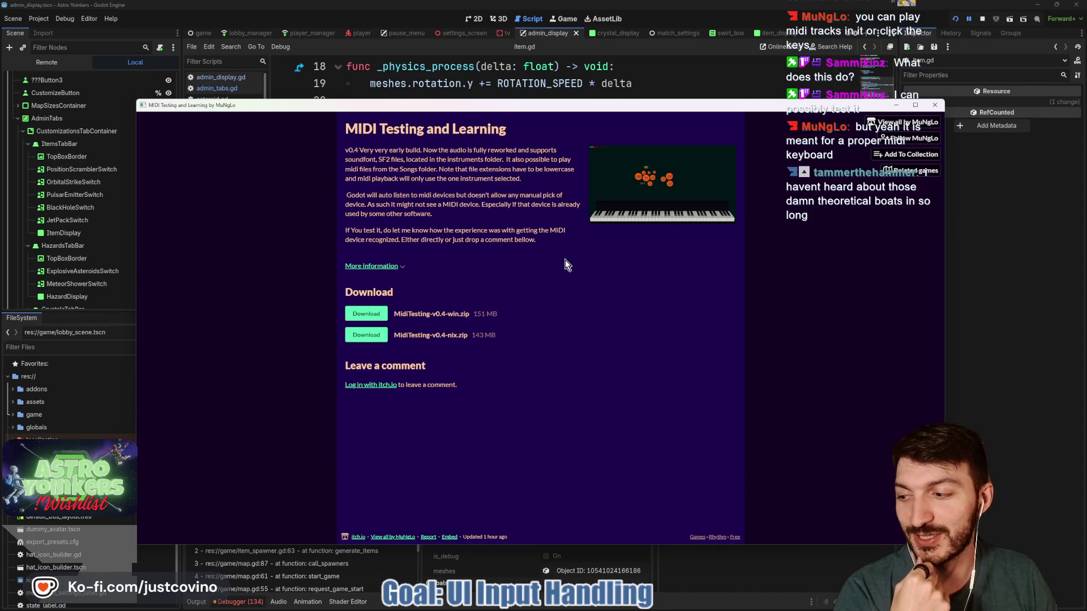
pyautogui.click(935, 105)
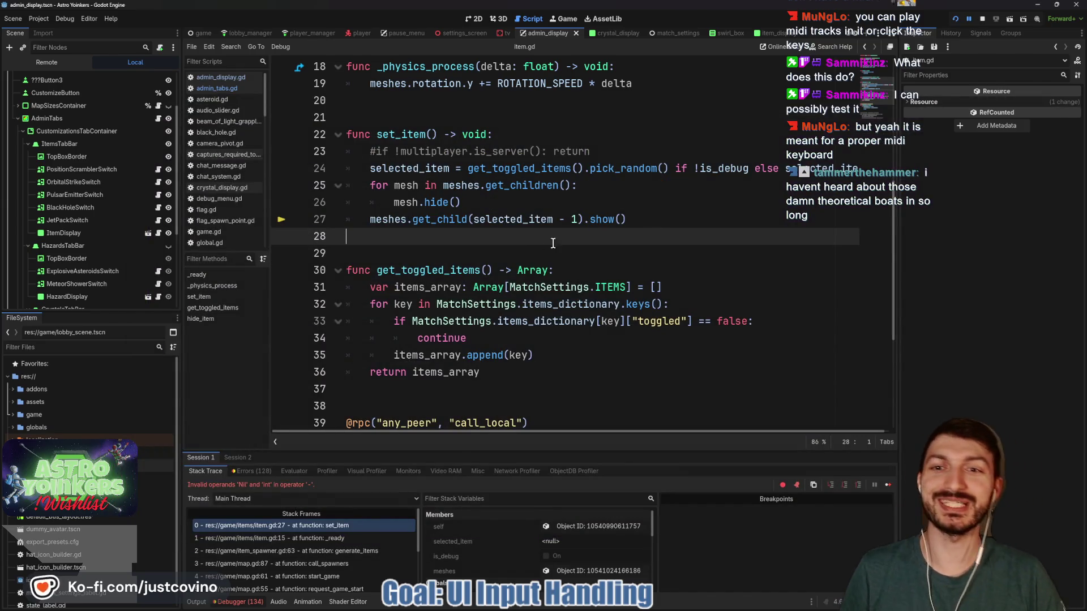
pyautogui.click(982, 19)
pyautogui.click(469, 219)
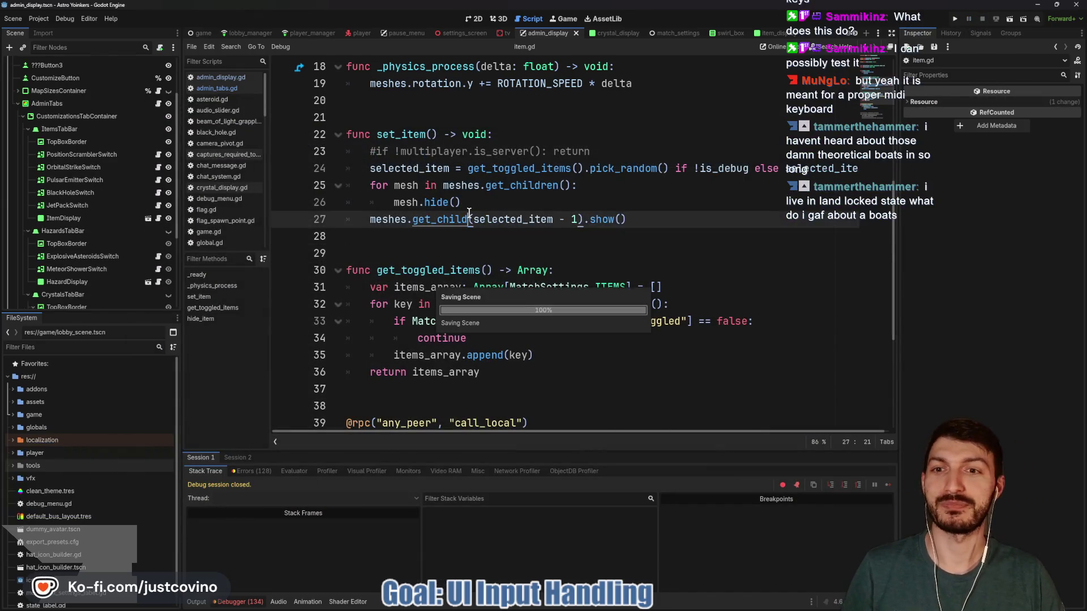
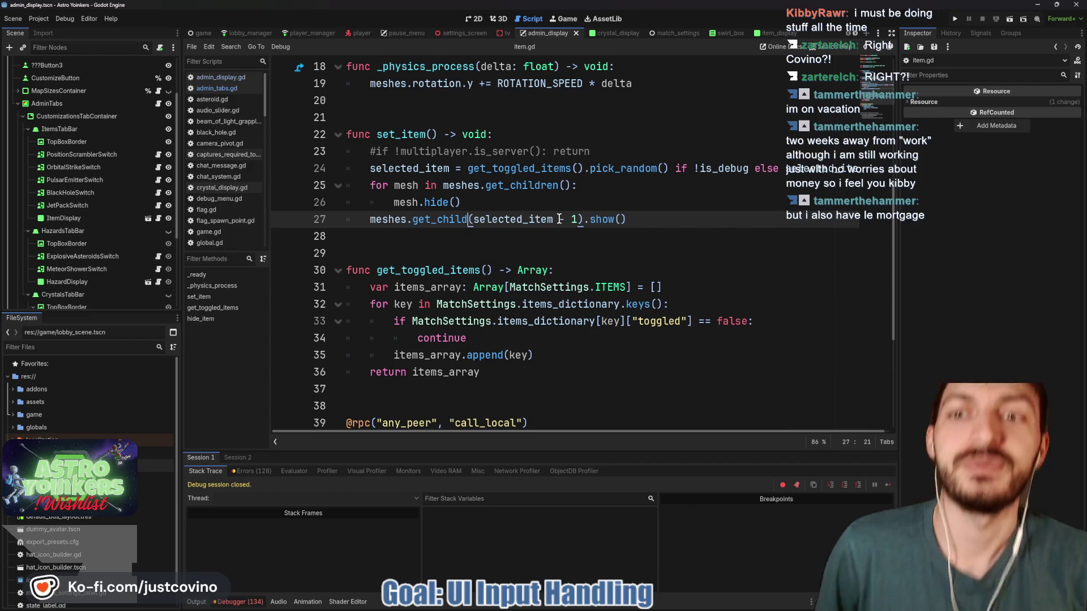
# Step: In item.gd, inspect the random toggled-item line and highlight every use of set_item
pyautogui.click(573, 150)
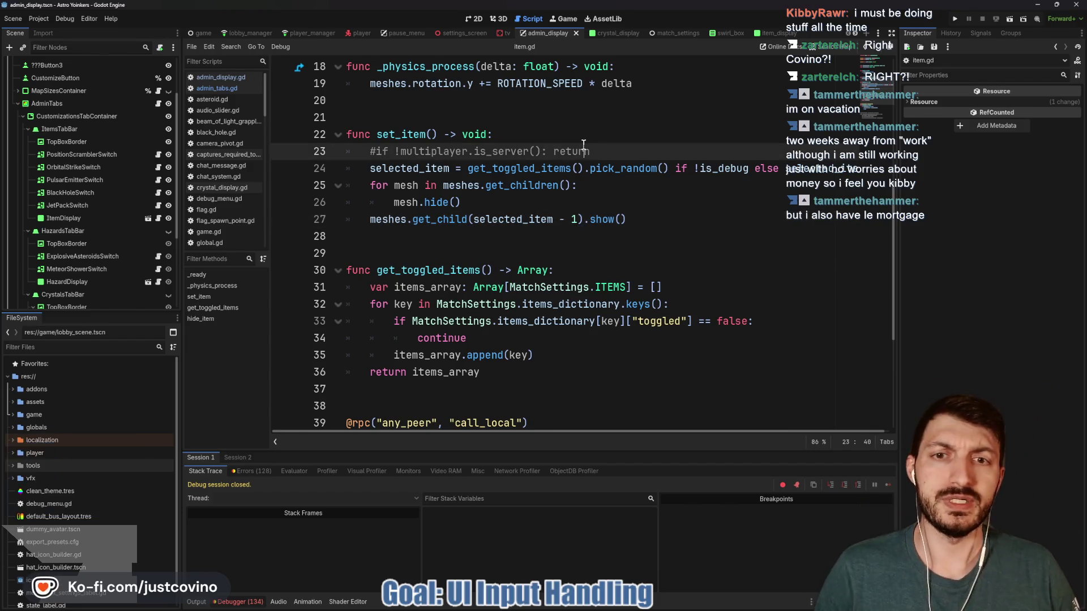
pyautogui.click(577, 168)
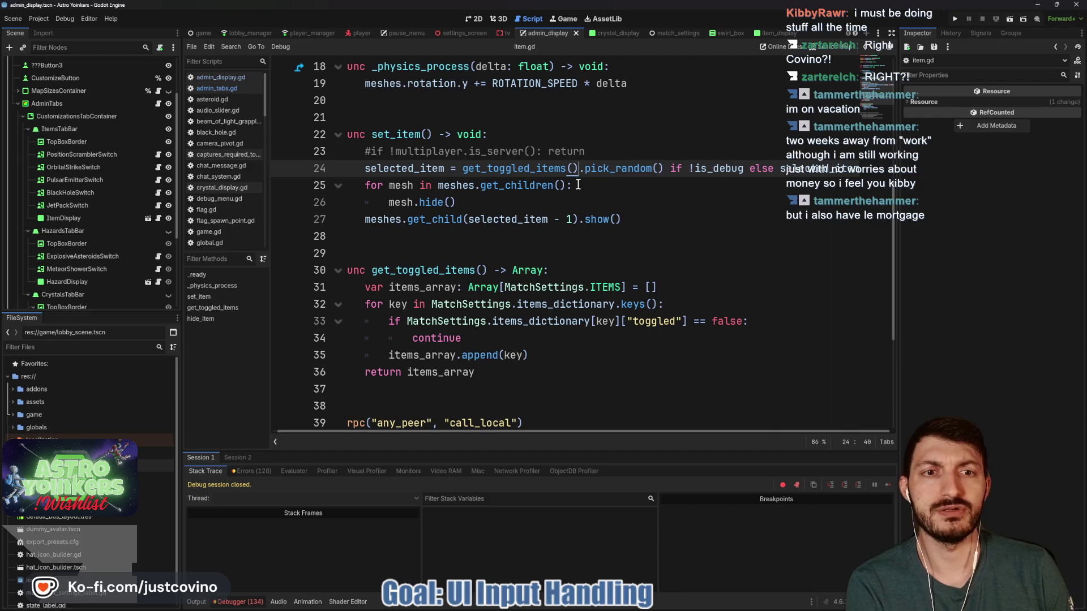
pyautogui.hscroll(-1, 583, 183)
pyautogui.doubleClick(390, 134)
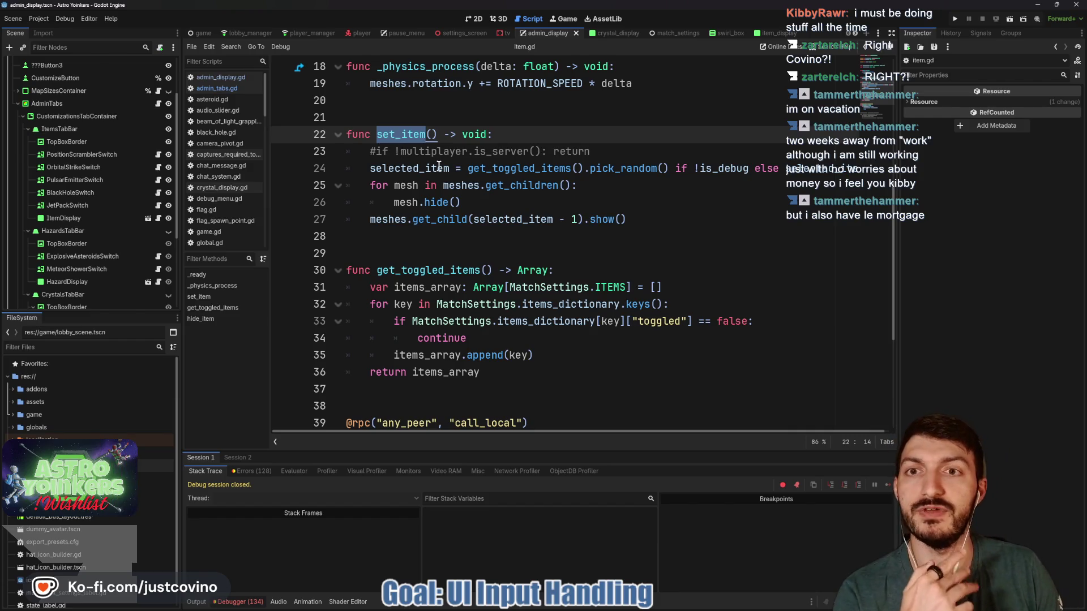
# Step: Open the AdminDisplay and PositionScramblerSwitch scripts from the Scene tree and review the switch code
pyautogui.scroll(4, 440, 168)
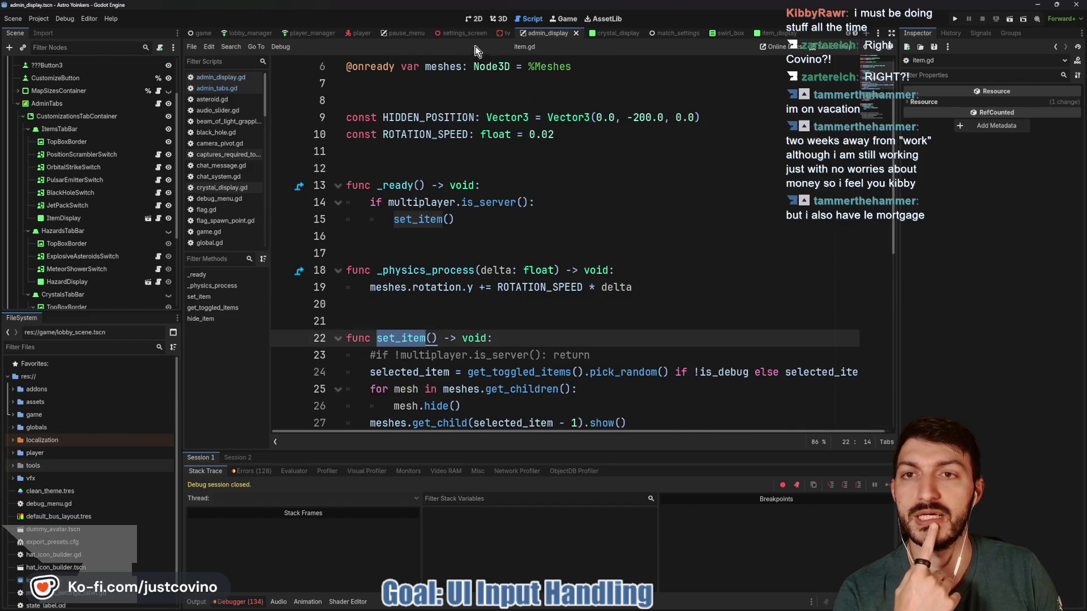
pyautogui.scroll(3, 153, 123)
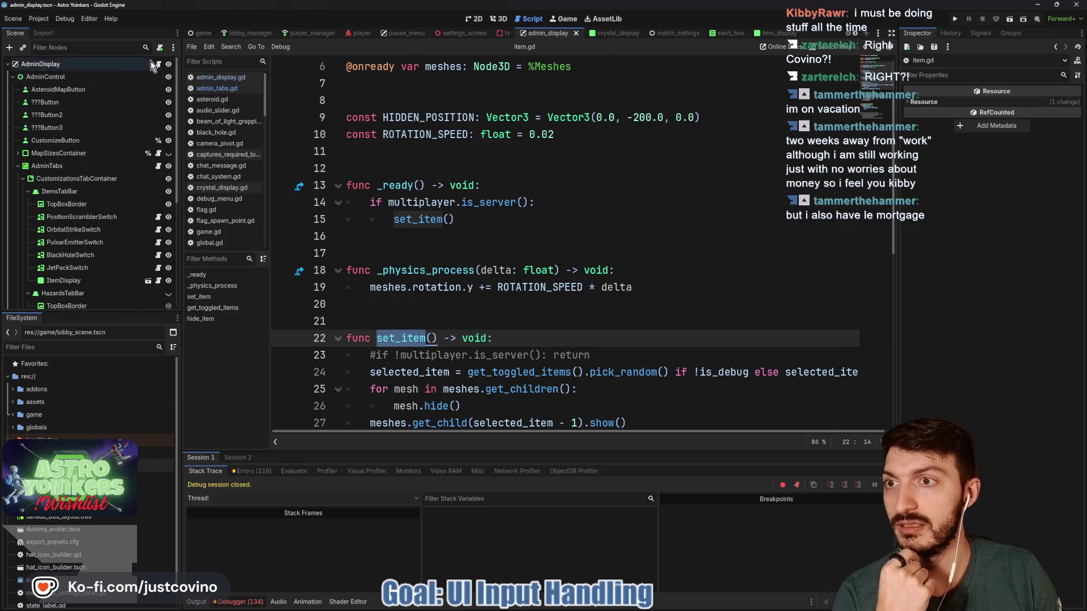
pyautogui.click(158, 64)
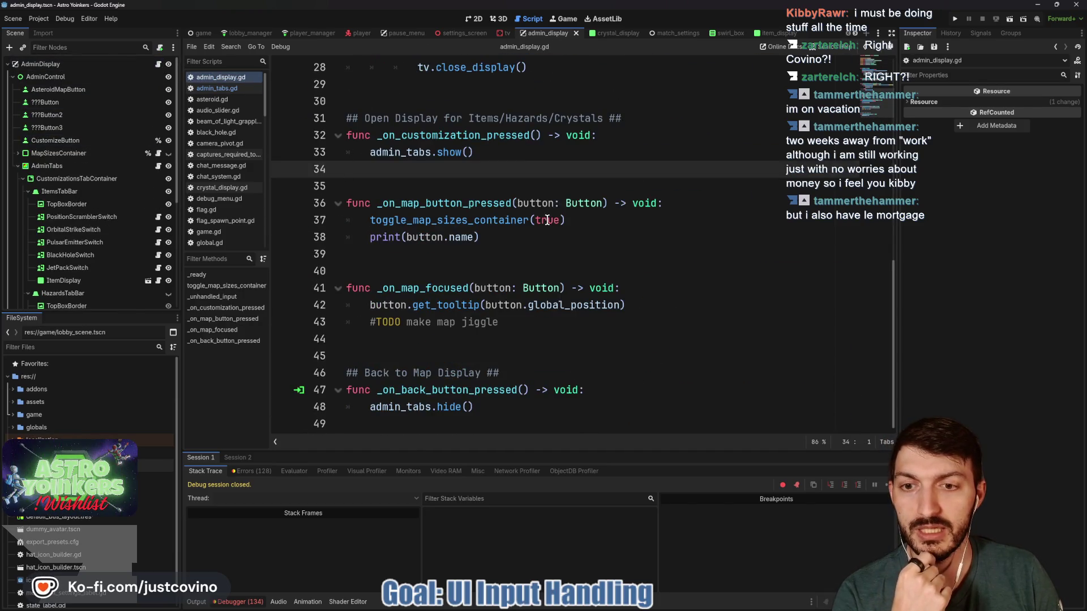
pyautogui.scroll(4, 548, 220)
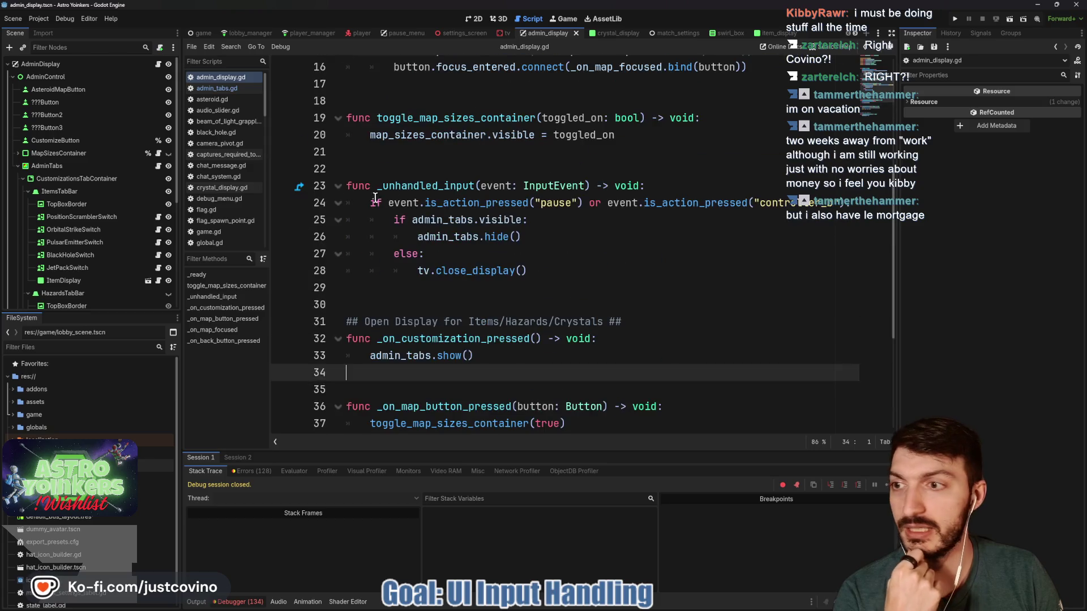
pyautogui.click(158, 218)
pyautogui.scroll(3, 500, 238)
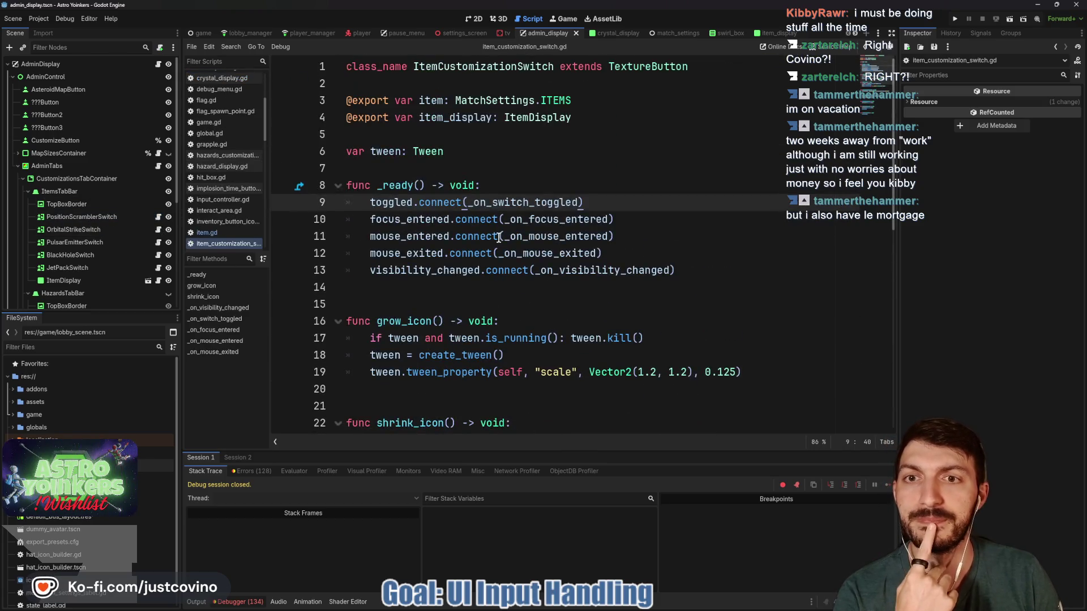
pyautogui.moveTo(496, 238)
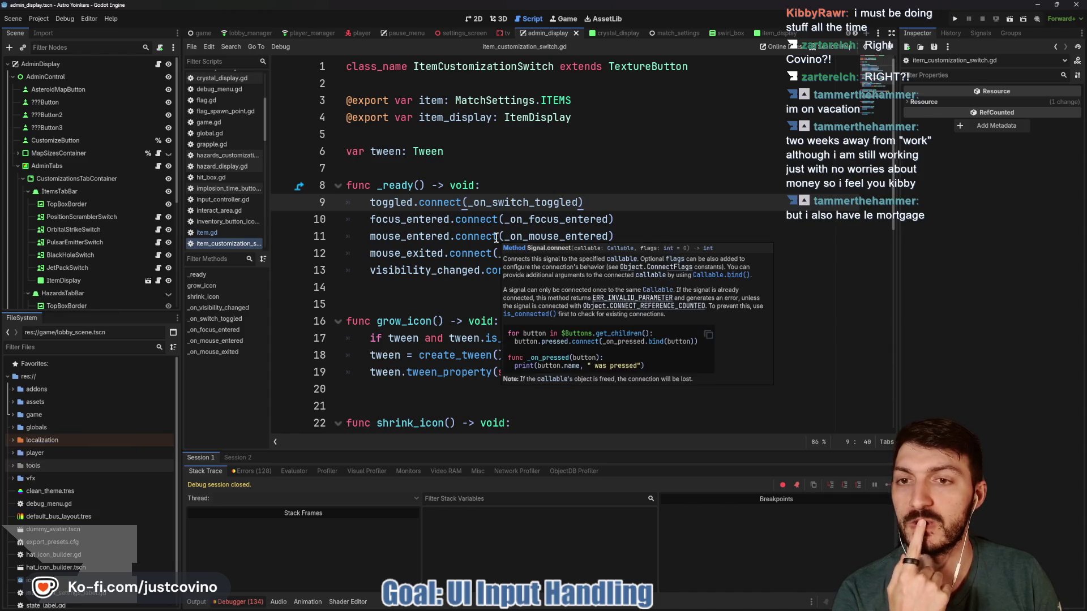
pyautogui.scroll(-3, 496, 238)
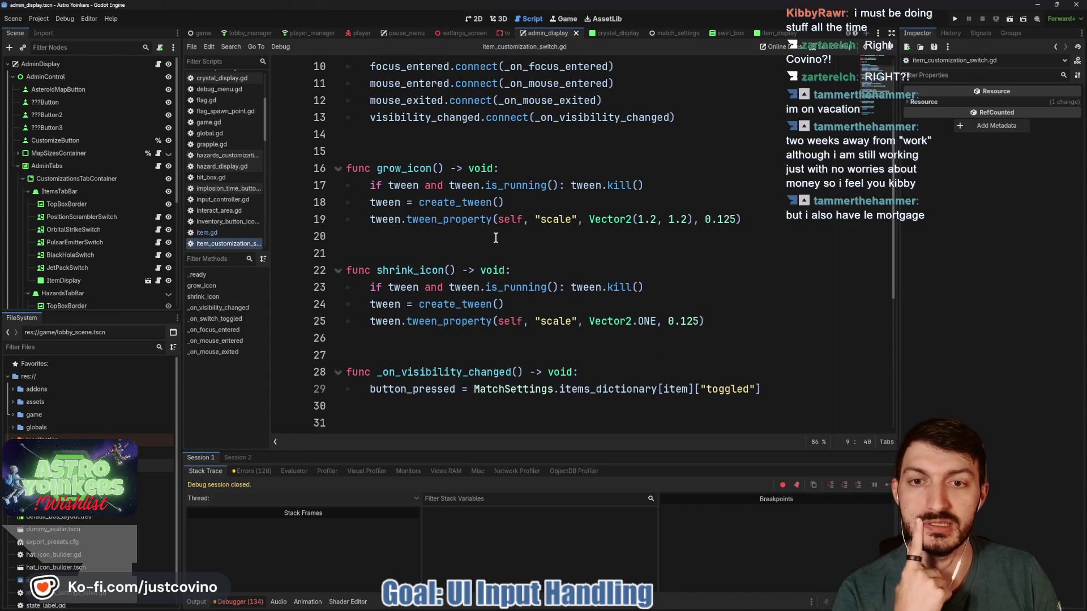
pyautogui.scroll(-3, 496, 238)
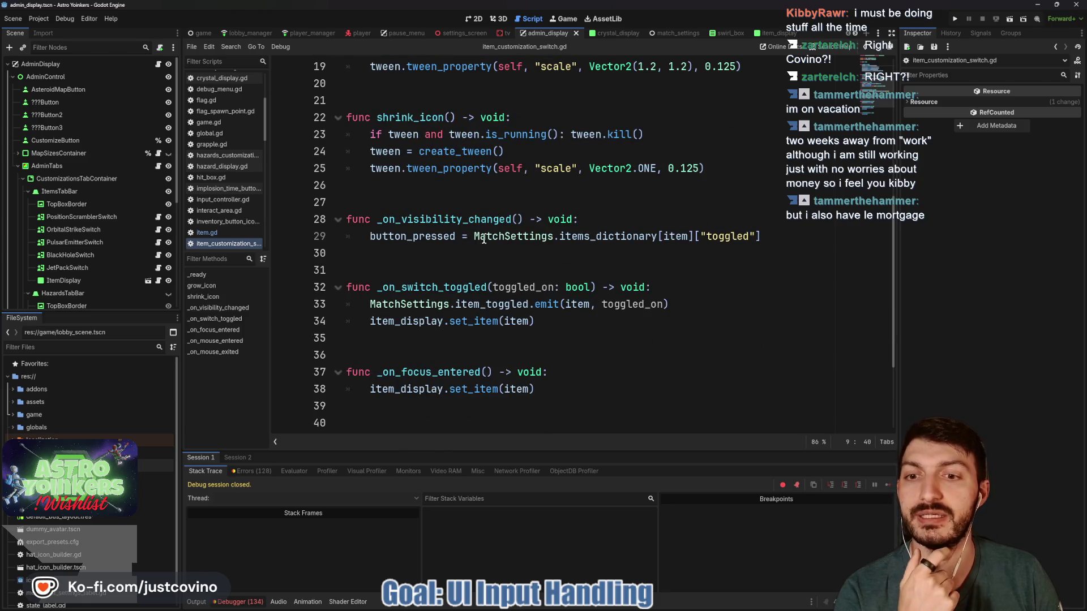
# Step: Jump into match_settings.gd and highlight every use of all_items_toggled_off
pyautogui.keyDown('ctrl'); pyautogui.click(408, 305); pyautogui.keyUp('ctrl')
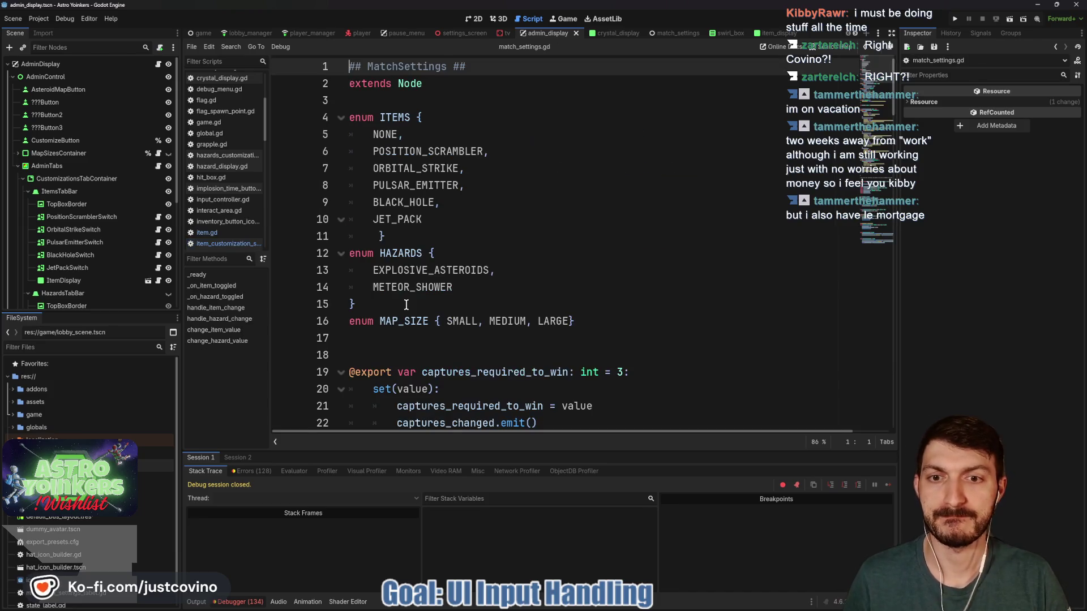
pyautogui.scroll(-5, 456, 242)
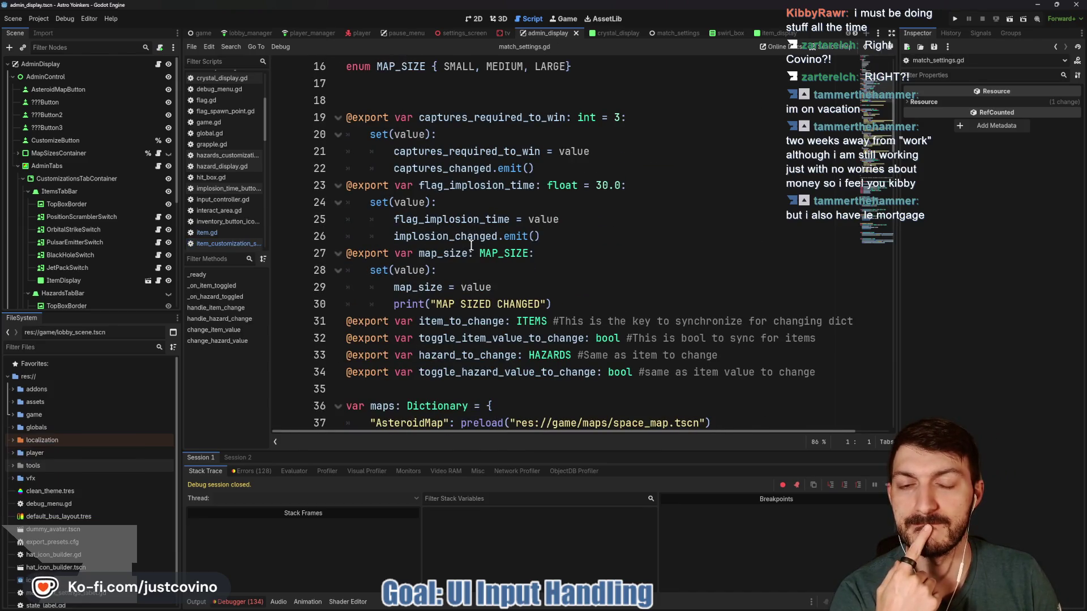
pyautogui.scroll(-2, 472, 250)
pyautogui.scroll(-7, 582, 236)
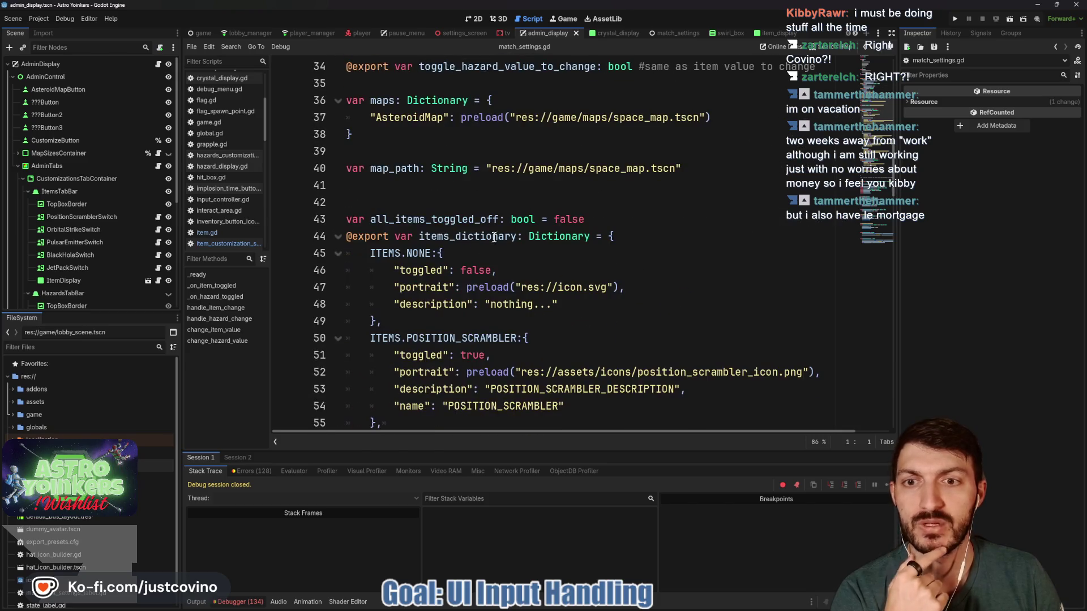
pyautogui.scroll(5, 581, 236)
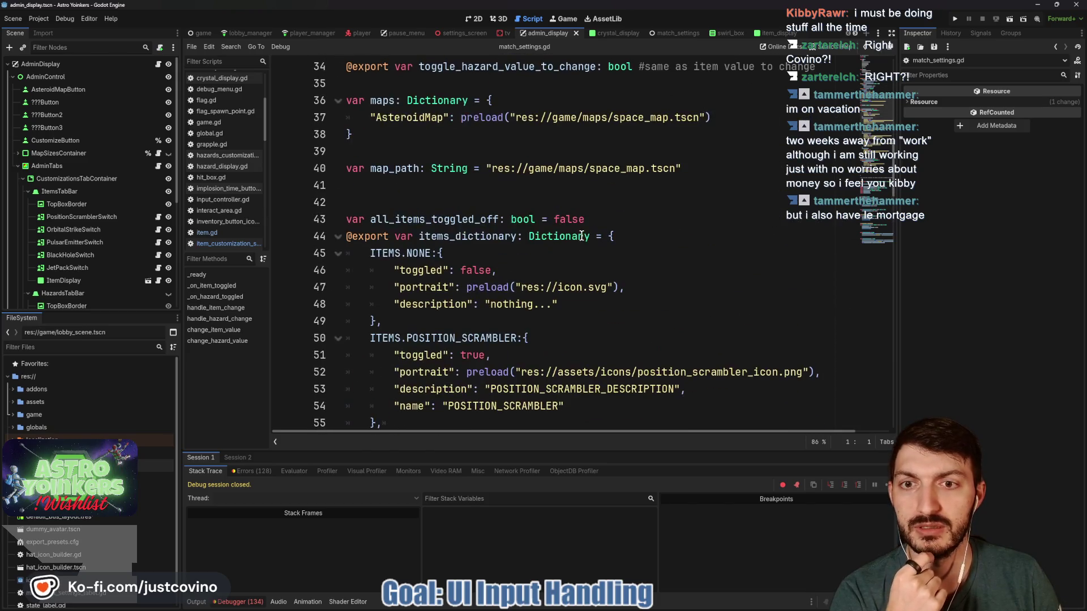
pyautogui.doubleClick(435, 219)
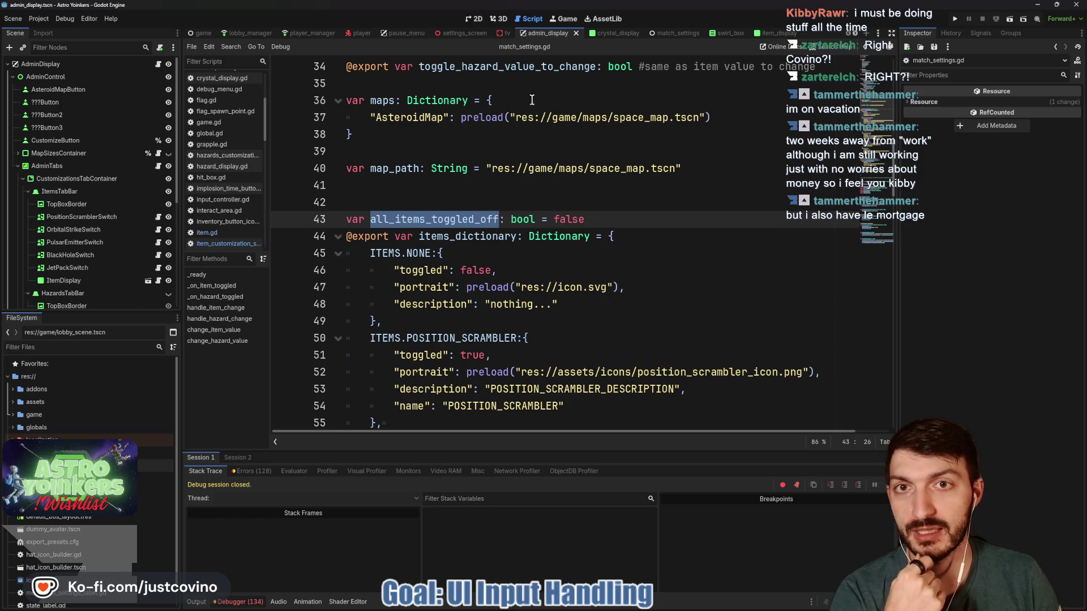
pyautogui.scroll(-4, 362, 94)
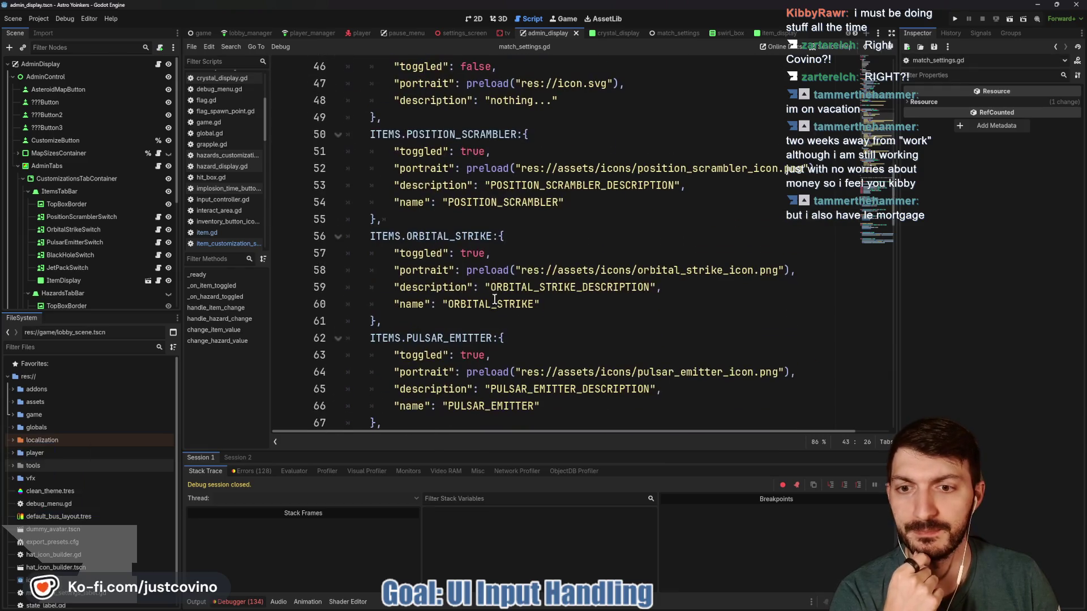
# Step: In the game scene's item_spawner.gd, review the items-off spawn check, then return to MatchSettings
pyautogui.click(194, 34)
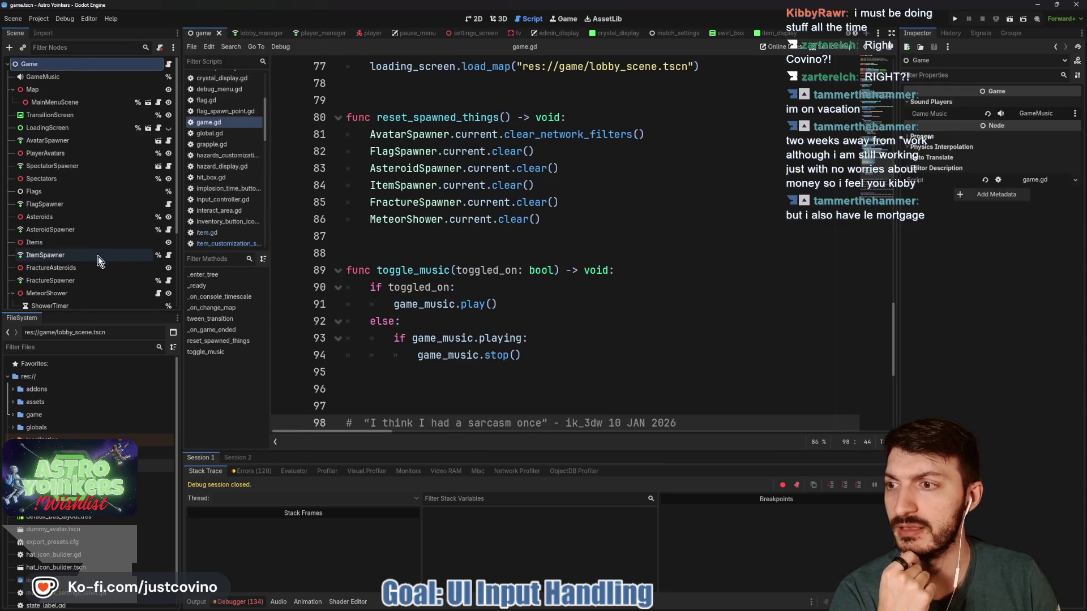
pyautogui.click(169, 256)
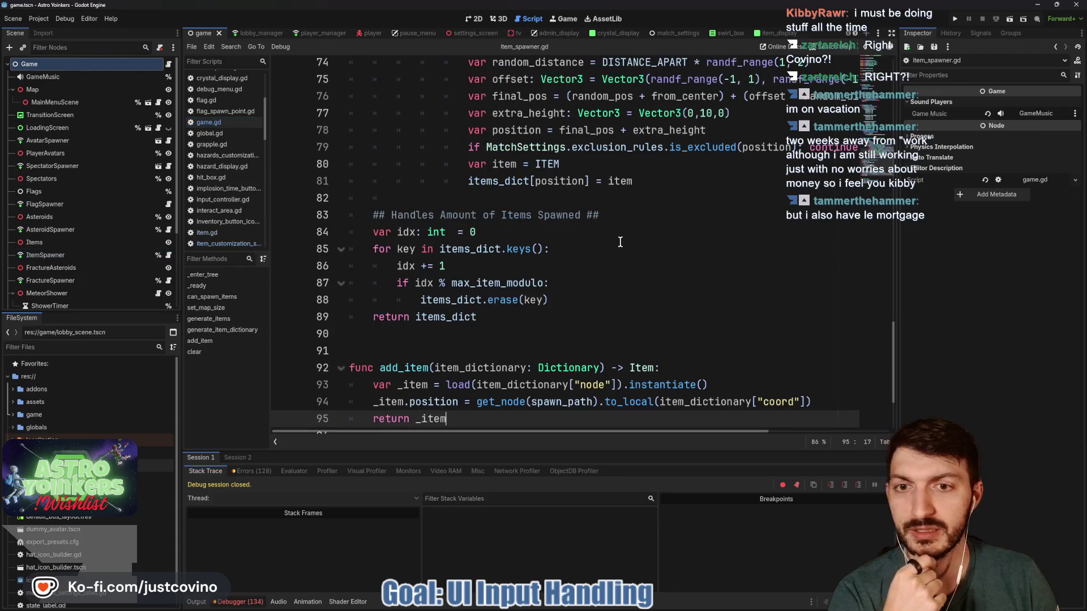
pyautogui.scroll(20, 633, 243)
pyautogui.scroll(-6, 632, 243)
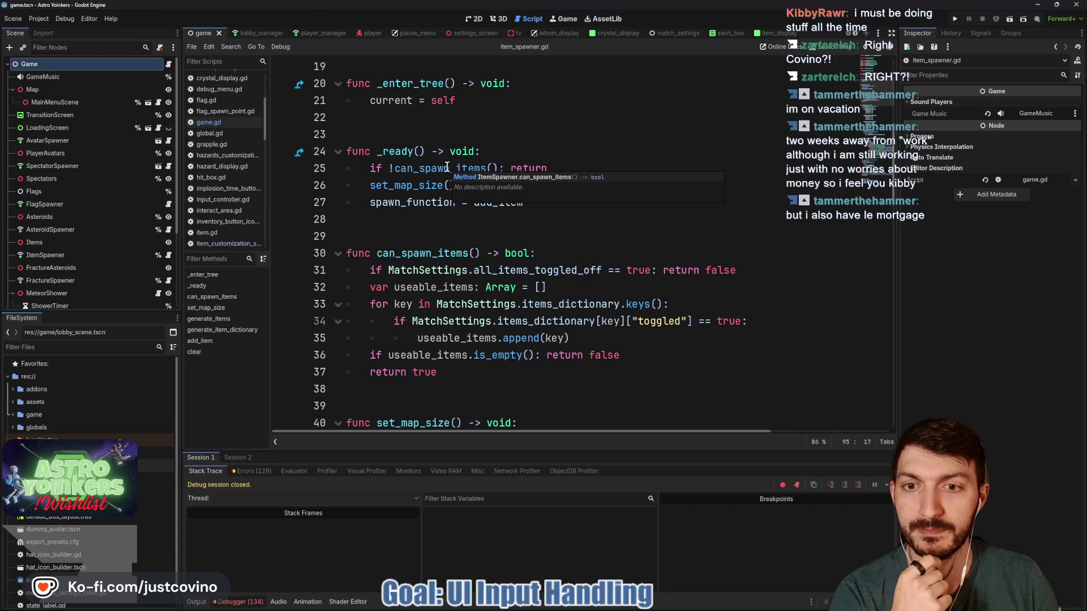
pyautogui.tripleClick(776, 272)
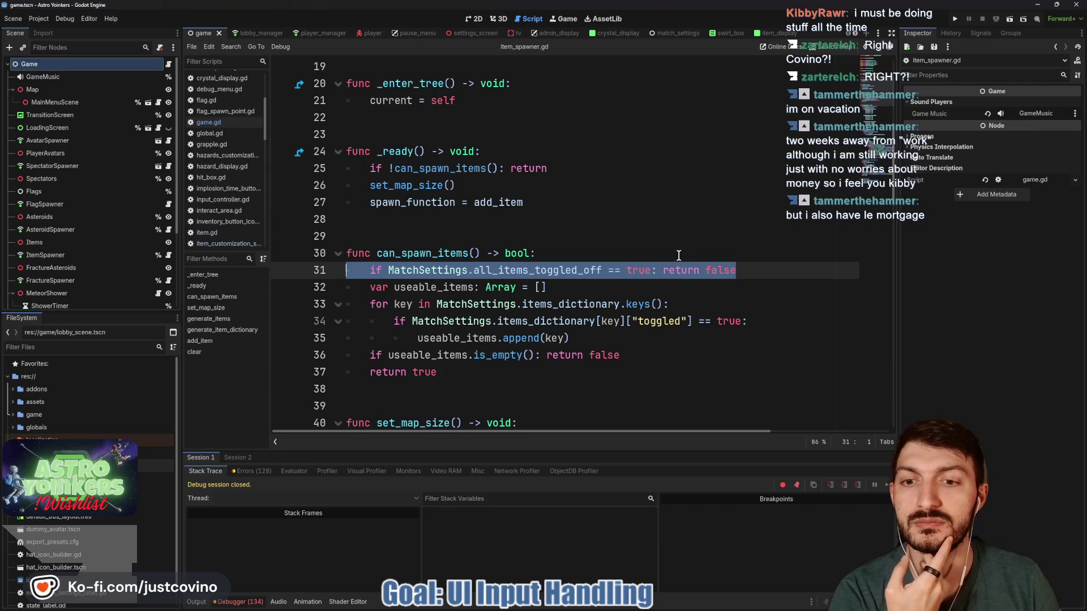
pyautogui.keyDown('ctrl'); pyautogui.click(429, 270); pyautogui.keyUp('ctrl')
pyautogui.scroll(-20, 453, 215)
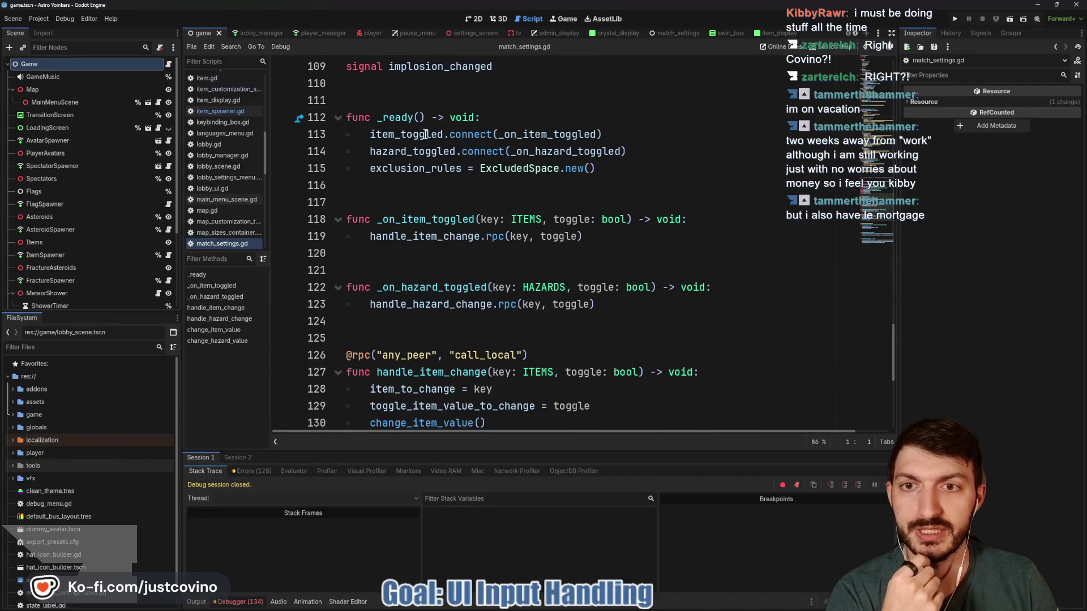
pyautogui.doubleClick(406, 134)
pyautogui.doubleClick(546, 134)
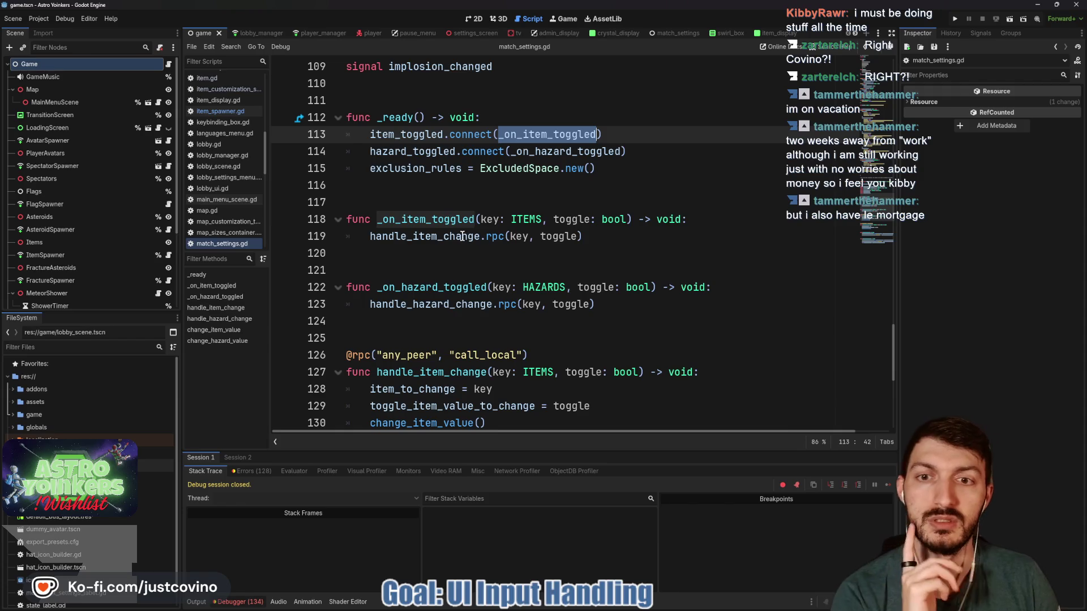
pyautogui.doubleClick(411, 236)
pyautogui.scroll(-4, 431, 232)
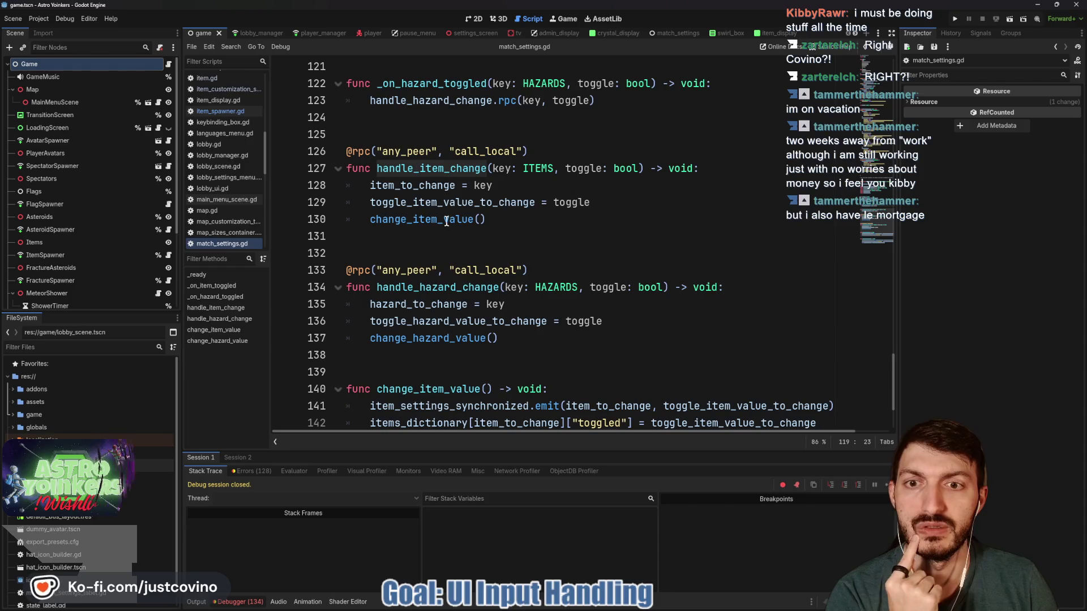
pyautogui.moveTo(445, 222)
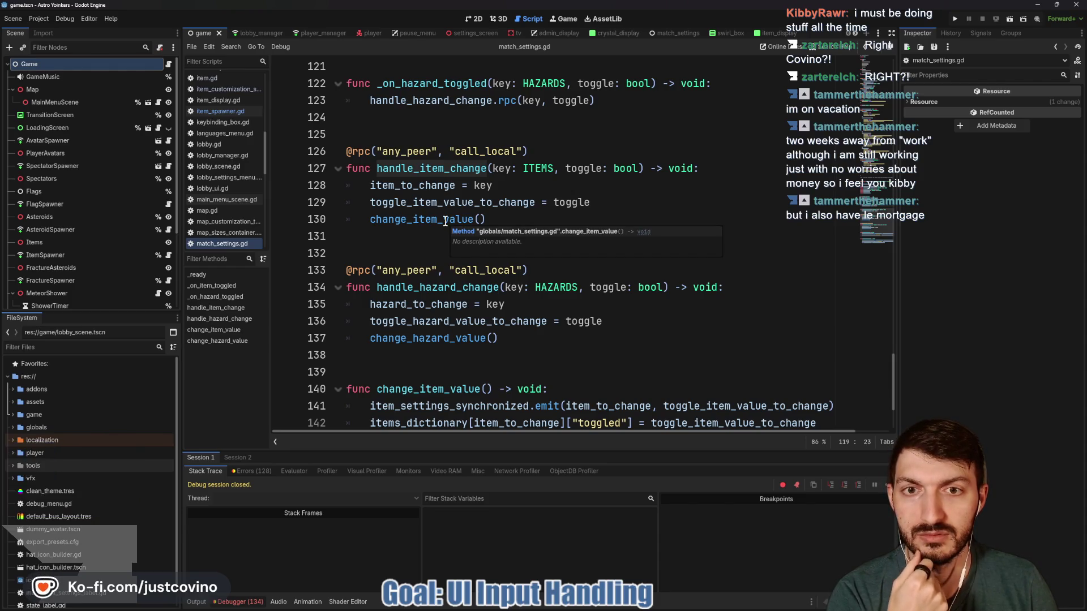
pyautogui.doubleClick(445, 222)
pyautogui.scroll(-2, 575, 253)
pyautogui.scroll(-1, 575, 253)
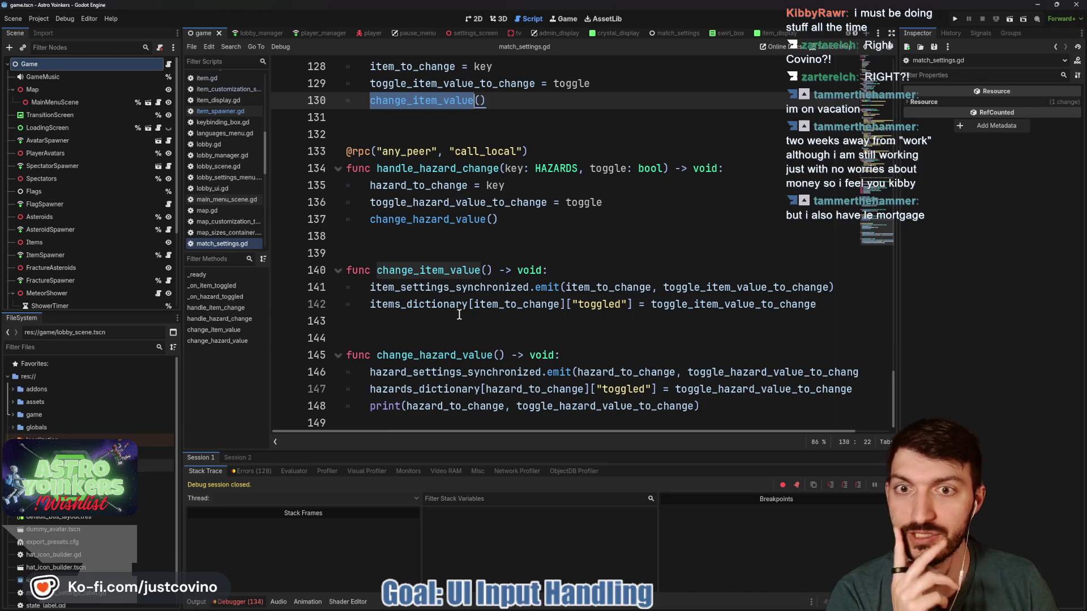
pyautogui.scroll(4, 459, 313)
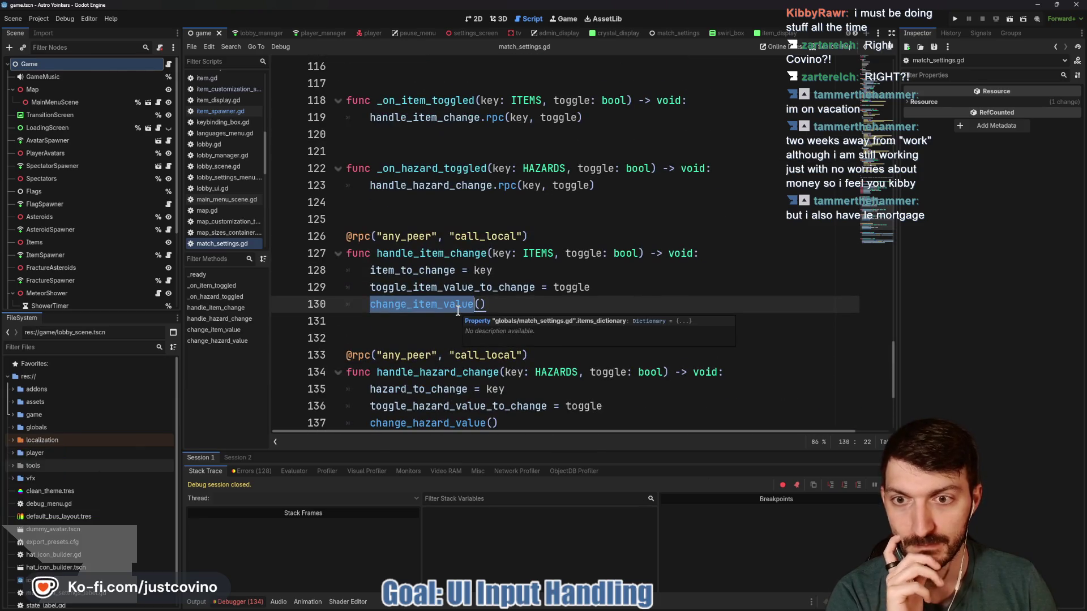
pyautogui.scroll(-2, 535, 262)
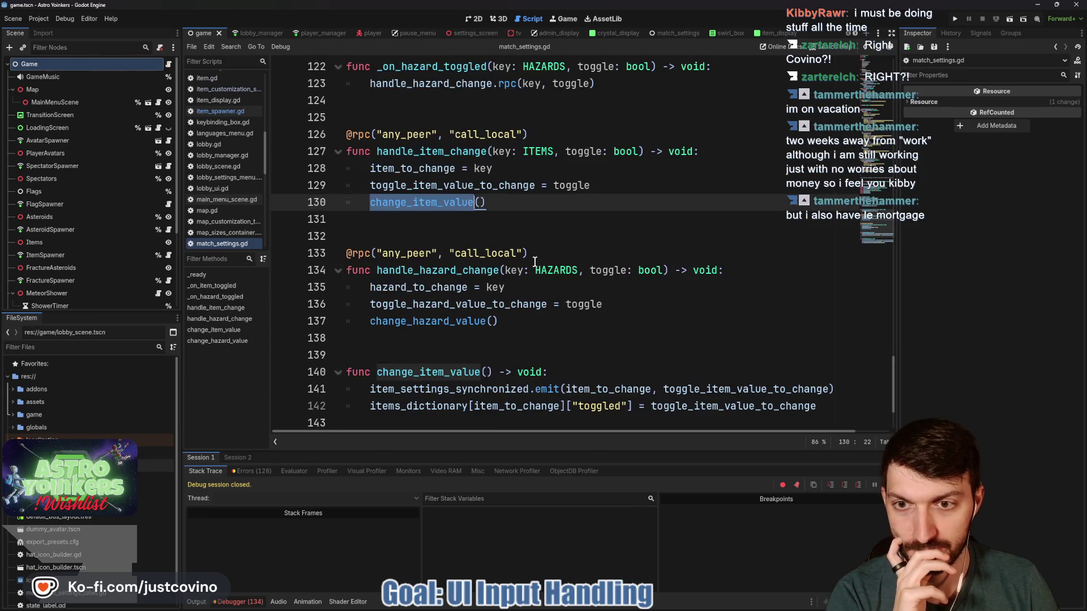
pyautogui.scroll(-2, 534, 262)
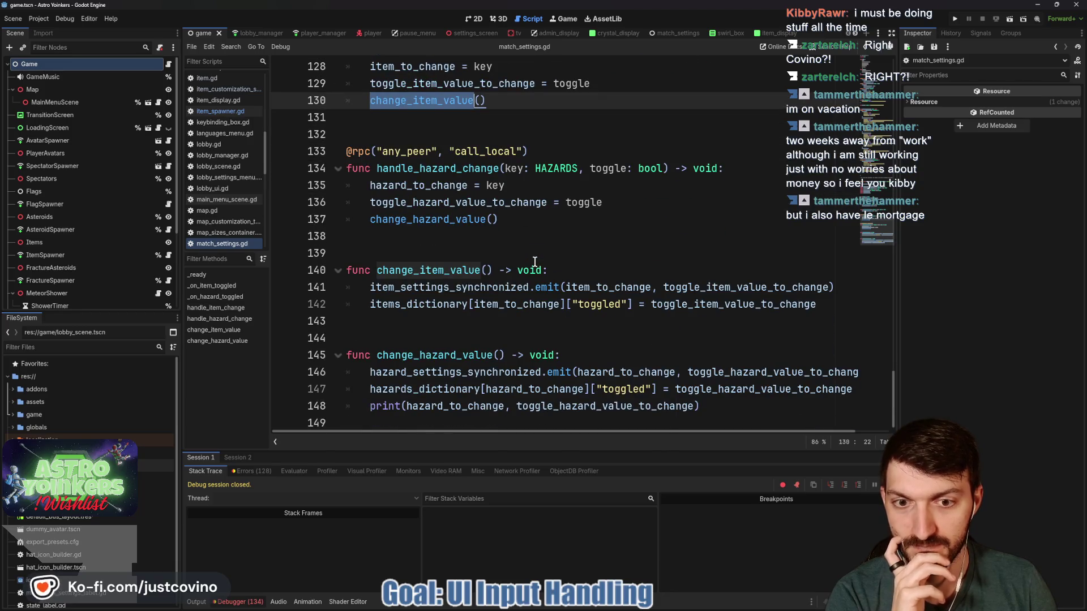
pyautogui.scroll(9, 534, 262)
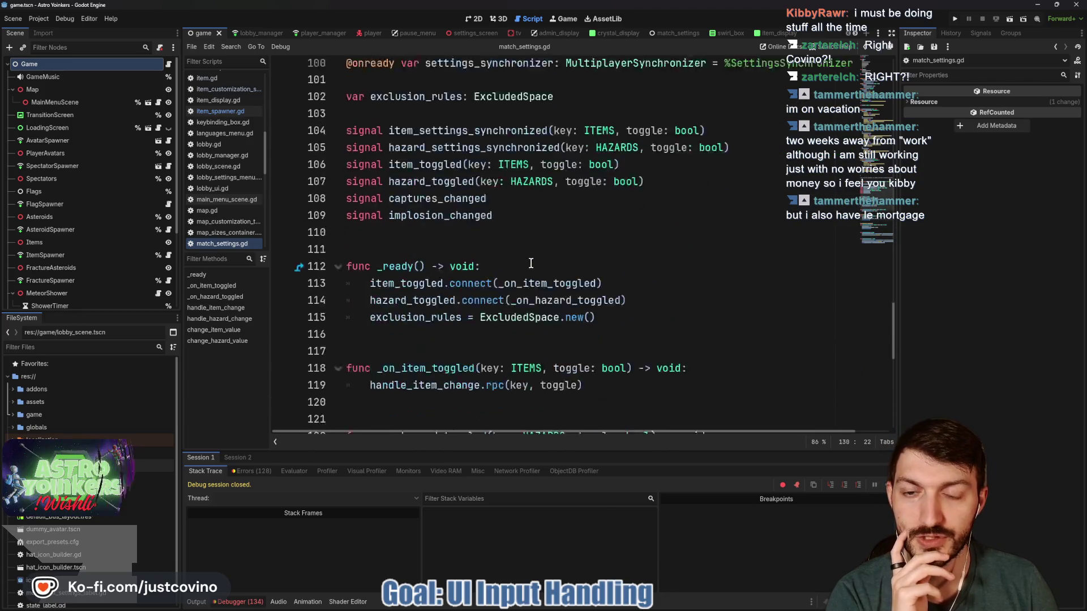
pyautogui.scroll(-9, 531, 263)
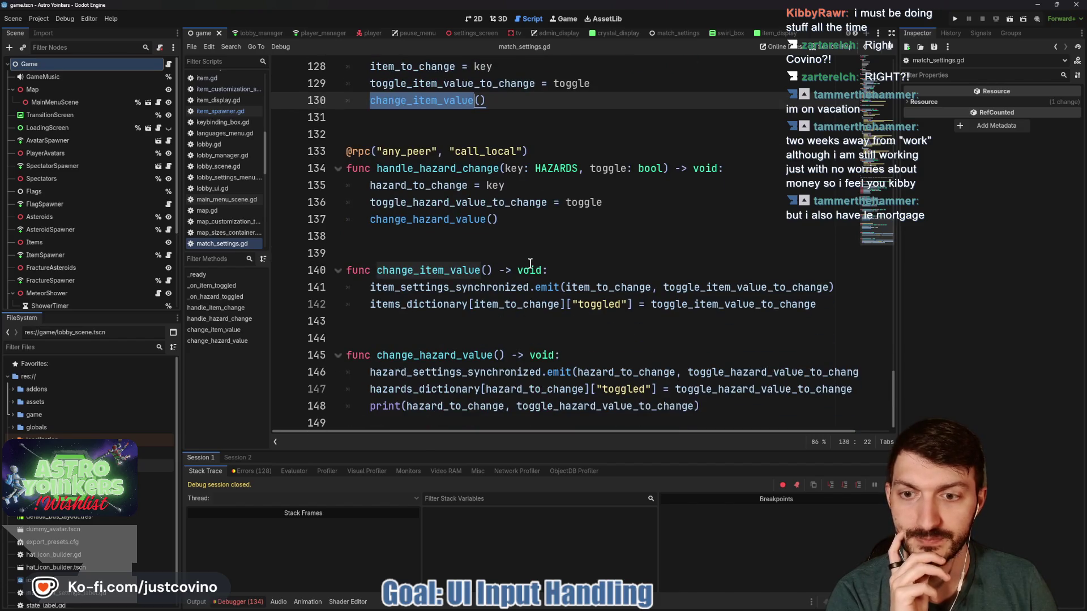
pyautogui.click(466, 329)
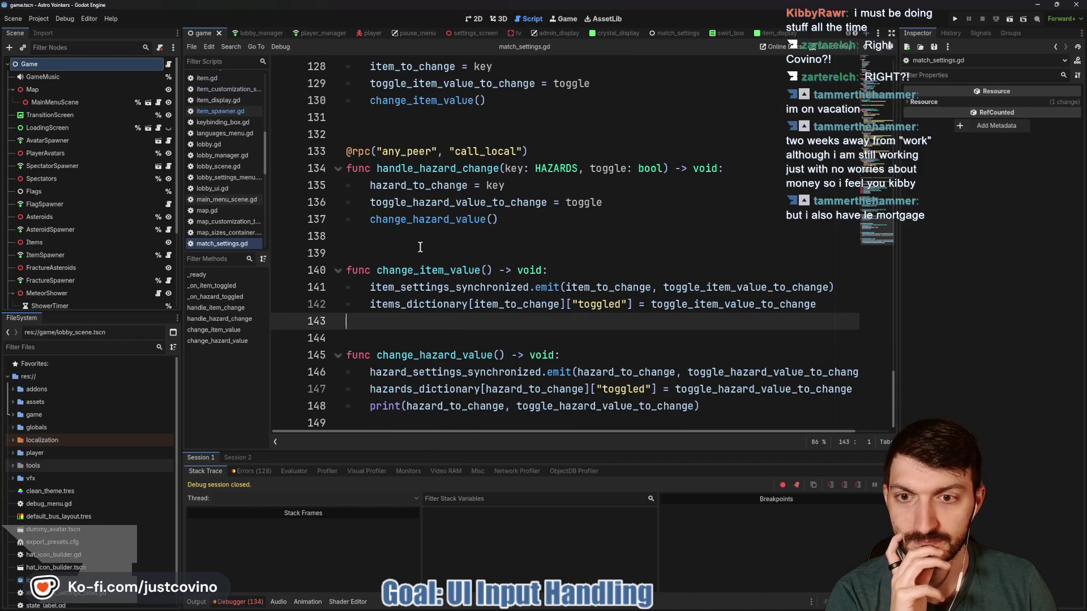
pyautogui.click(334, 252)
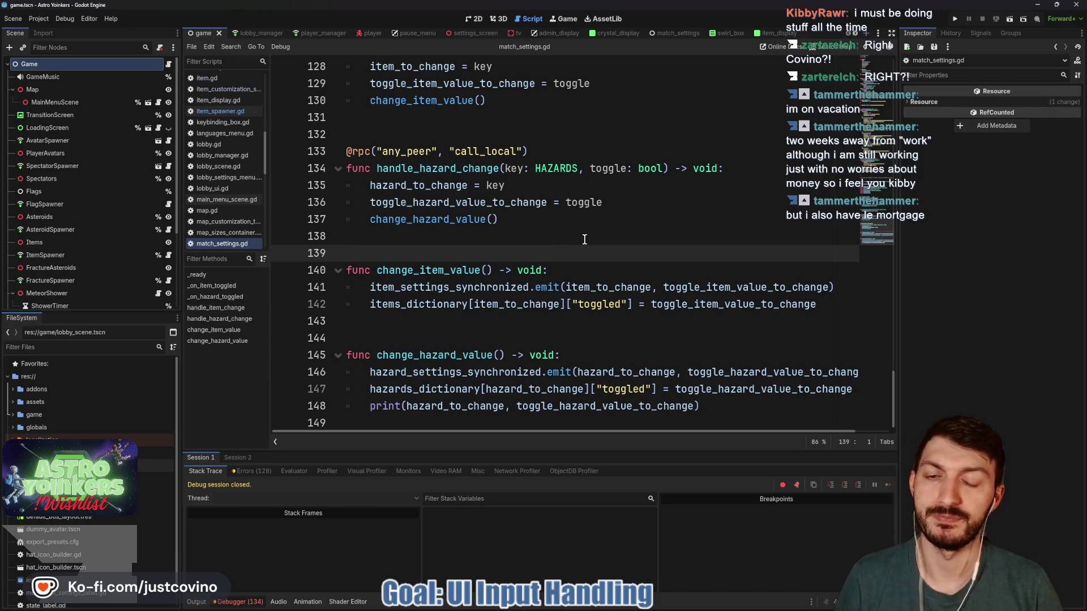
# Step: Before change_hazard_value, write an all_items_off() -> bool function starting a 'for item in' loop
pyautogui.click(364, 327)
pyautogui.press('Return')
pyautogui.press('Return')
pyautogui.press('Return')
pyautogui.press('Up')
pyautogui.press('Up')
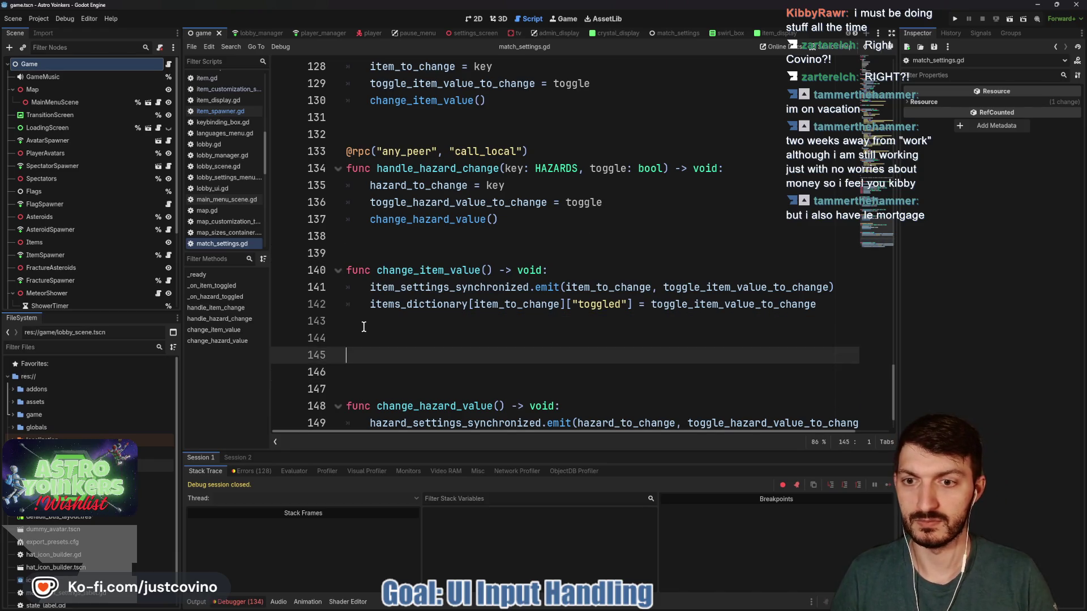
pyautogui.press('Down')
pyautogui.write('func c')
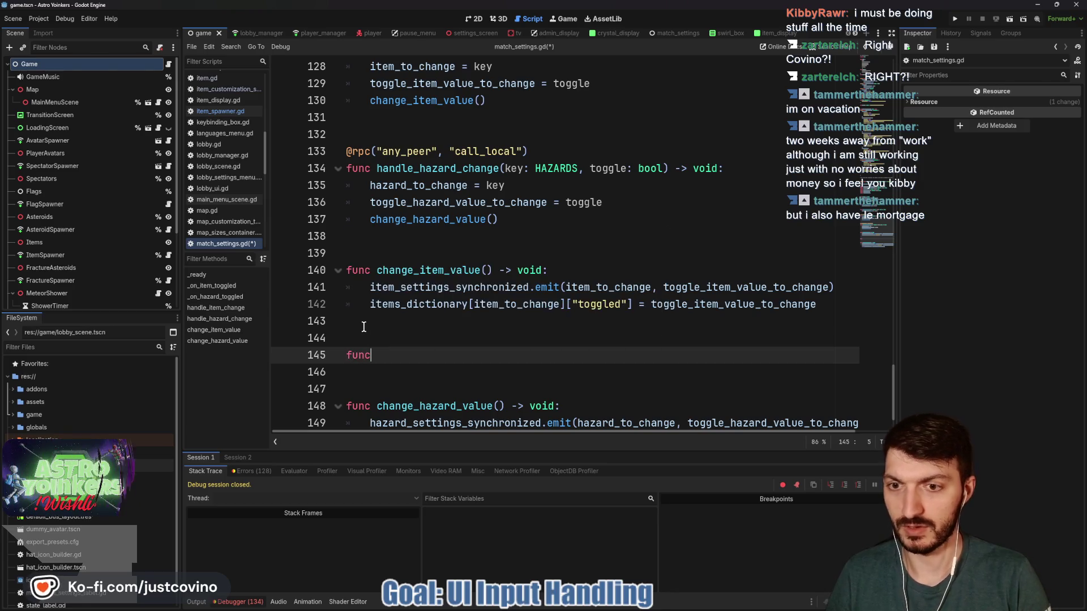
pyautogui.write('heck_all_')
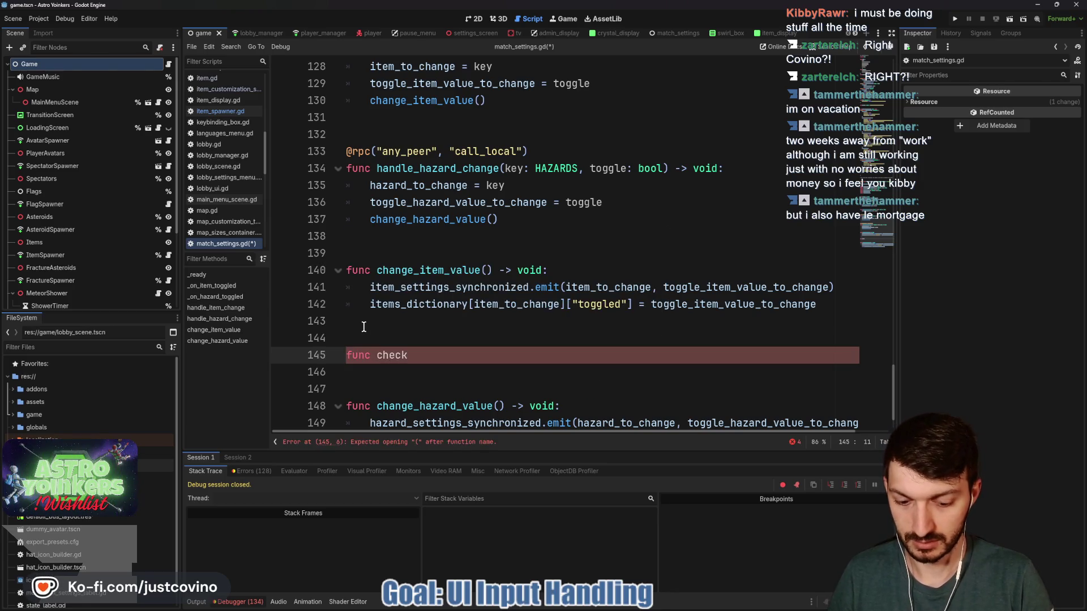
pyautogui.write('items')
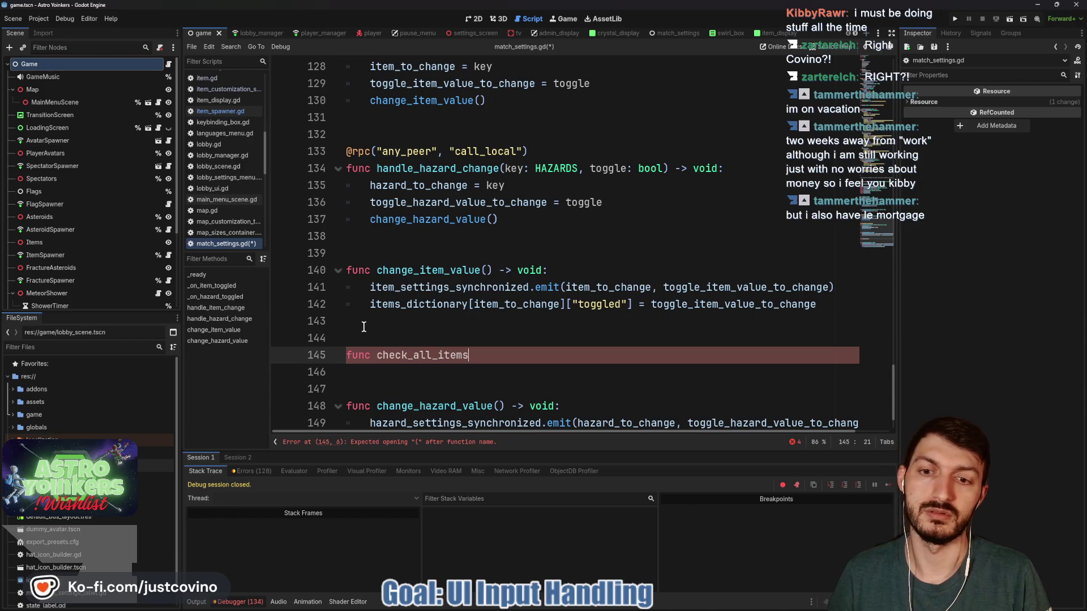
pyautogui.press('BackSpace')
pyautogui.press('BackSpace')
pyautogui.press('BackSpace')
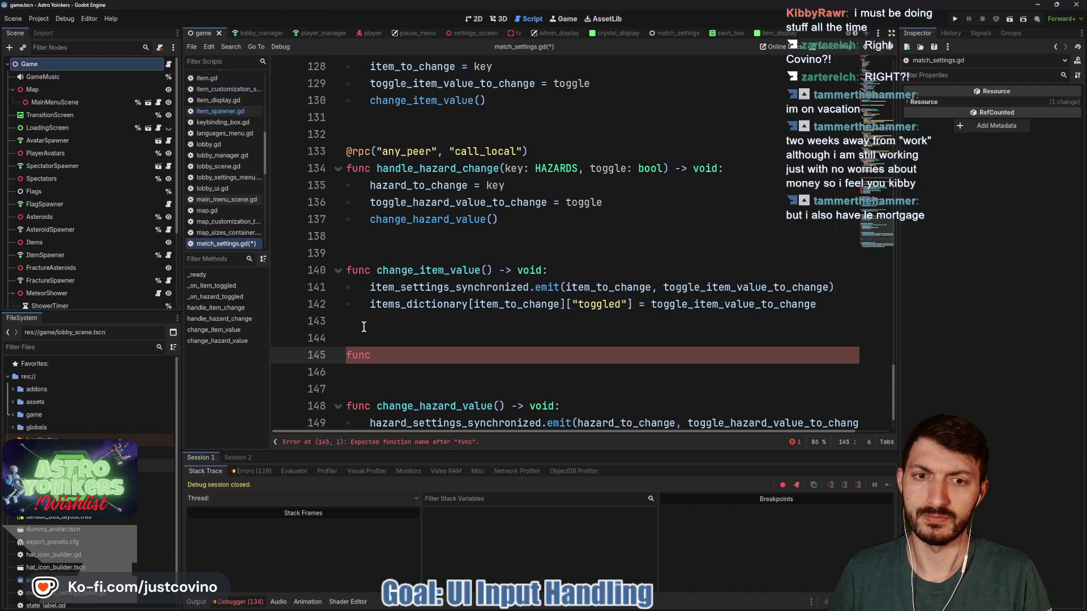
pyautogui.write('all_item')
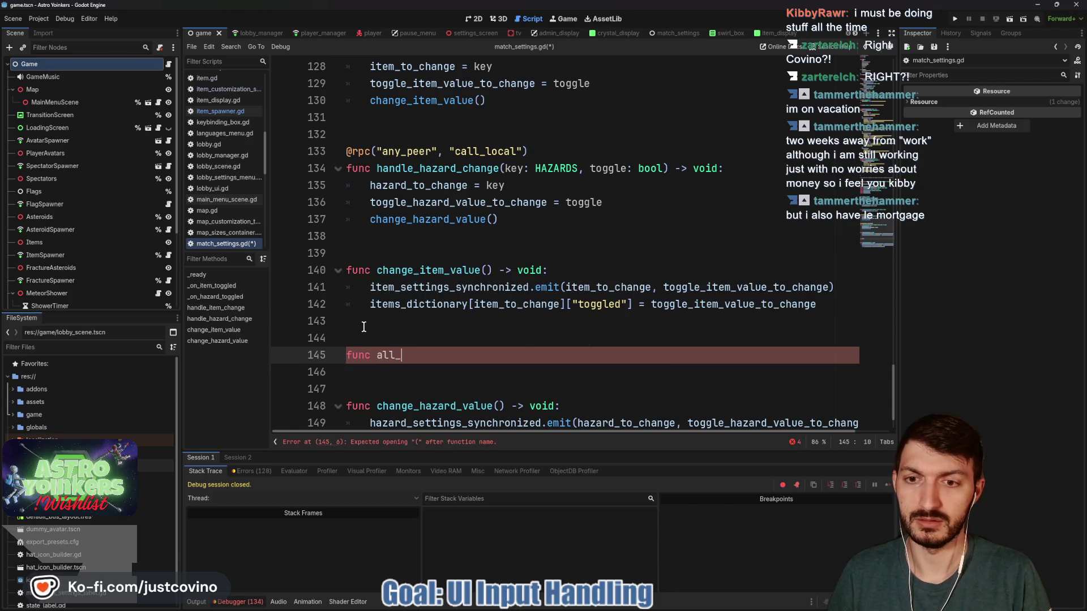
pyautogui.write('s_off() ->')
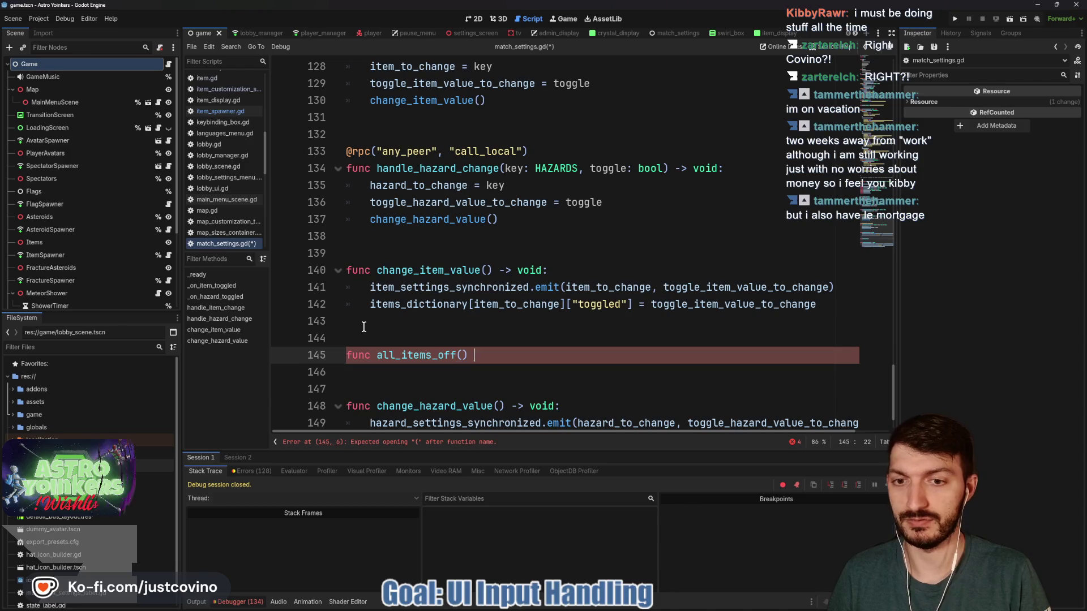
pyautogui.write(' bool:')
pyautogui.press('Return')
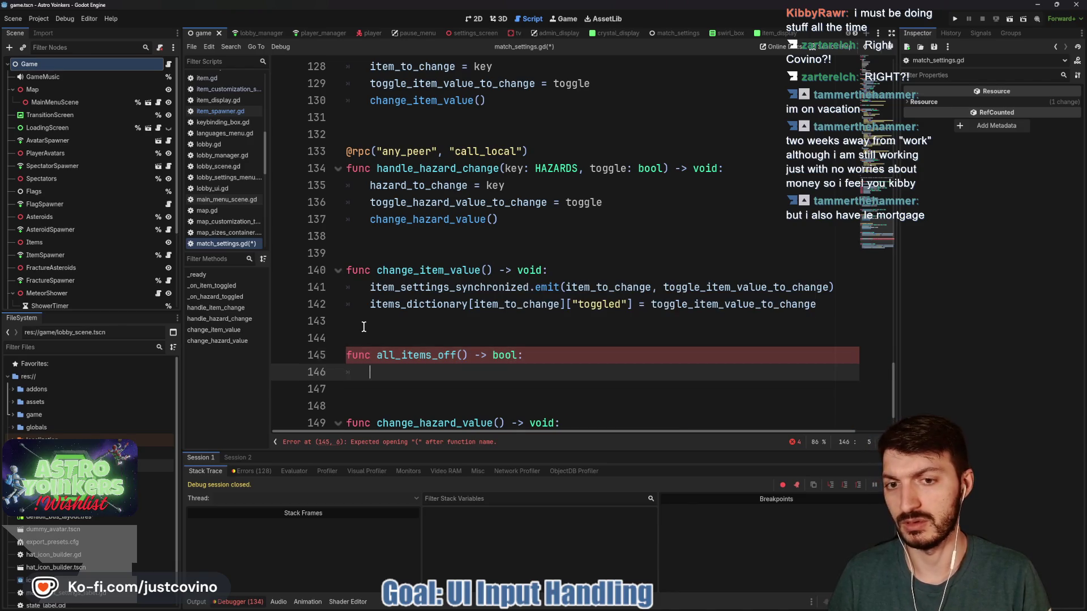
pyautogui.write('for ')
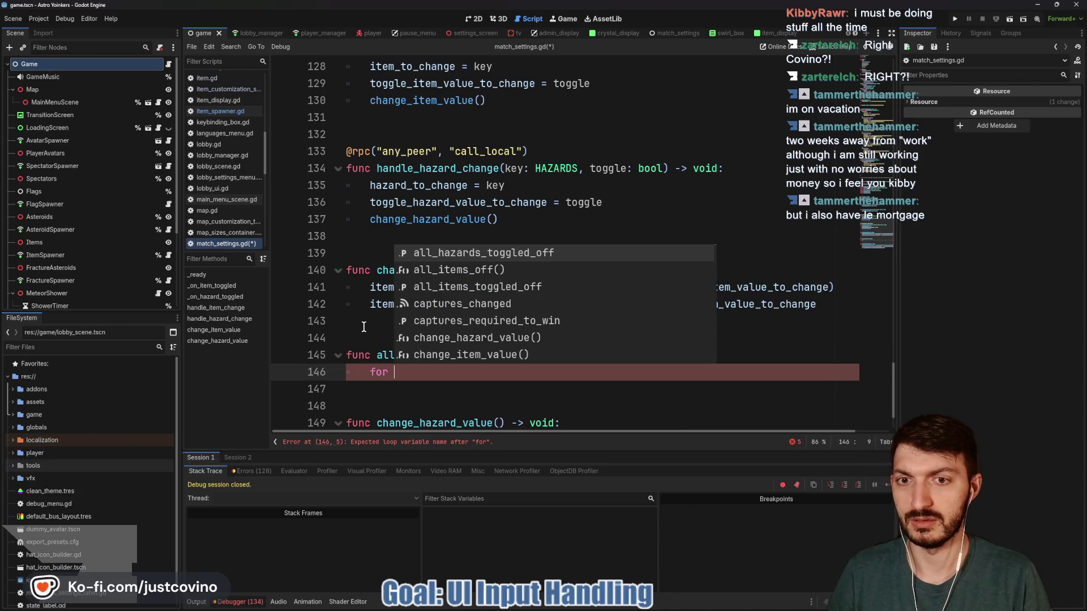
pyautogui.write('item i')
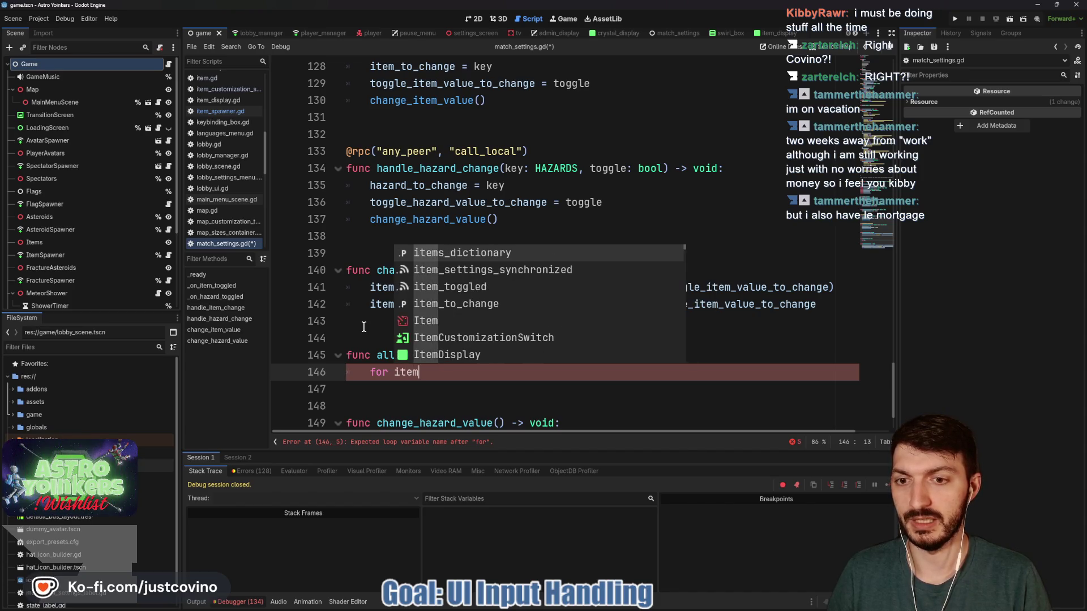
pyautogui.write('n')
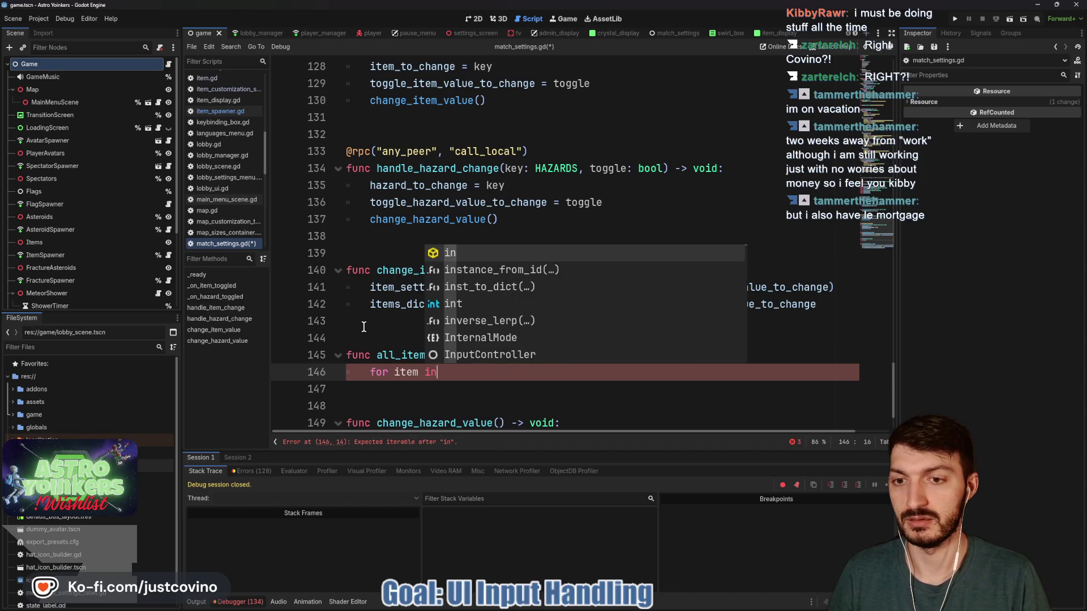
# Step: Rename it check_all_items_off returning void, loop over items_dictionary, and review the variables
pyautogui.click(396, 355)
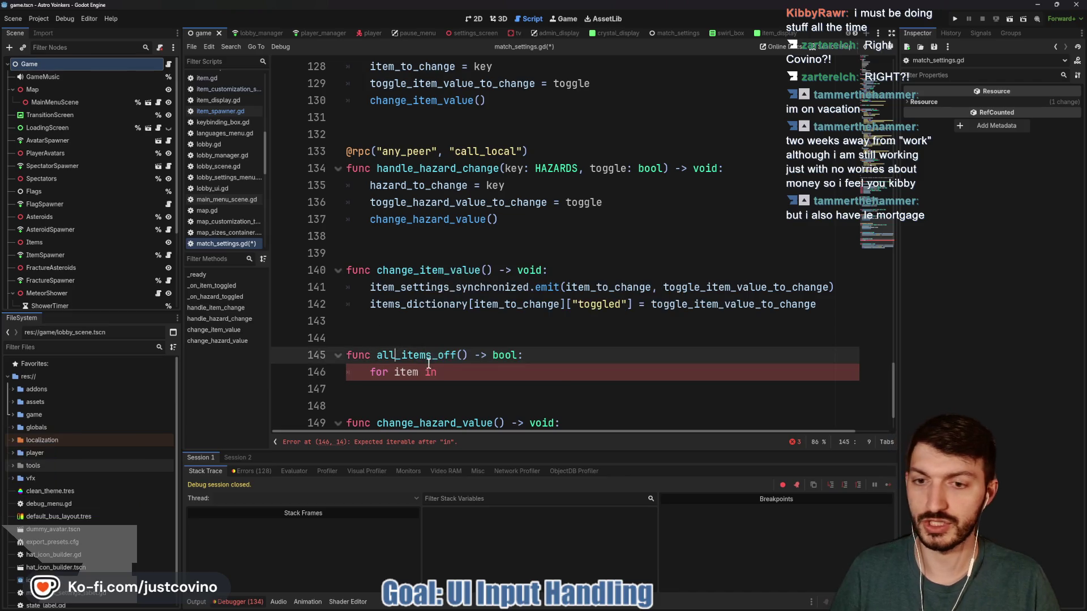
pyautogui.click(378, 355)
pyautogui.write('check_')
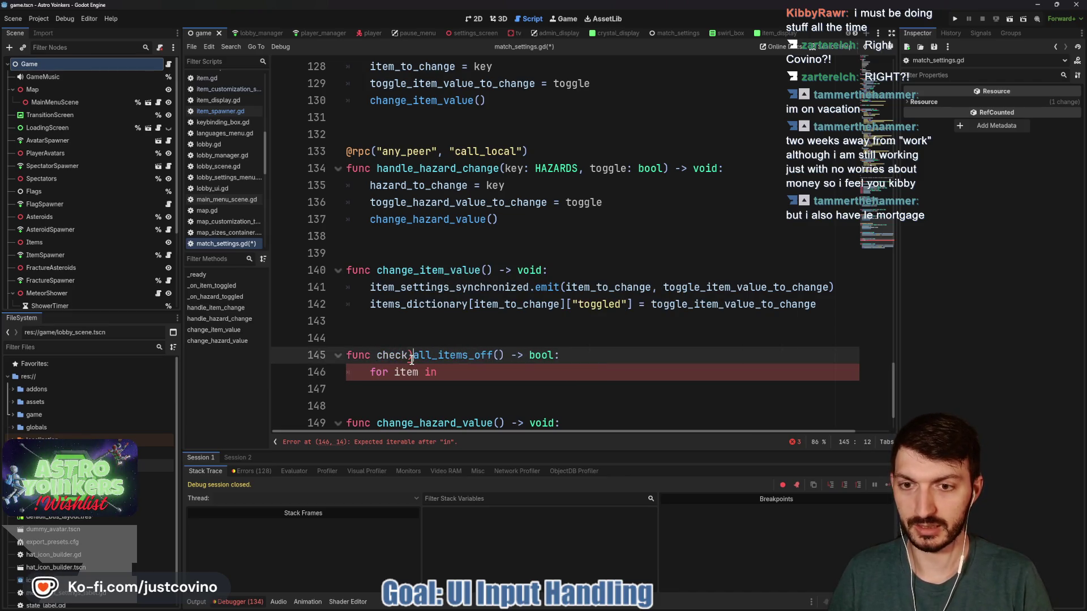
pyautogui.doubleClick(551, 355)
pyautogui.write('void')
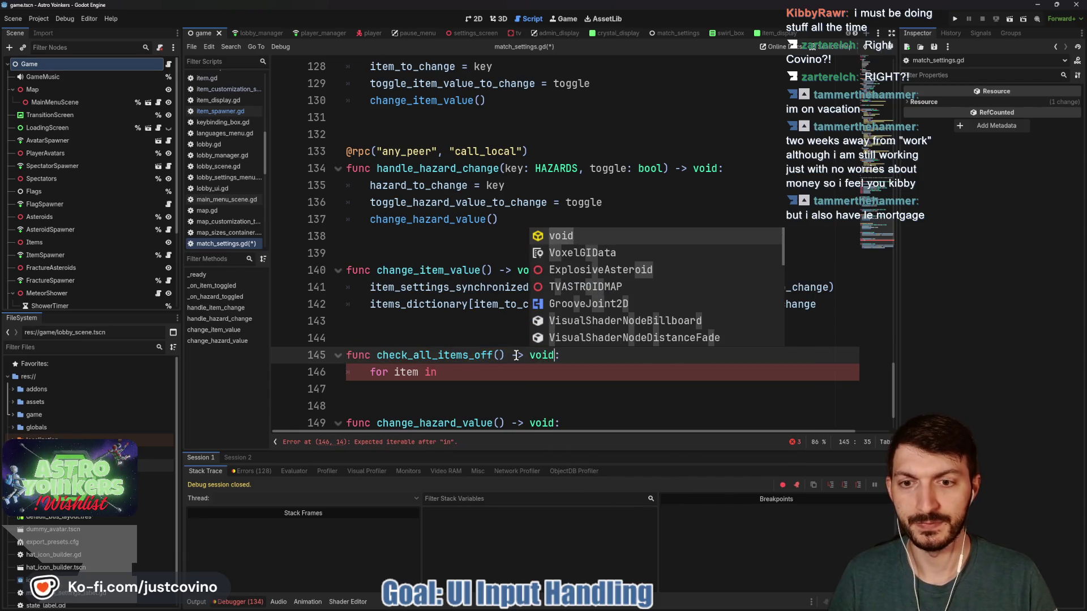
pyautogui.click(456, 370)
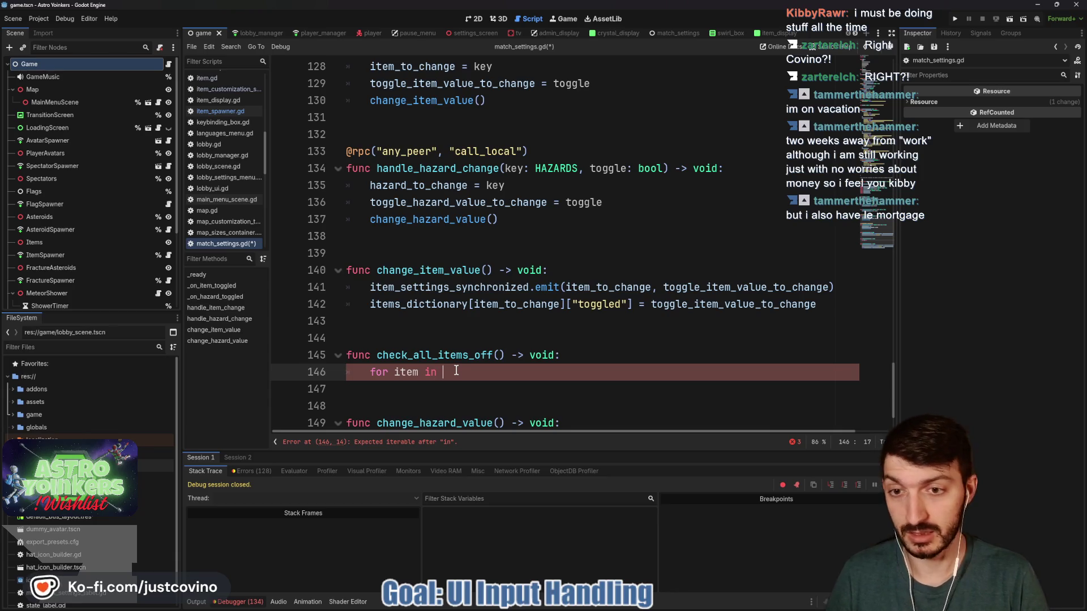
pyautogui.write('item')
pyautogui.press('Return')
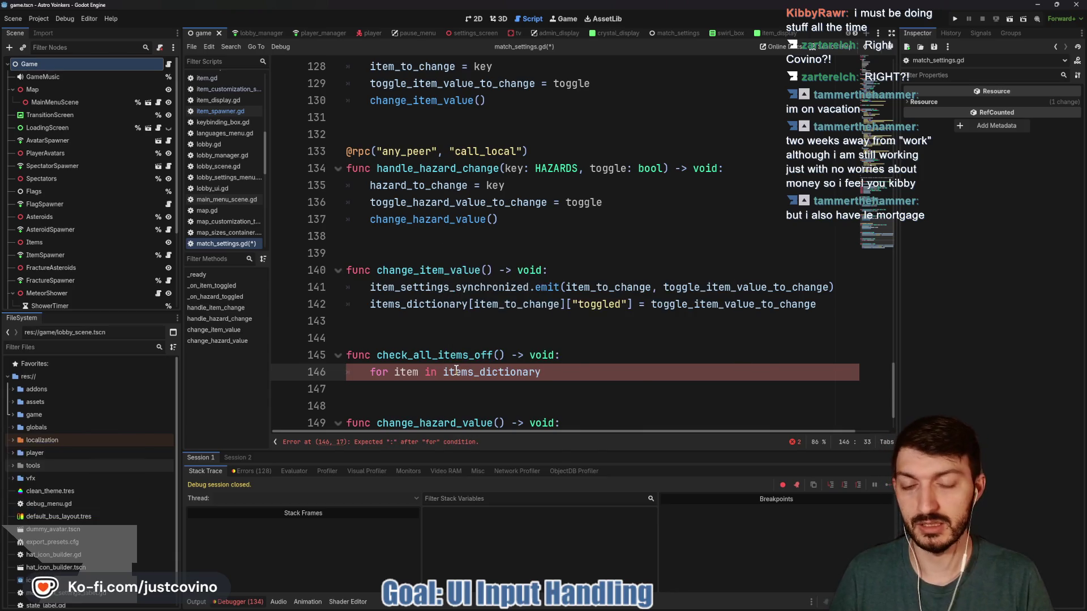
pyautogui.scroll(10, 458, 367)
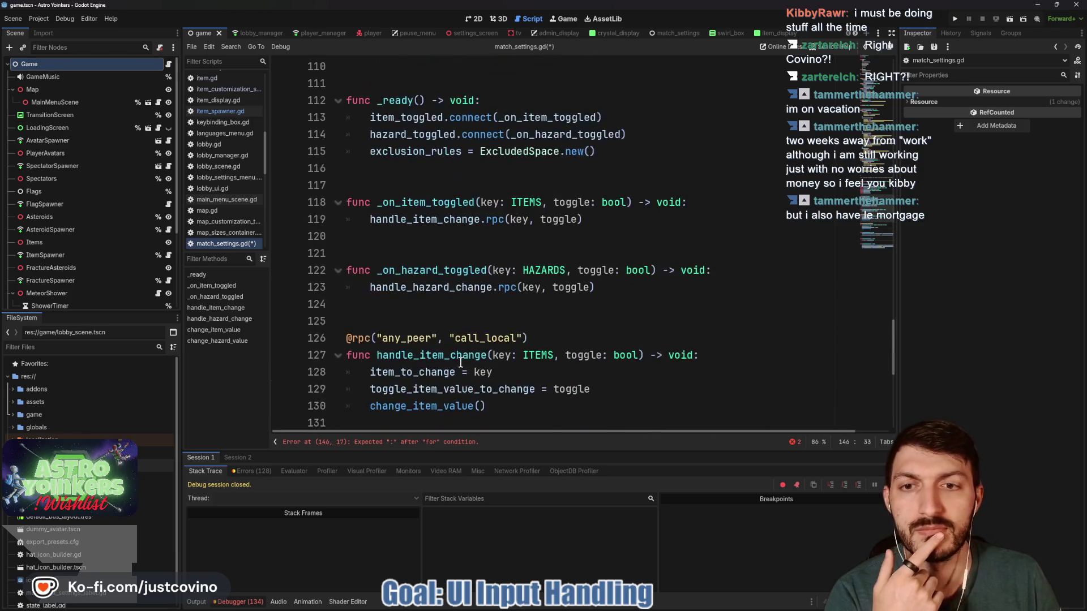
pyautogui.scroll(6, 463, 363)
pyautogui.scroll(17, 463, 363)
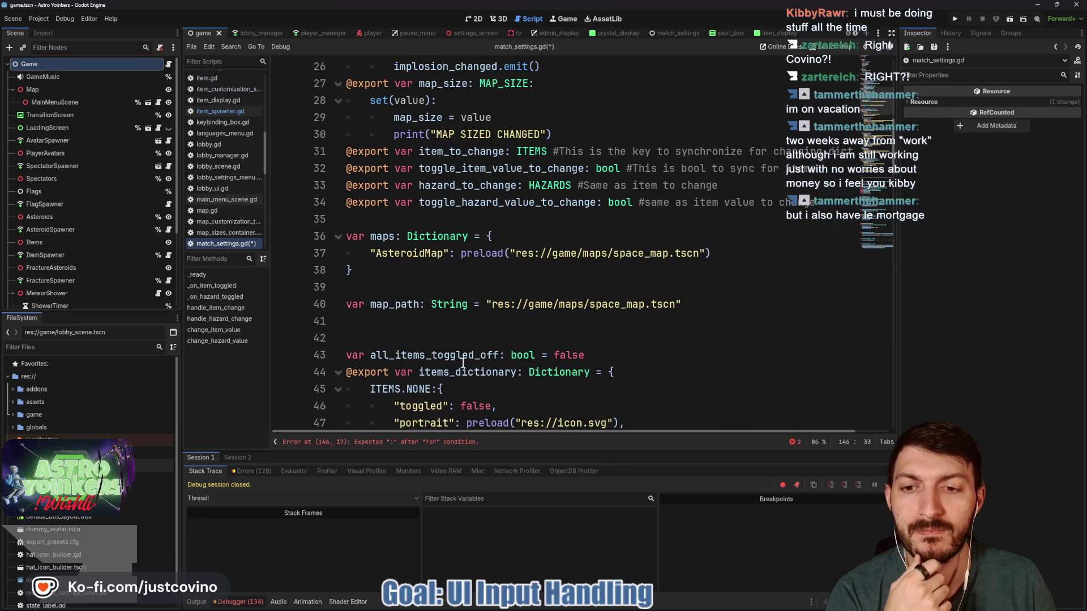
pyautogui.scroll(-3, 463, 363)
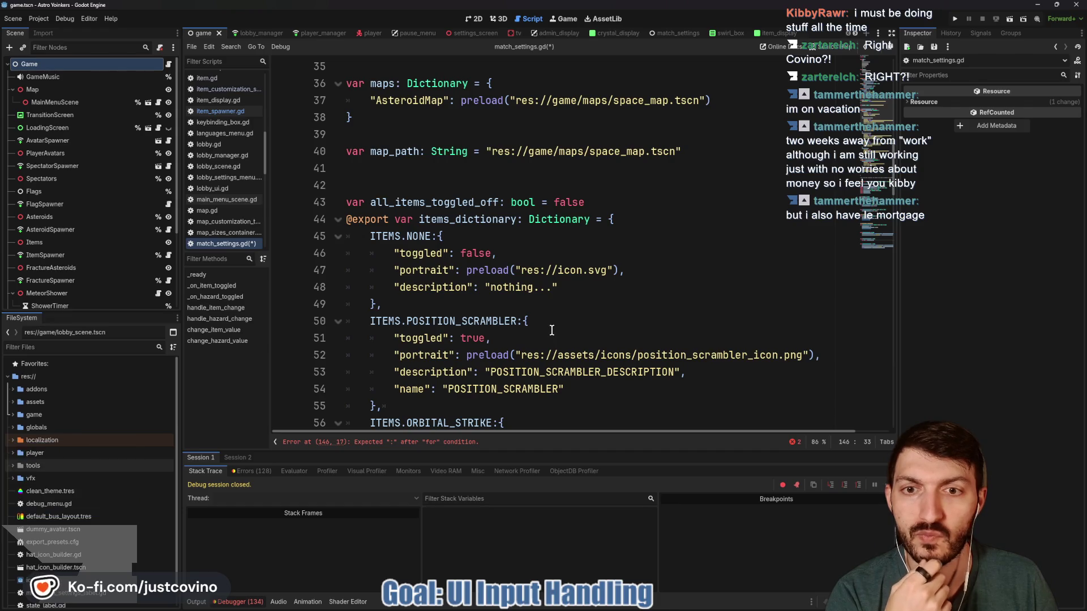
pyautogui.scroll(-11, 552, 332)
pyautogui.scroll(-17, 552, 330)
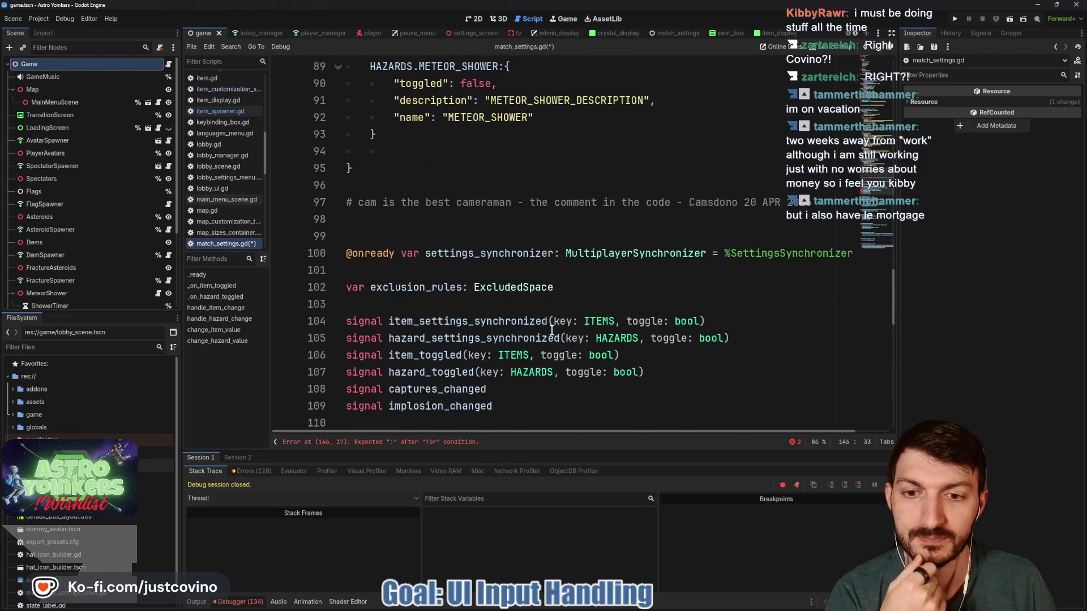
pyautogui.scroll(-4, 547, 327)
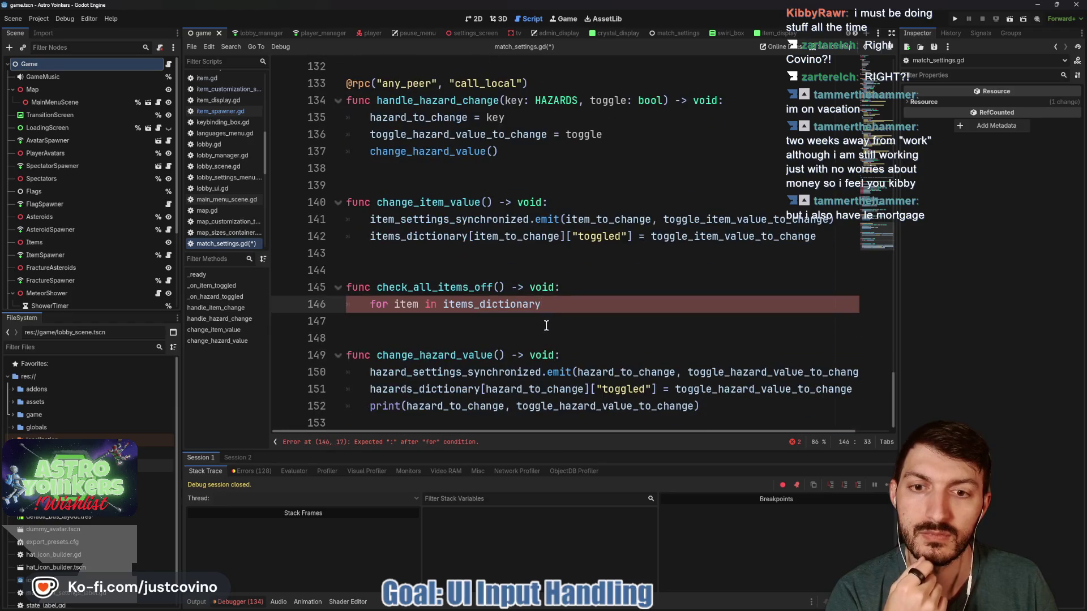
# Step: Make the loop read 'for key in items_dictionary.keys():'
pyautogui.write('.keys')
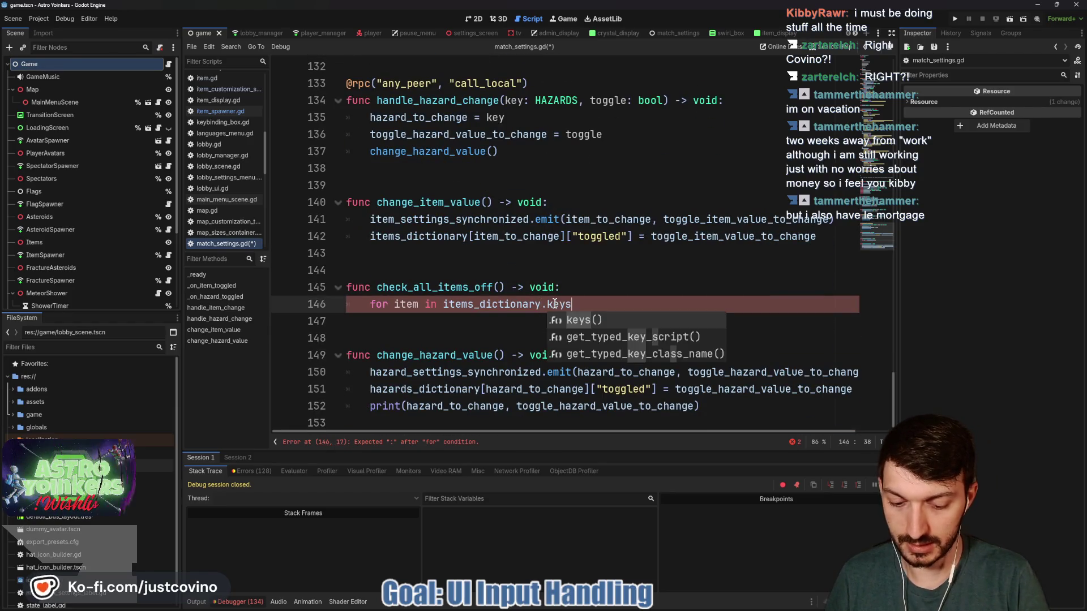
pyautogui.press('Return')
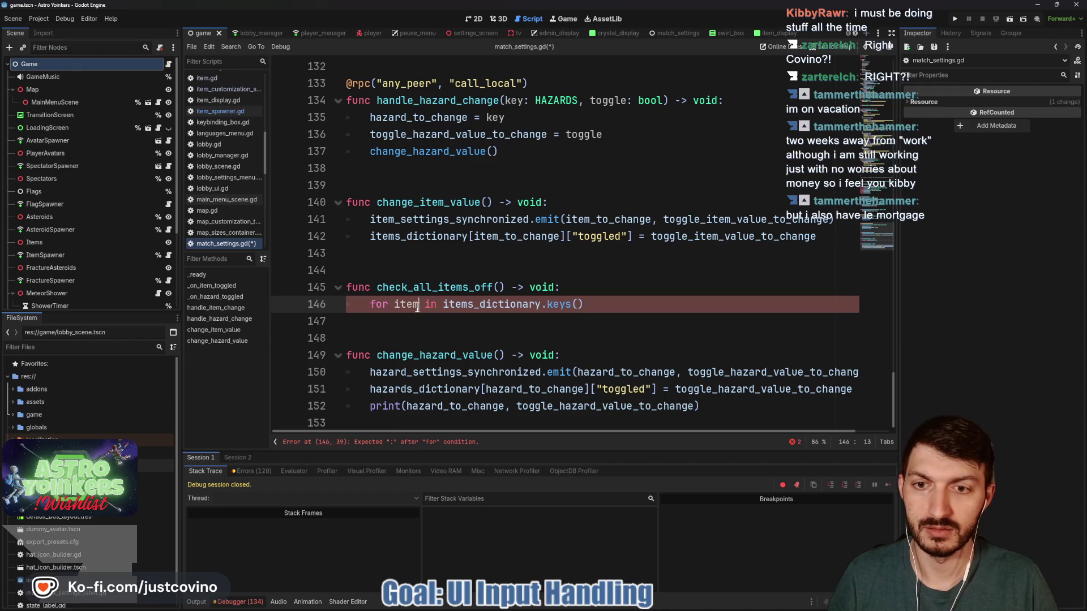
pyautogui.press('BackSpace')
pyautogui.write('key')
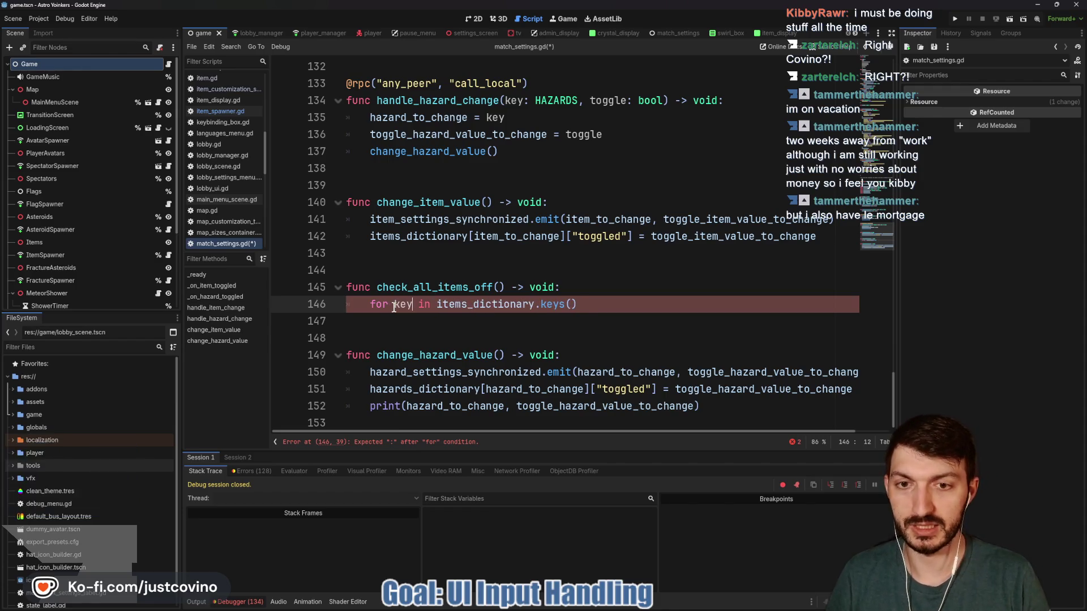
pyautogui.click(597, 306)
pyautogui.write(':')
pyautogui.press('Return')
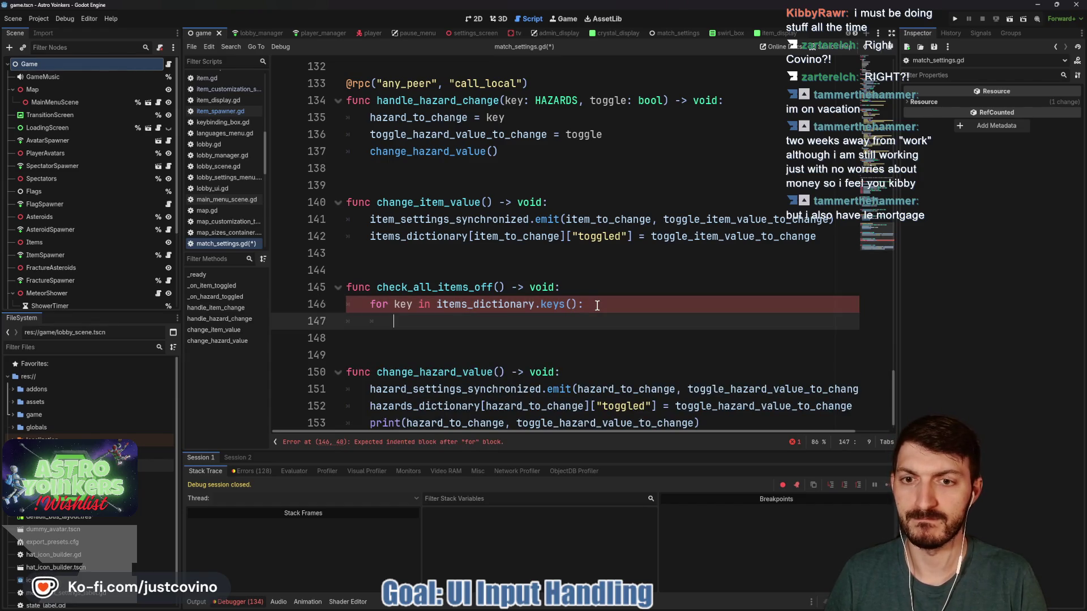
# Step: Add 'if items_dictionary[key]["toggled"] == false:' with a continue in its body
pyautogui.write('if items')
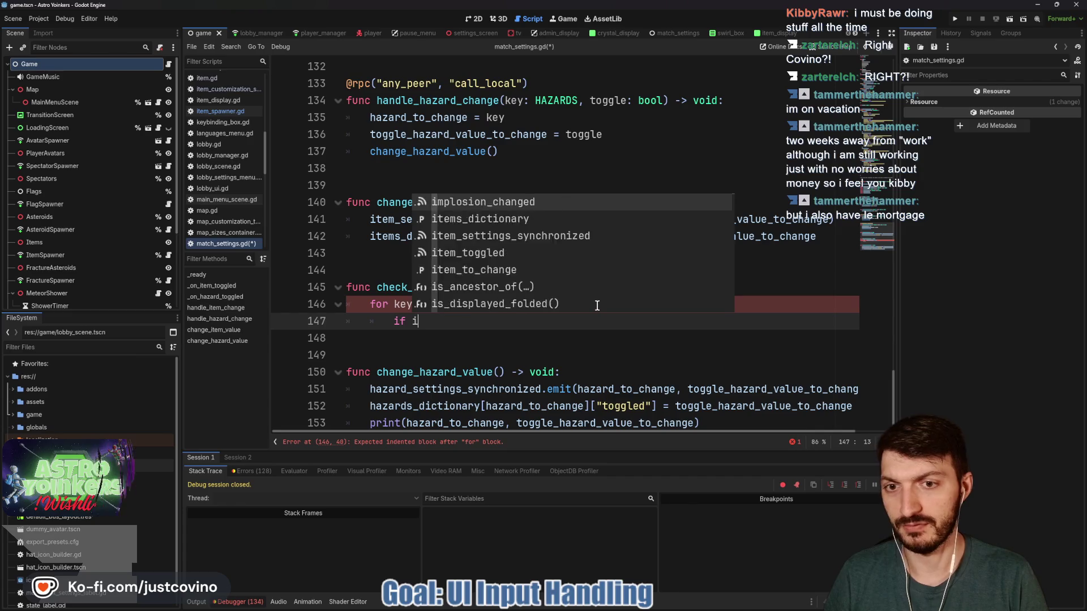
pyautogui.press('Return')
pyautogui.write('[')
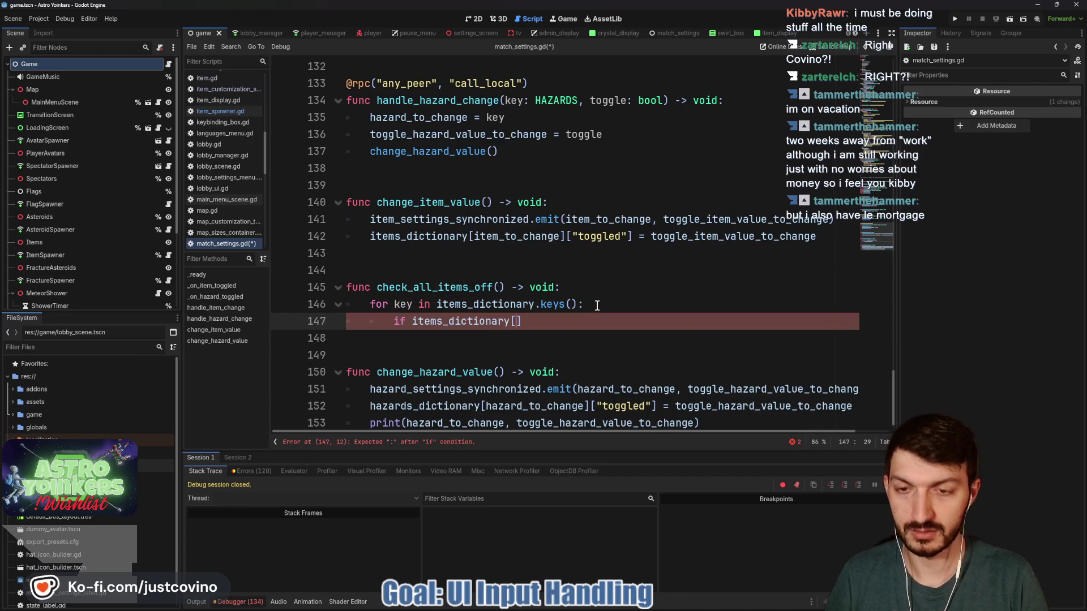
pyautogui.write('key]')
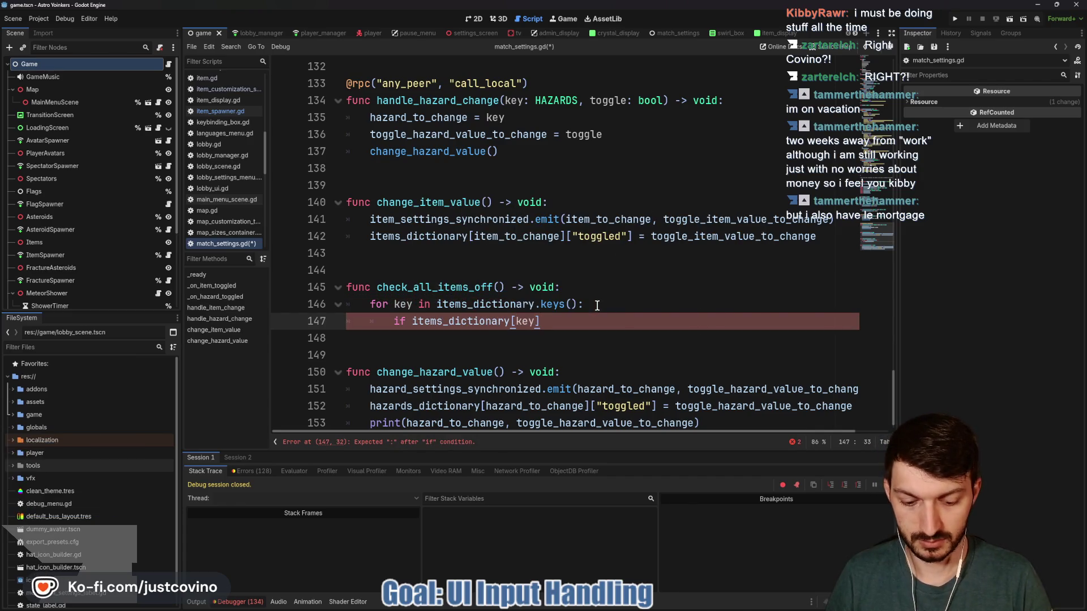
pyautogui.write("['toggled")
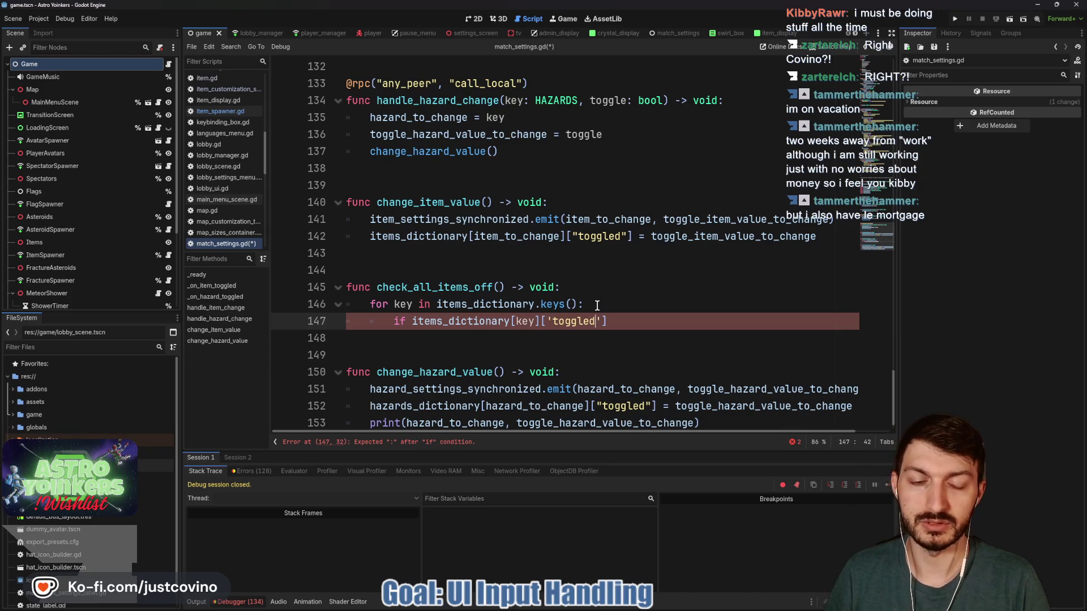
pyautogui.press('BackSpace')
pyautogui.press('BackSpace')
pyautogui.press('BackSpace')
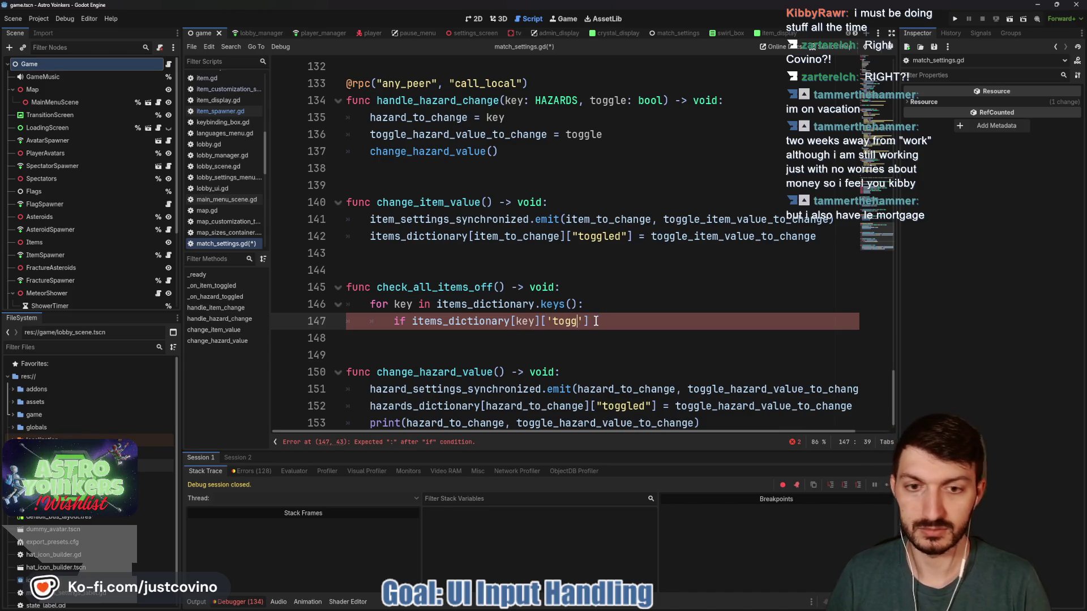
pyautogui.write('"toggled"] ')
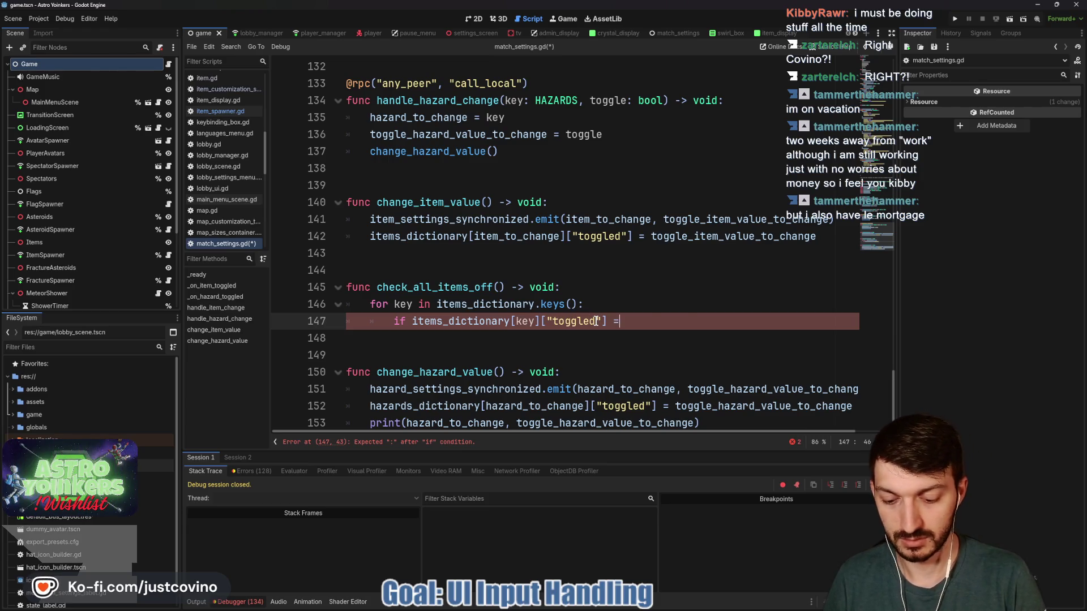
pyautogui.write('== ')
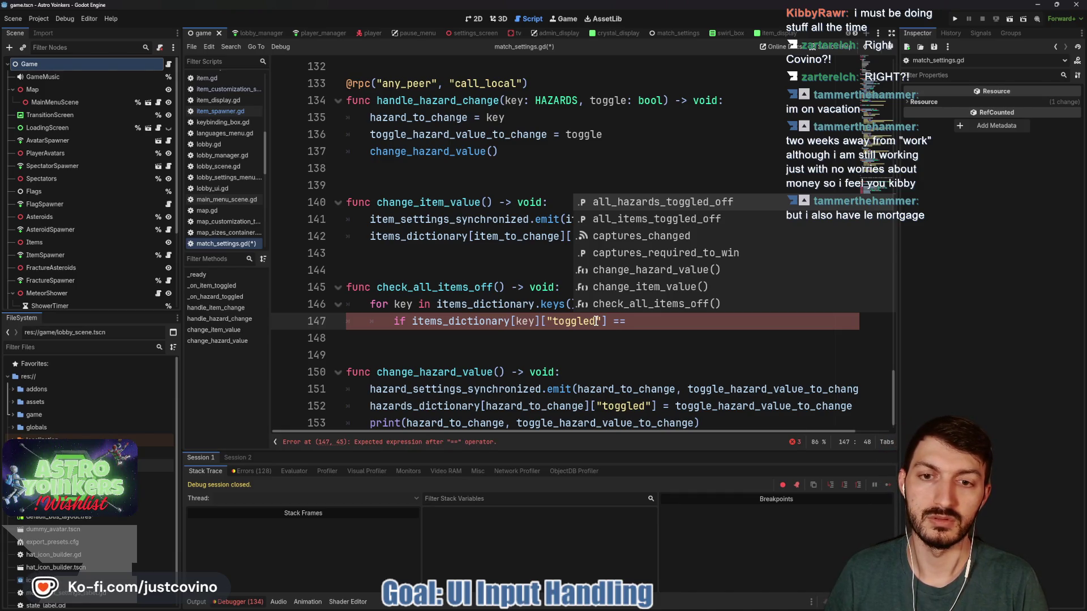
pyautogui.write('false')
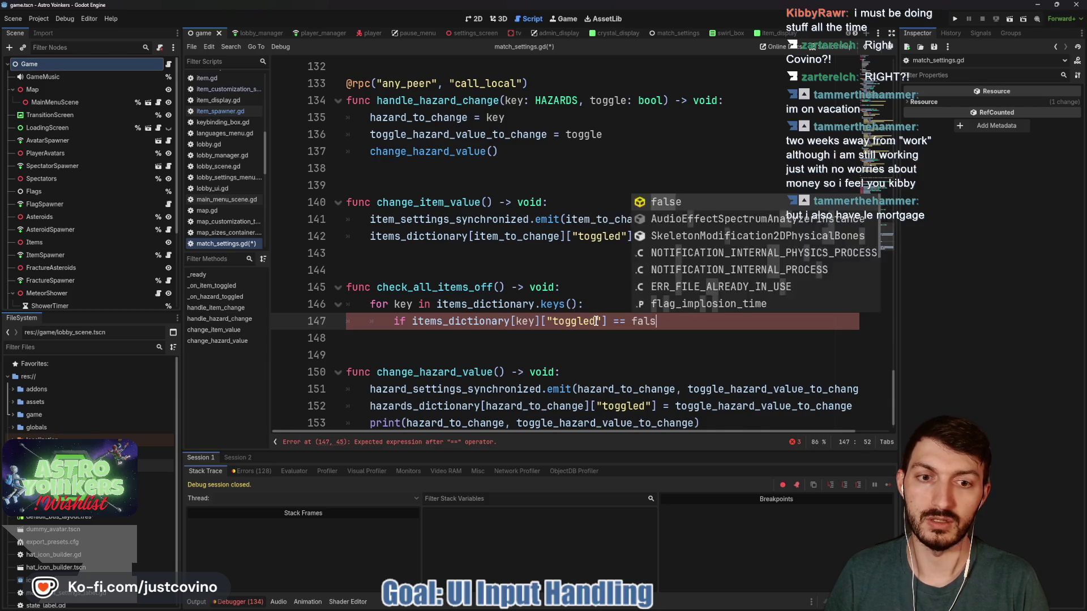
pyautogui.write(':')
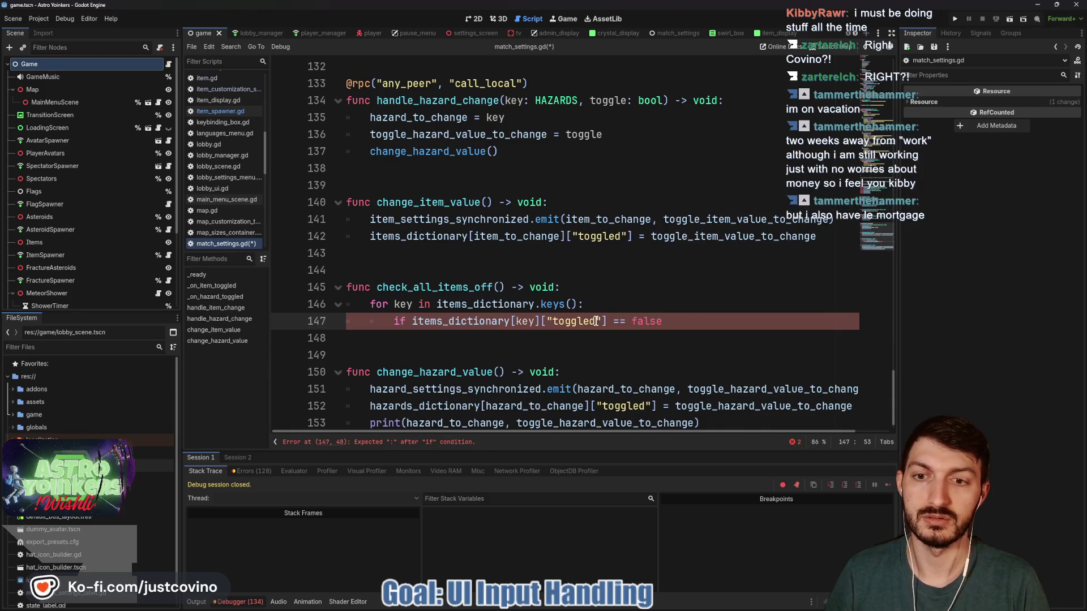
pyautogui.press('Return')
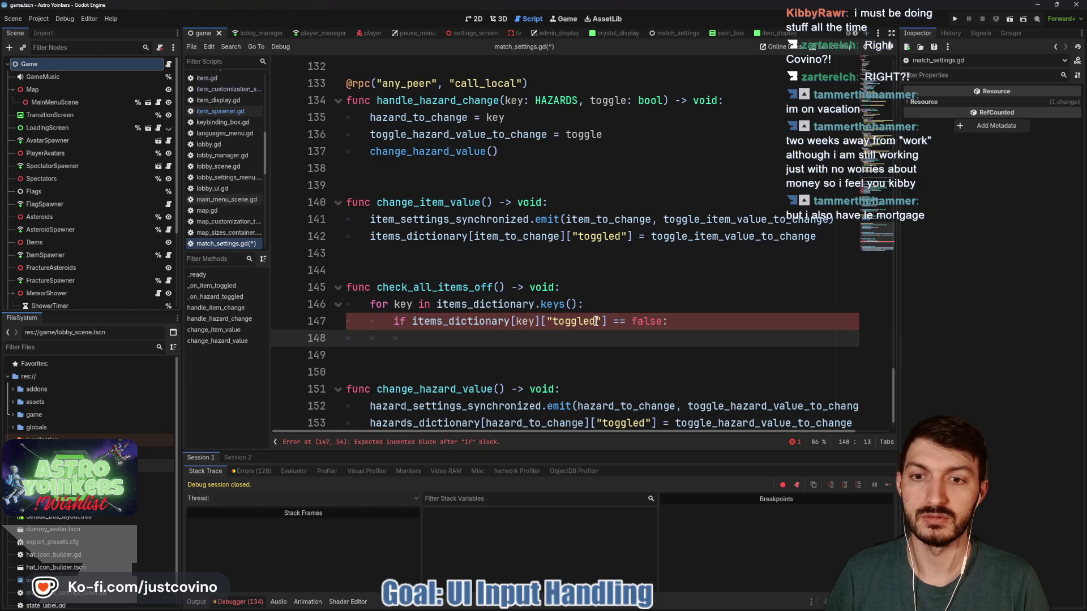
pyautogui.write('continue')
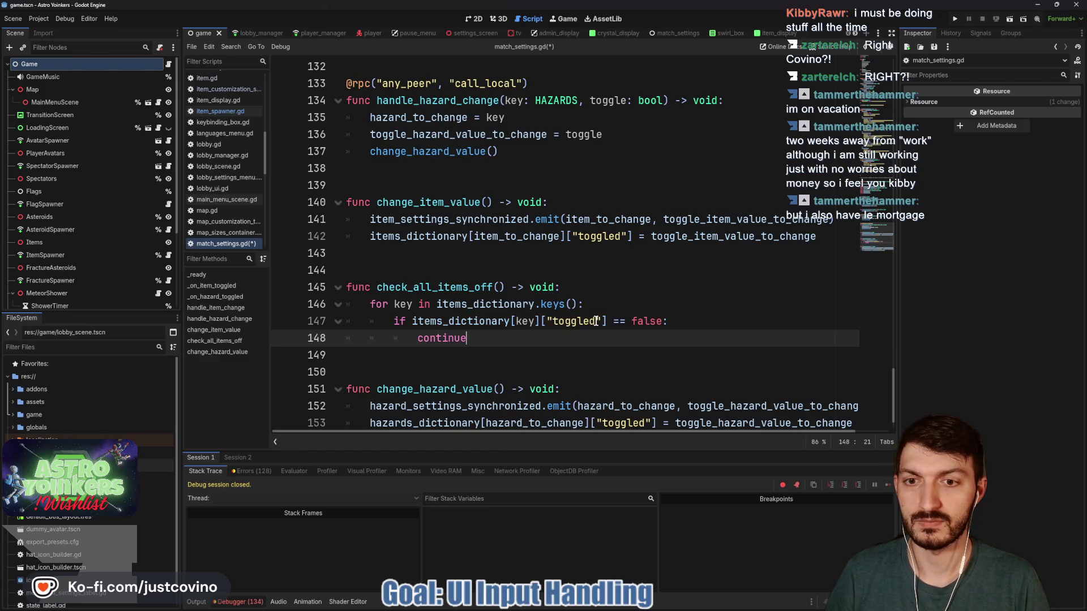
pyautogui.press('Return')
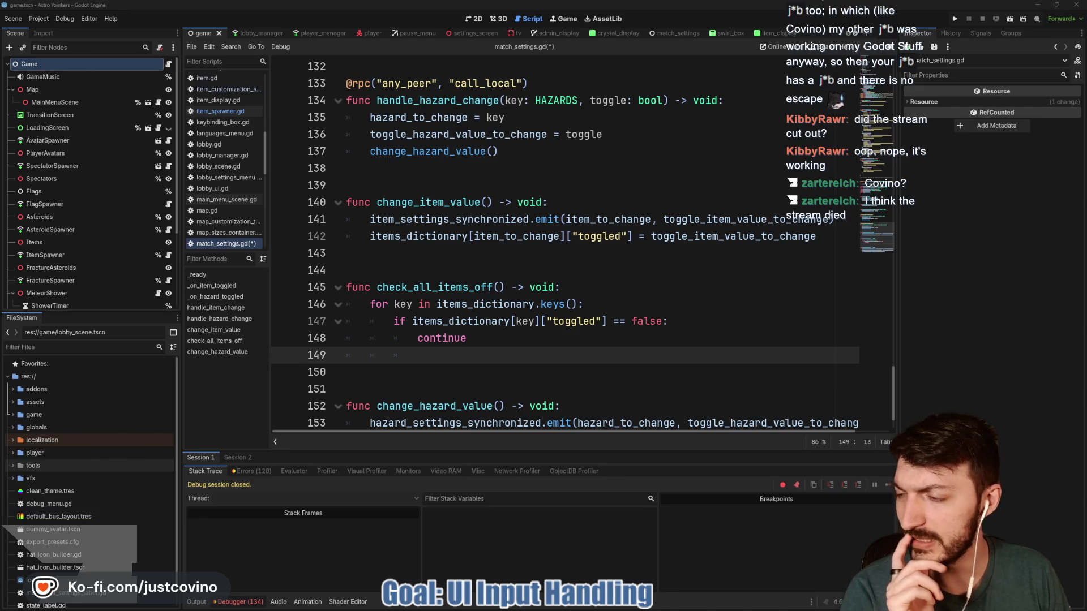
# Step: Dismiss the Twitch chat popout and save match_settings.gd with Ctrl+S
pyautogui.hotkey('ctrl', 'shift', 'c')
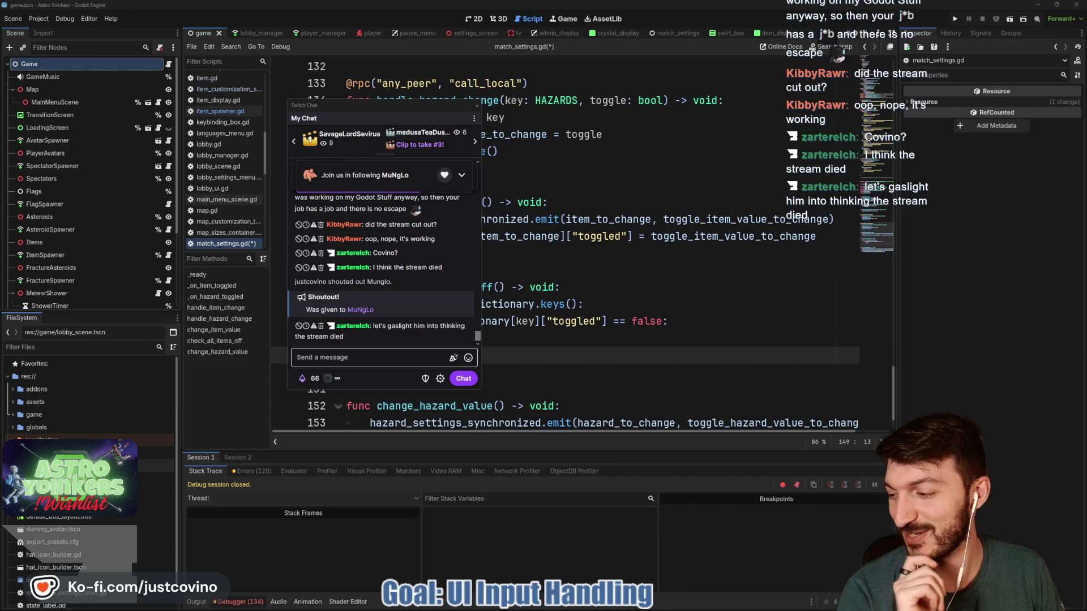
pyautogui.hotkey('alt', 'Tab')
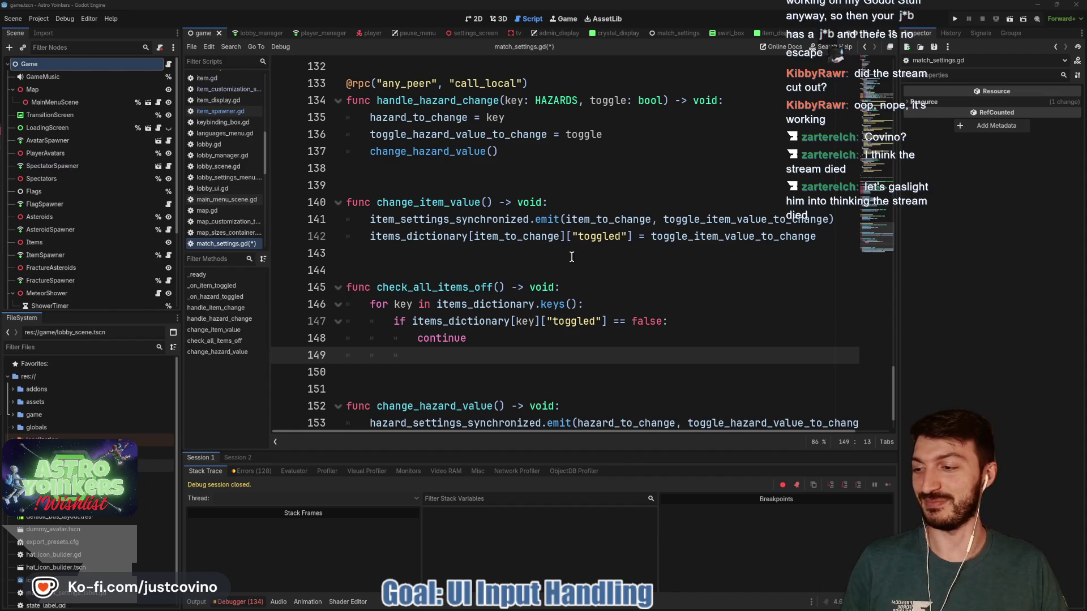
pyautogui.click(490, 273)
pyautogui.hotkey('ctrl', 's')
pyautogui.click(511, 351)
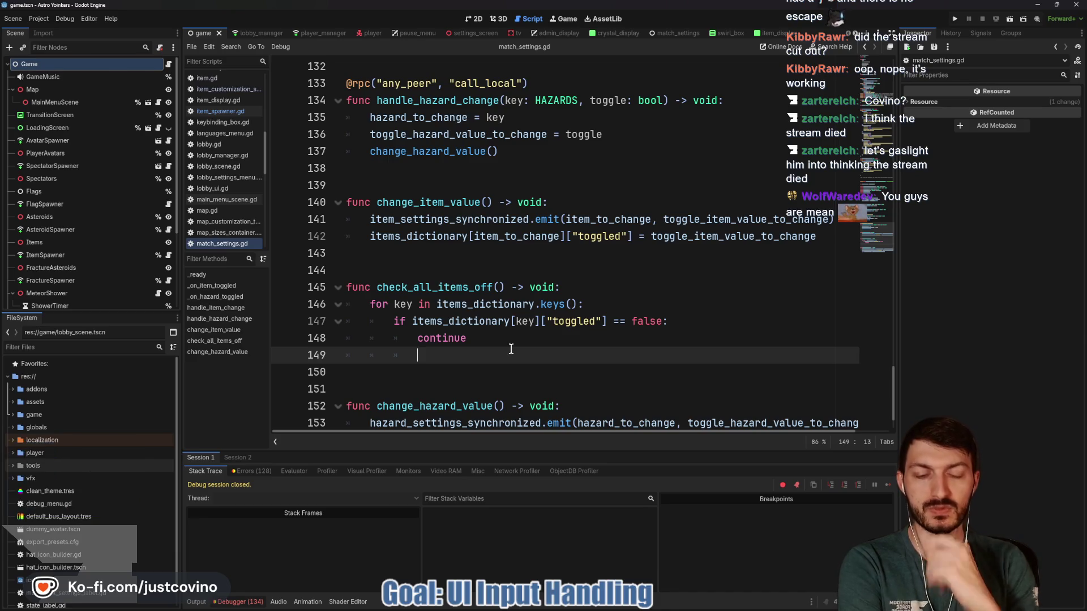
# Step: Change the check to == true and replace continue with all_items_toggled_off = false and break
pyautogui.click(666, 322)
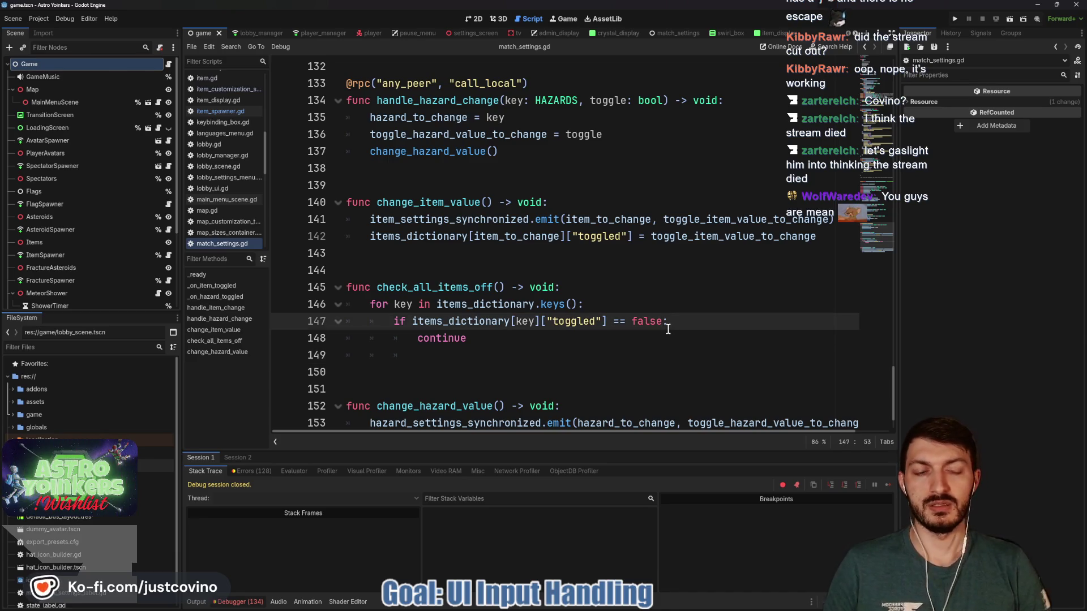
pyautogui.write('rue')
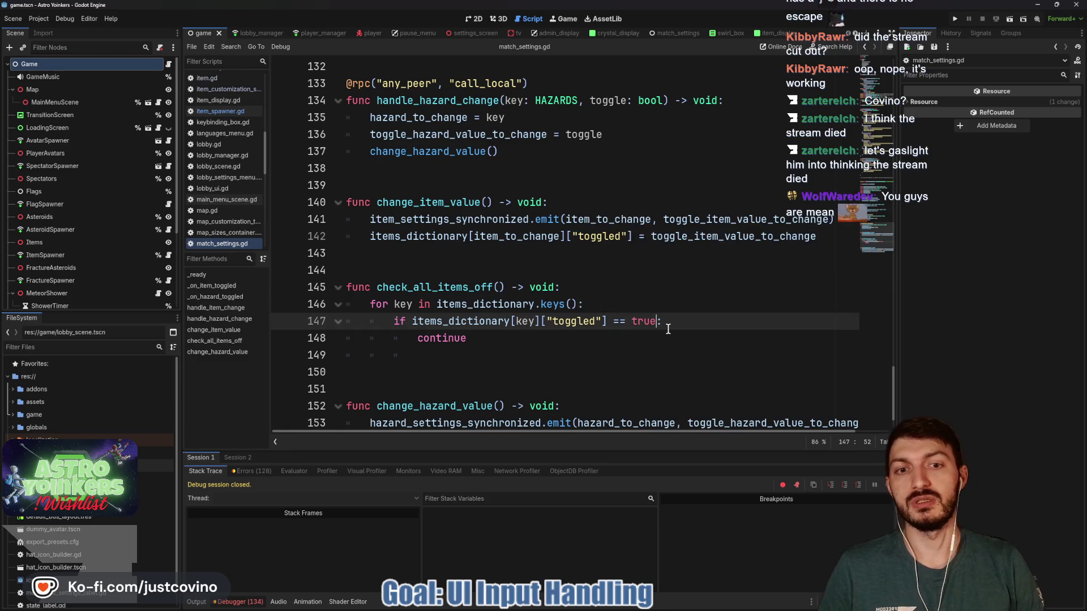
pyautogui.click(499, 344)
pyautogui.press('BackSpace')
pyautogui.press('BackSpace')
pyautogui.press('BackSpace')
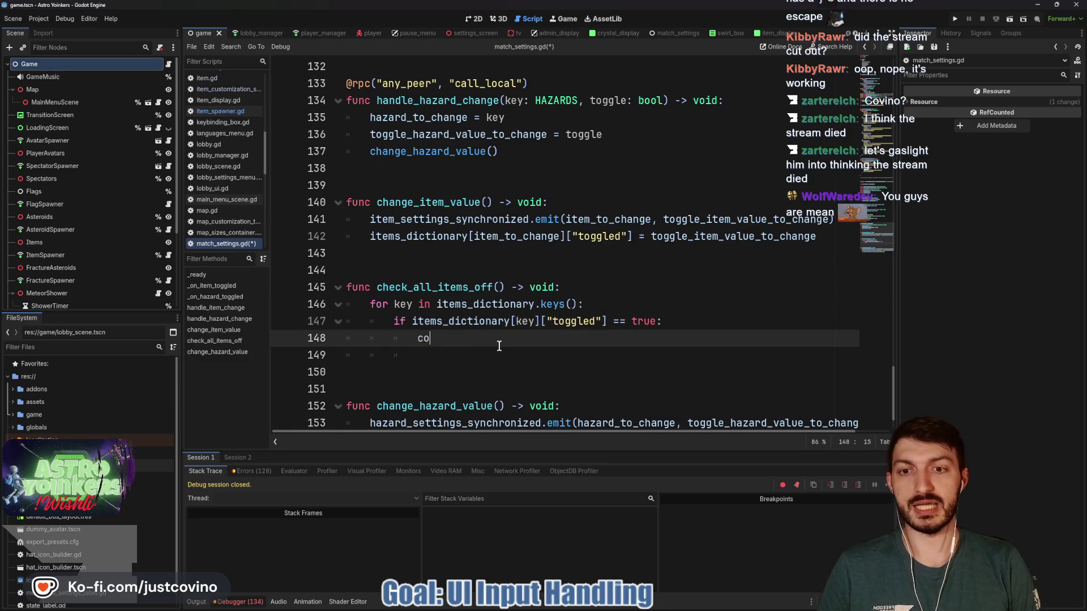
pyautogui.write('all_items_toggled_off')
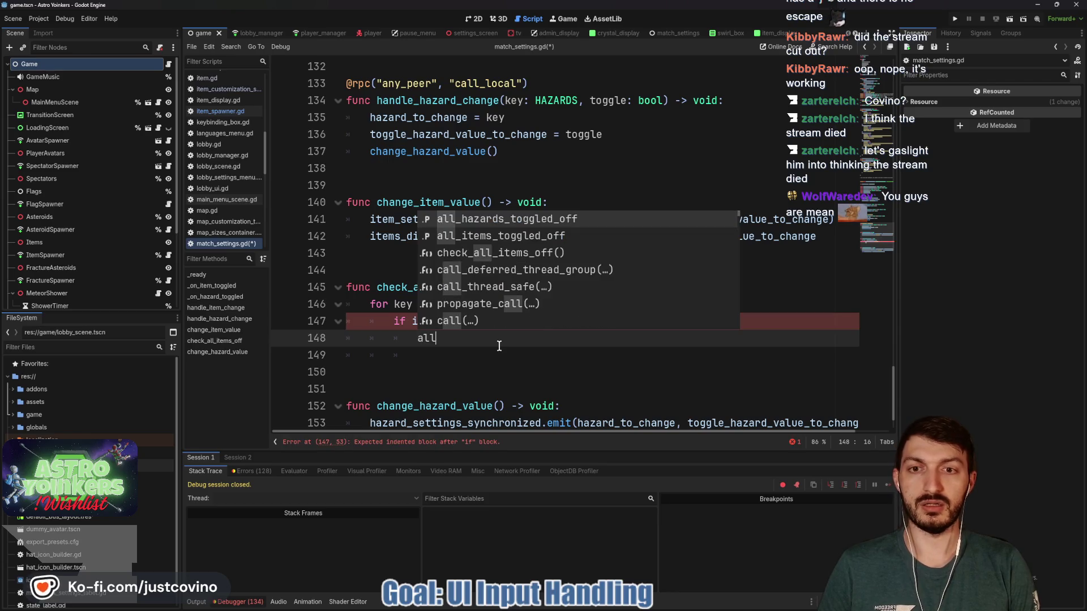
pyautogui.write(' = false')
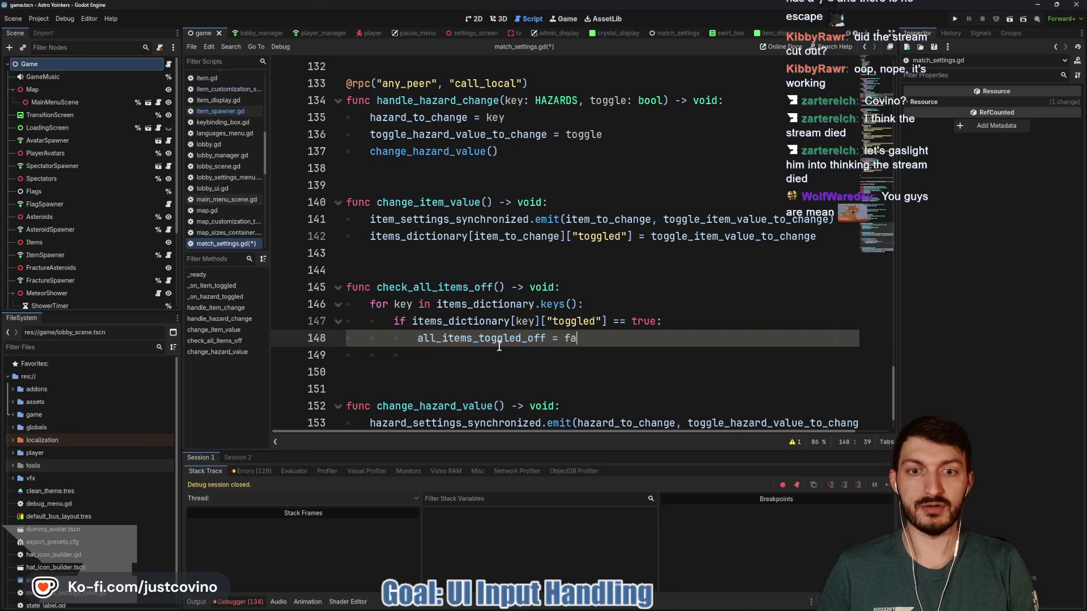
pyautogui.press('Return')
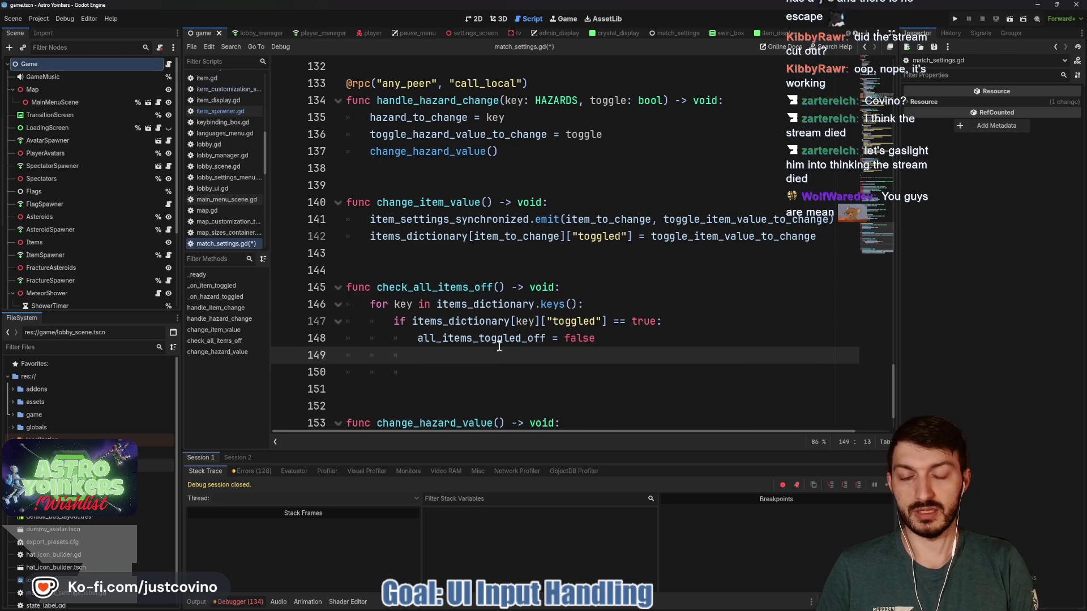
pyautogui.write('break')
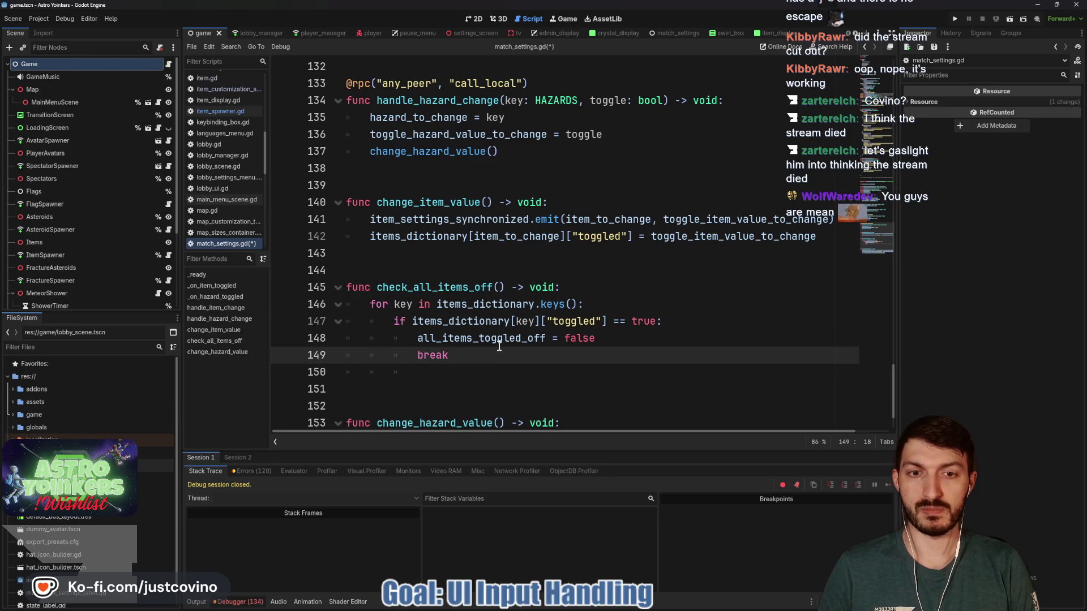
pyautogui.press('Return')
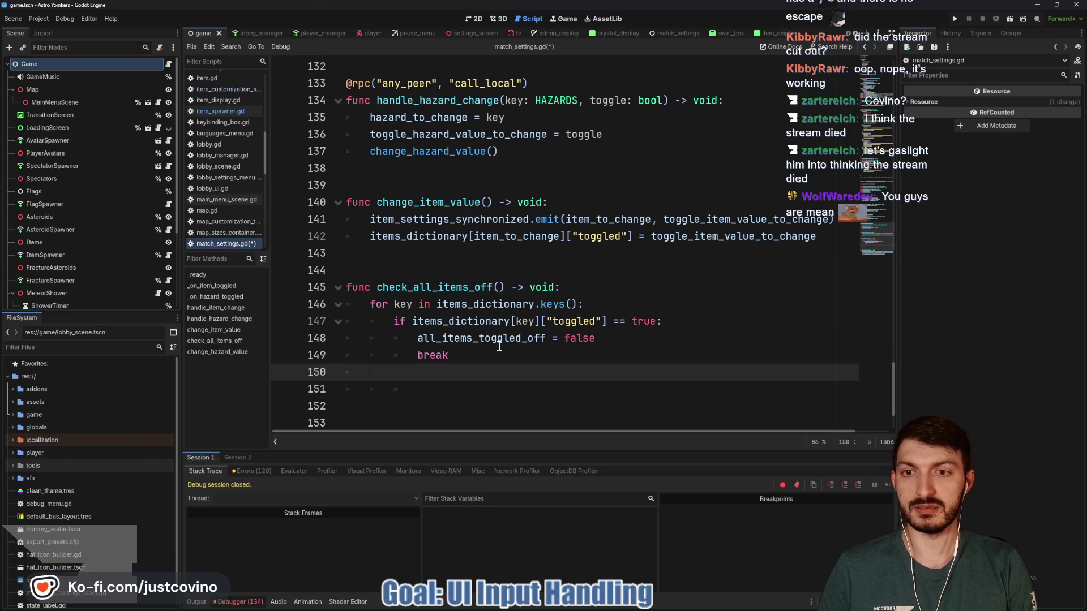
# Step: Add all_hazards_toggled_off = true after the loop, turn break into return, and save
pyautogui.write('all')
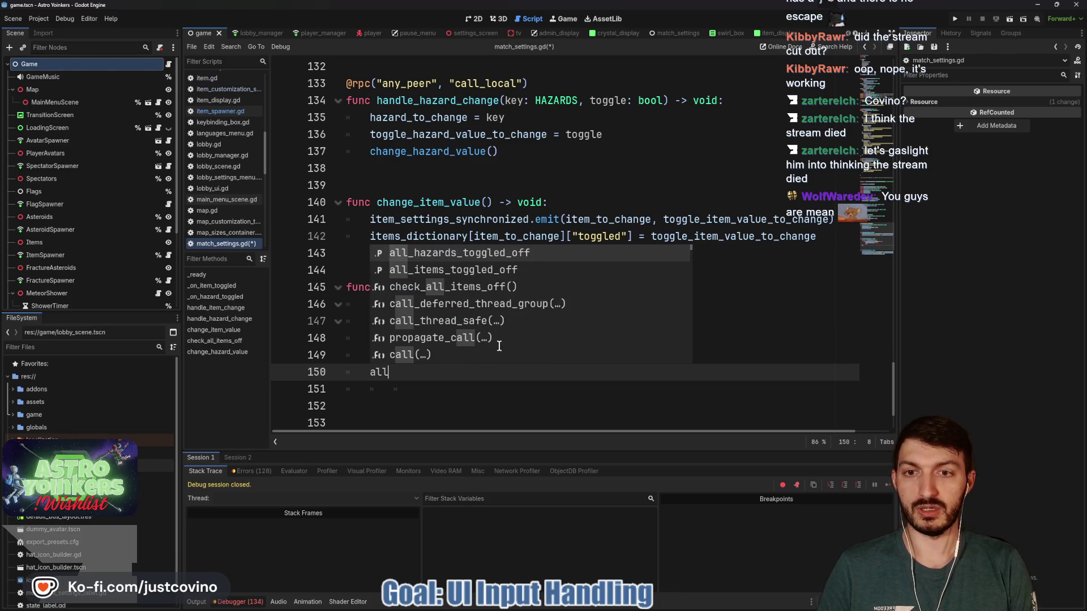
pyautogui.press('Return')
pyautogui.write('= tru')
pyautogui.press('Return')
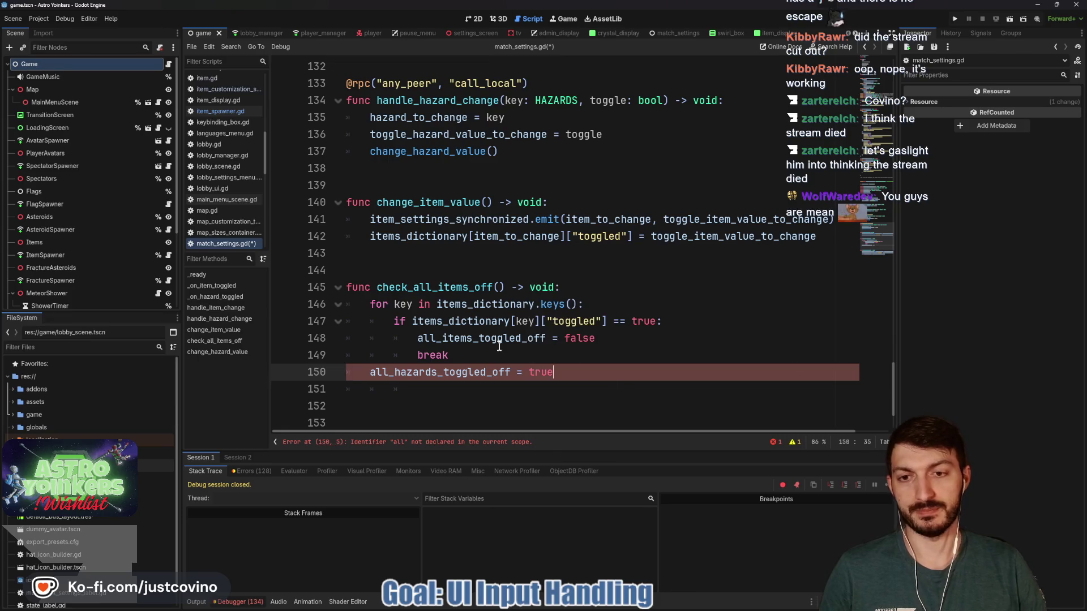
pyautogui.click(490, 349)
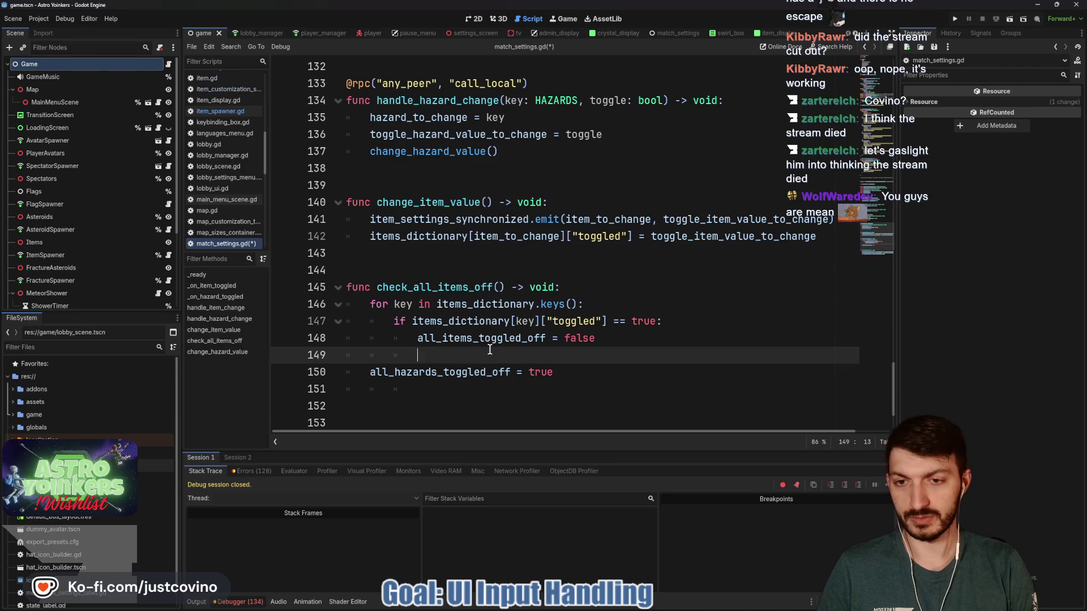
pyautogui.write('return')
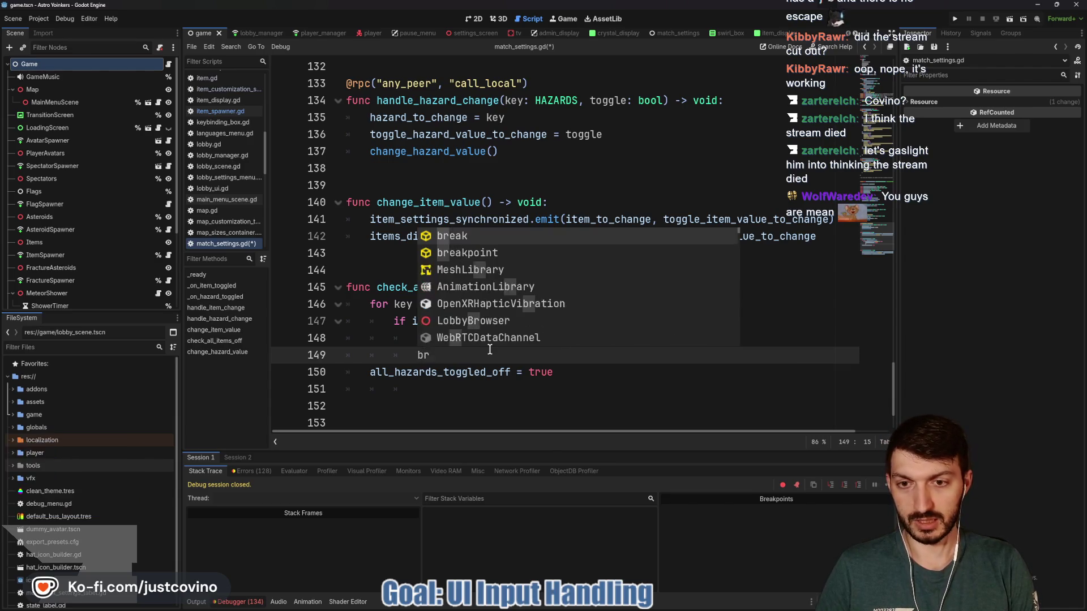
pyautogui.click(488, 364)
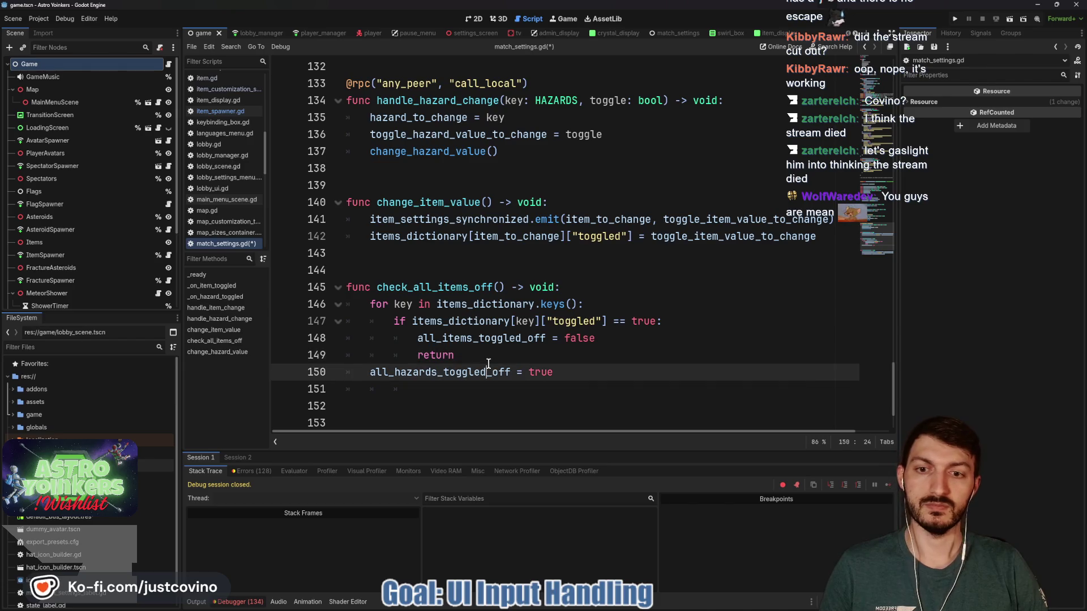
pyautogui.click(570, 376)
pyautogui.hotkey('ctrl', 's')
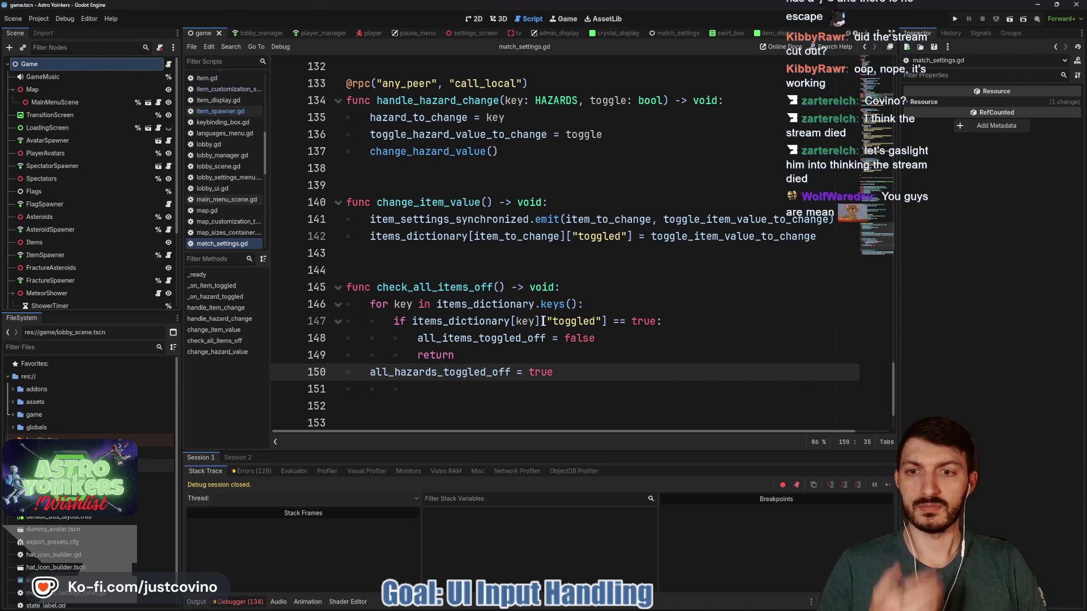
pyautogui.scroll(1, 456, 296)
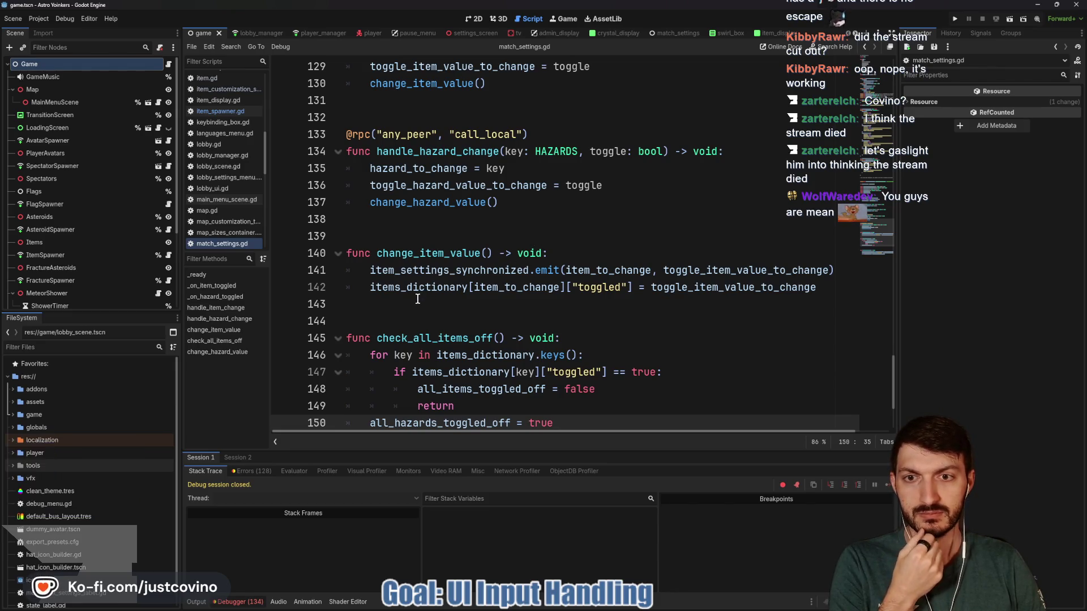
pyautogui.moveTo(493, 271)
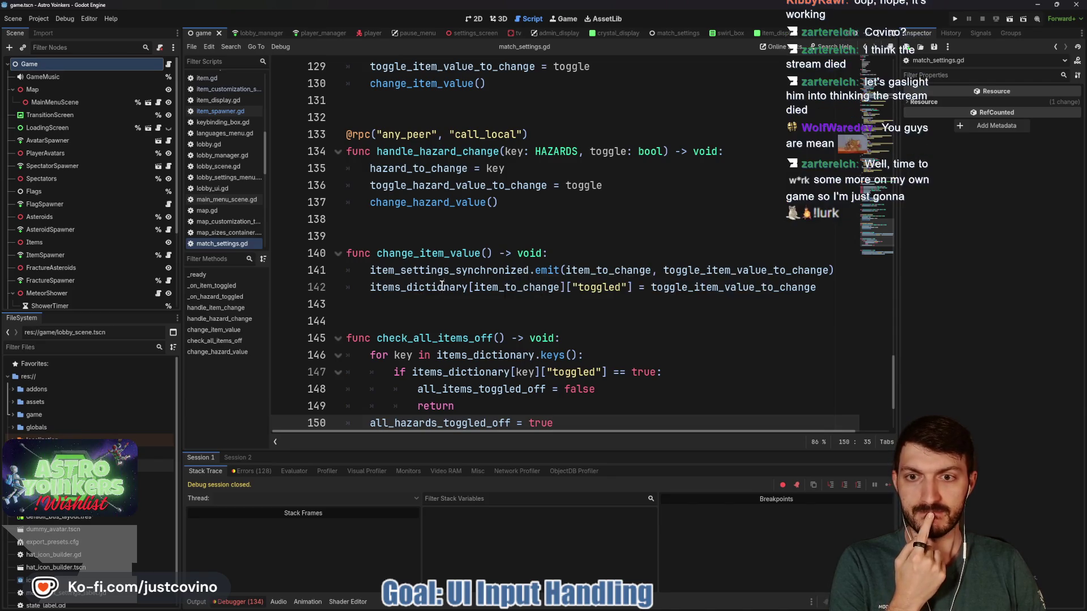
pyautogui.scroll(4, 439, 295)
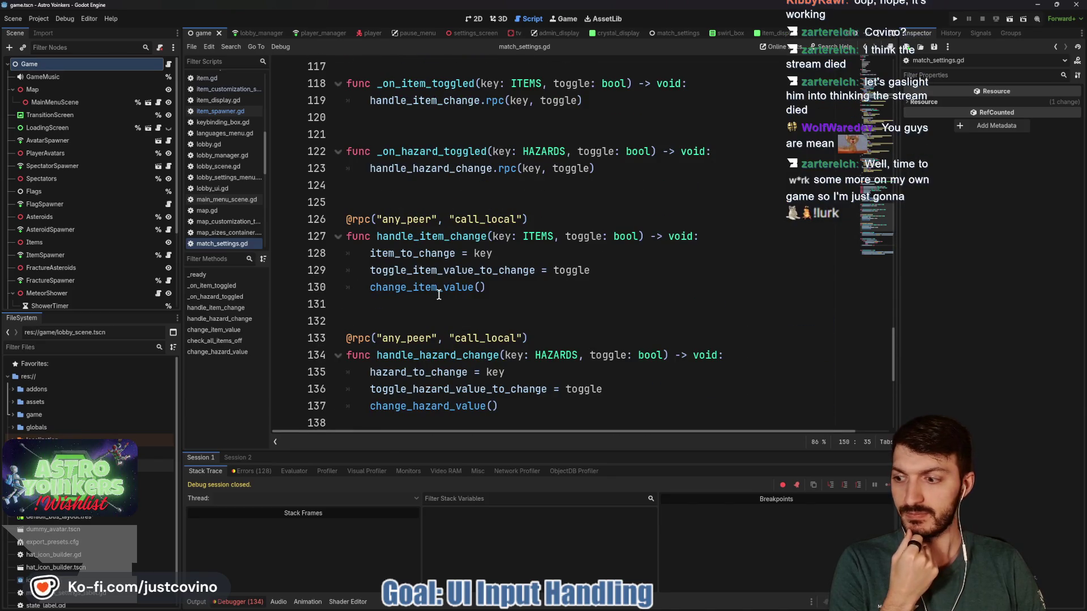
pyautogui.moveTo(439, 295)
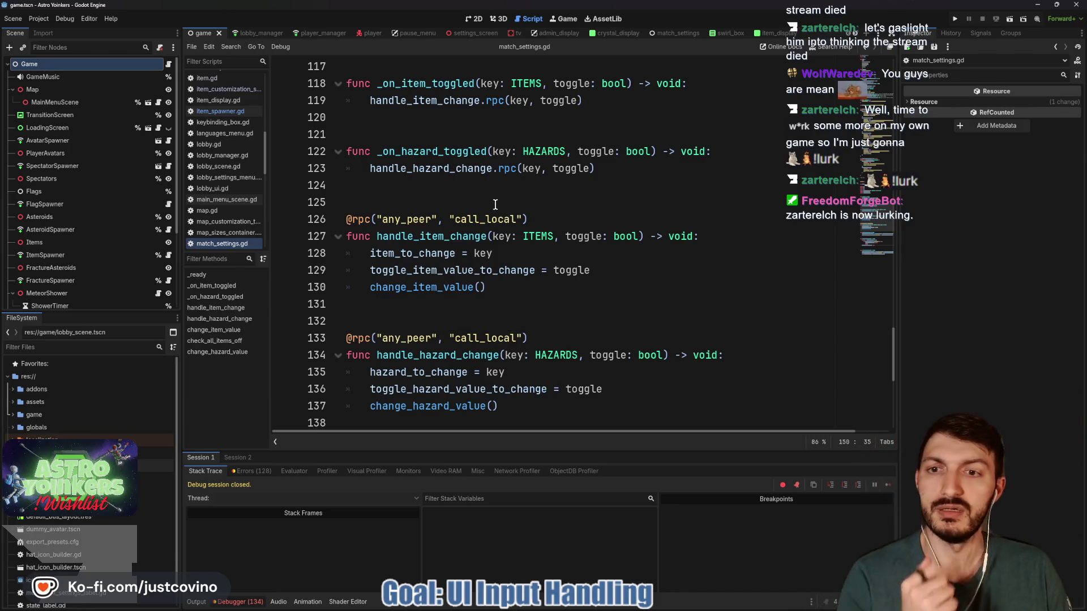
pyautogui.scroll(4, 495, 203)
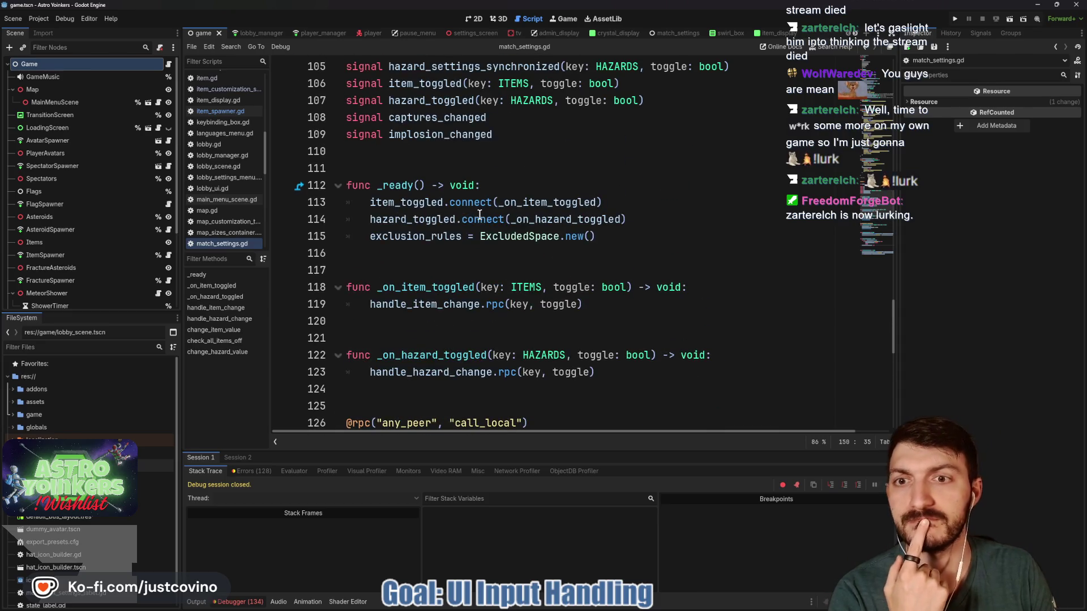
pyautogui.doubleClick(546, 202)
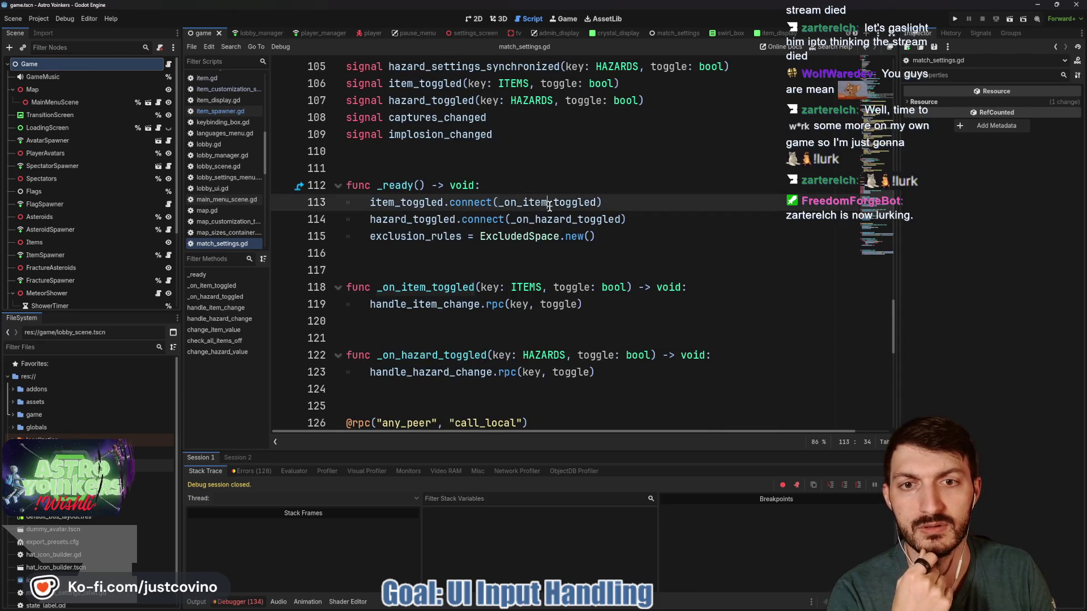
pyautogui.scroll(-2, 613, 211)
pyautogui.click(597, 202)
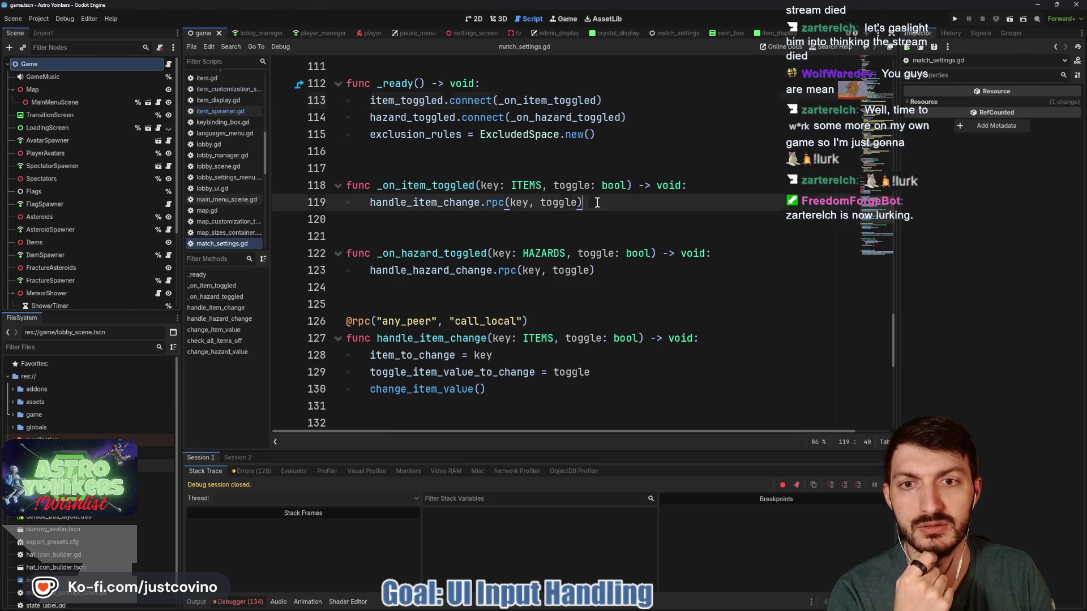
pyautogui.doubleClick(424, 208)
pyautogui.scroll(-2, 507, 246)
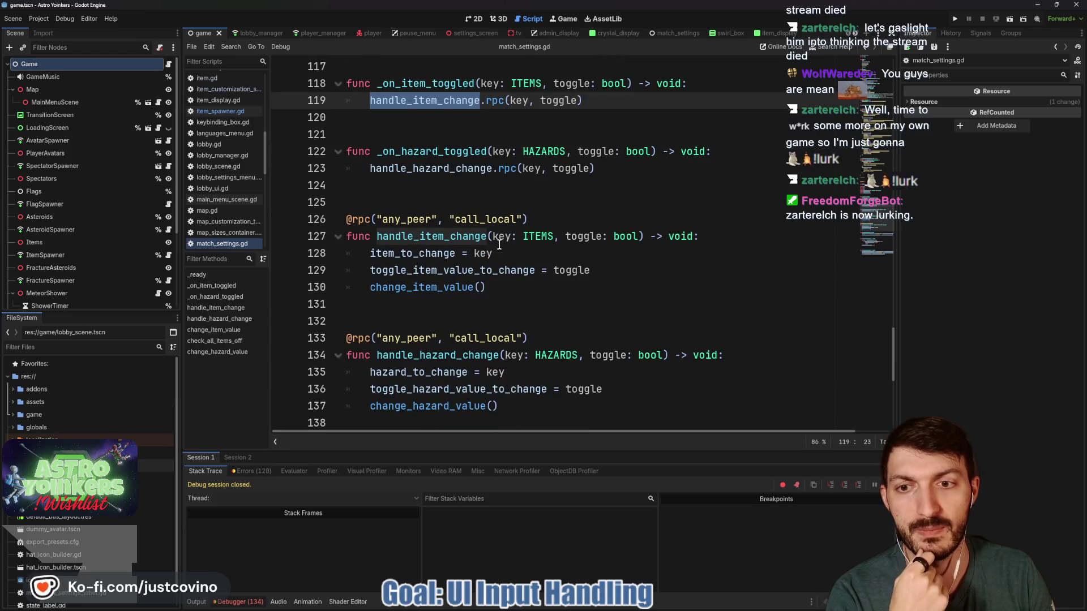
pyautogui.doubleClick(405, 293)
pyautogui.scroll(-4, 478, 281)
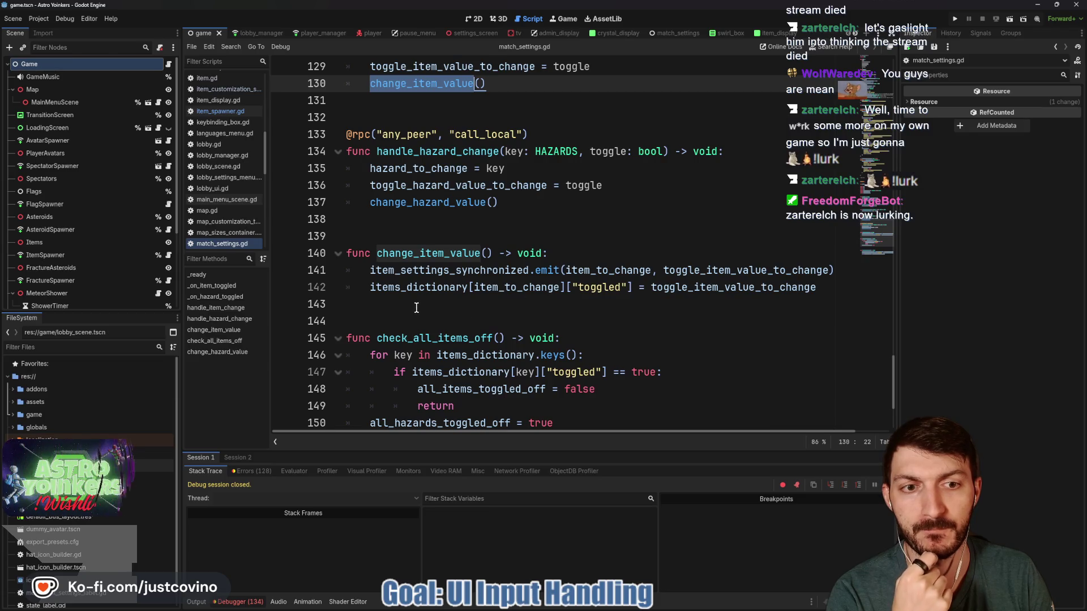
pyautogui.hscroll(2, 521, 288)
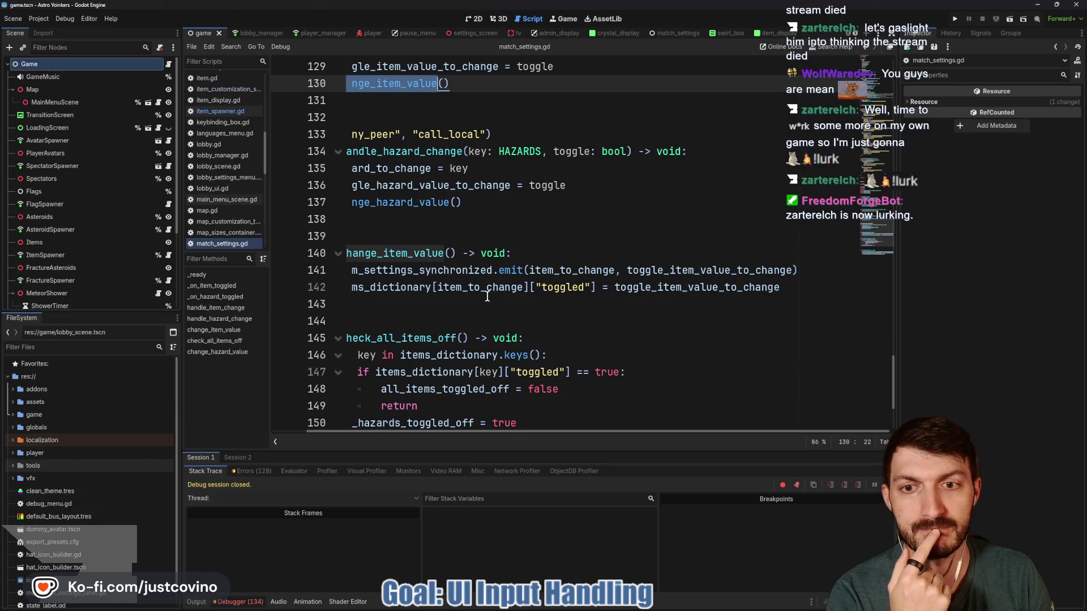
pyautogui.hscroll(-2, 486, 295)
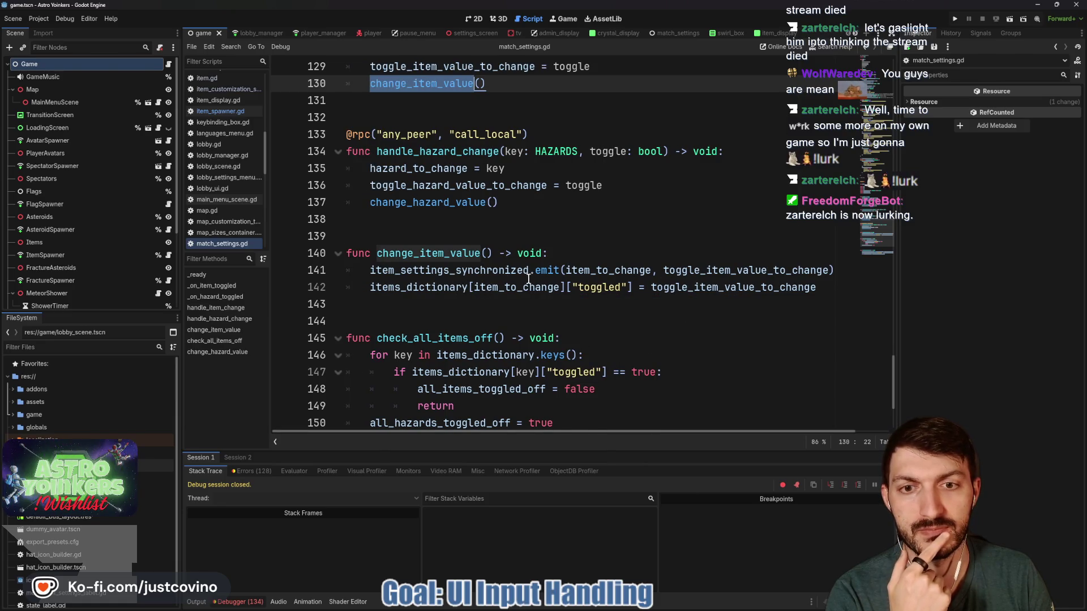
pyautogui.scroll(-3, 469, 272)
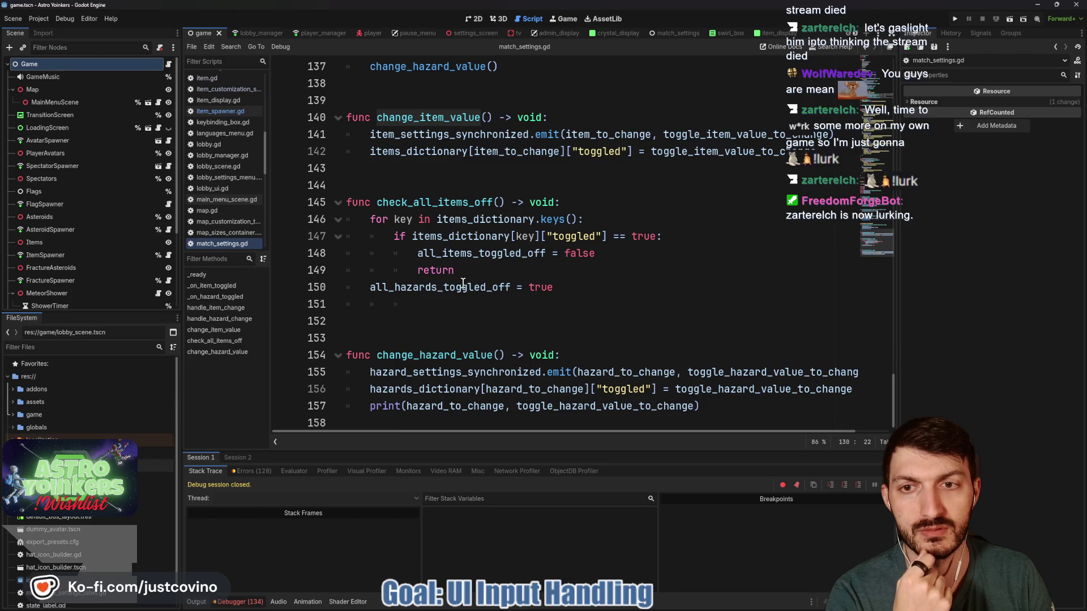
pyautogui.scroll(3, 463, 283)
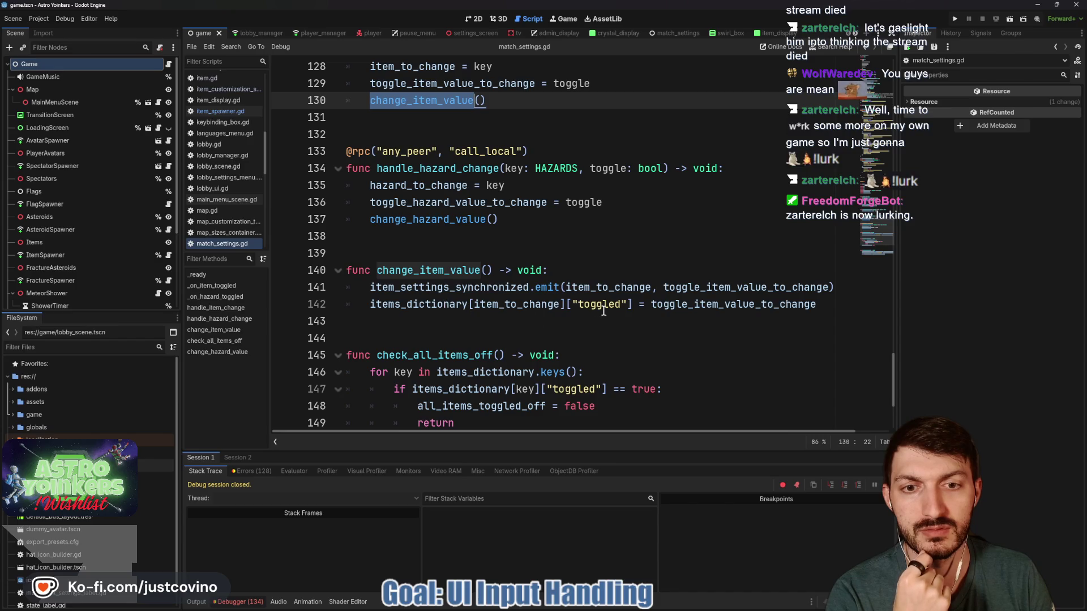
pyautogui.doubleClick(677, 306)
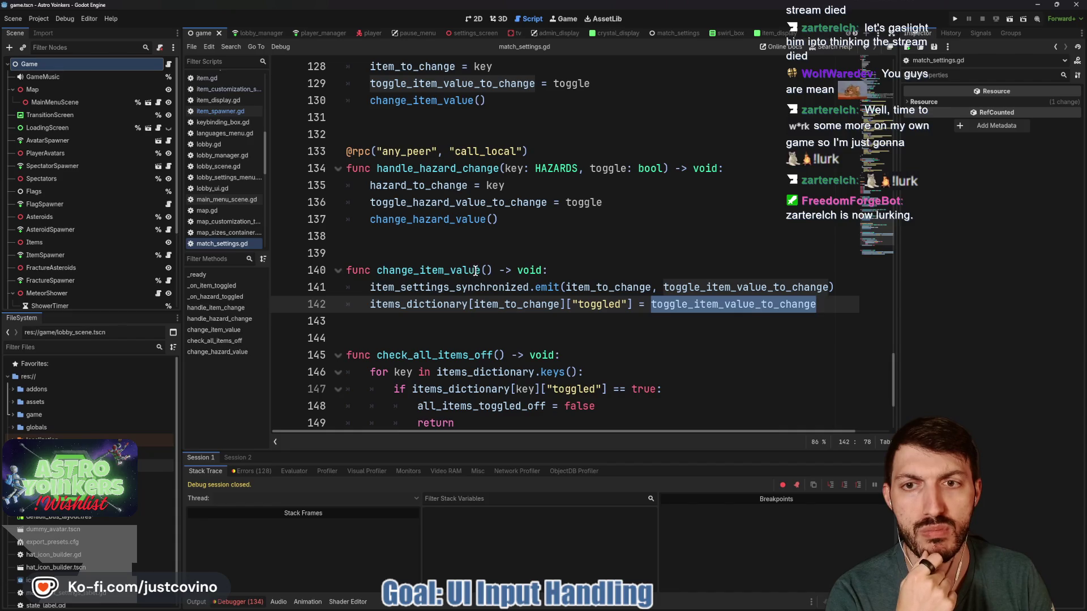
pyautogui.scroll(3, 477, 266)
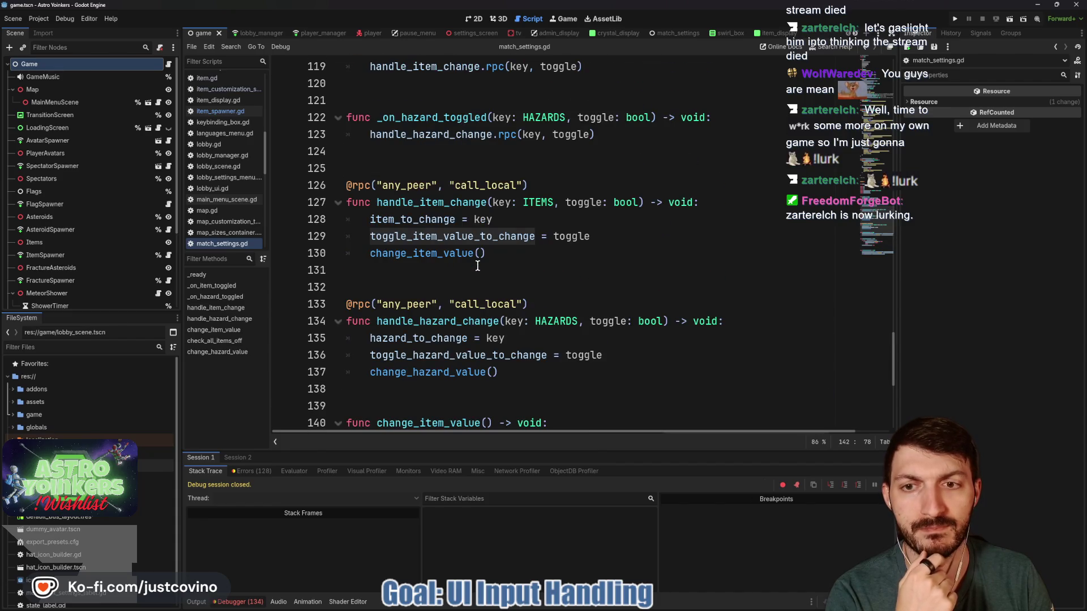
pyautogui.scroll(-4, 477, 266)
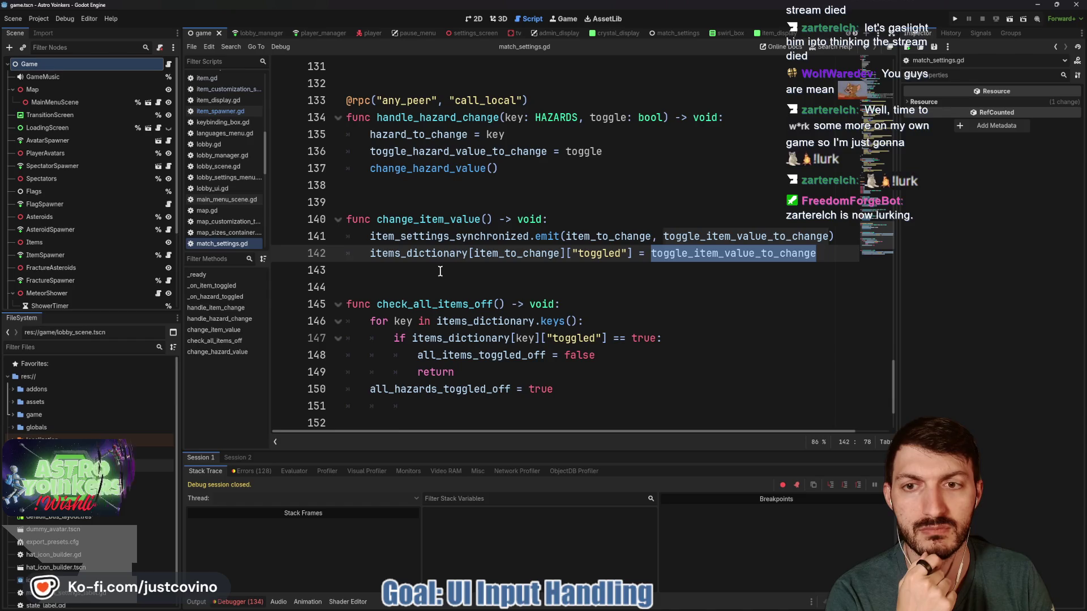
pyautogui.click(439, 272)
pyautogui.scroll(-2, 566, 252)
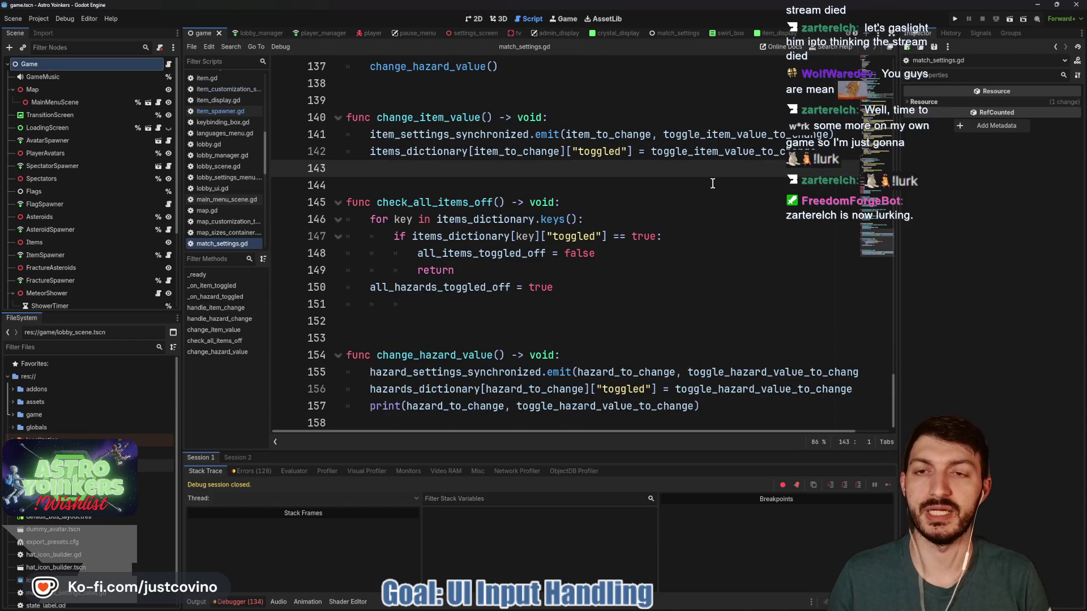
# Step: Call check_all_items_off() on line 143 inside change_item_value and save
pyautogui.press('Return')
pyautogui.press('Up')
pyautogui.write('check')
pyautogui.press('Return')
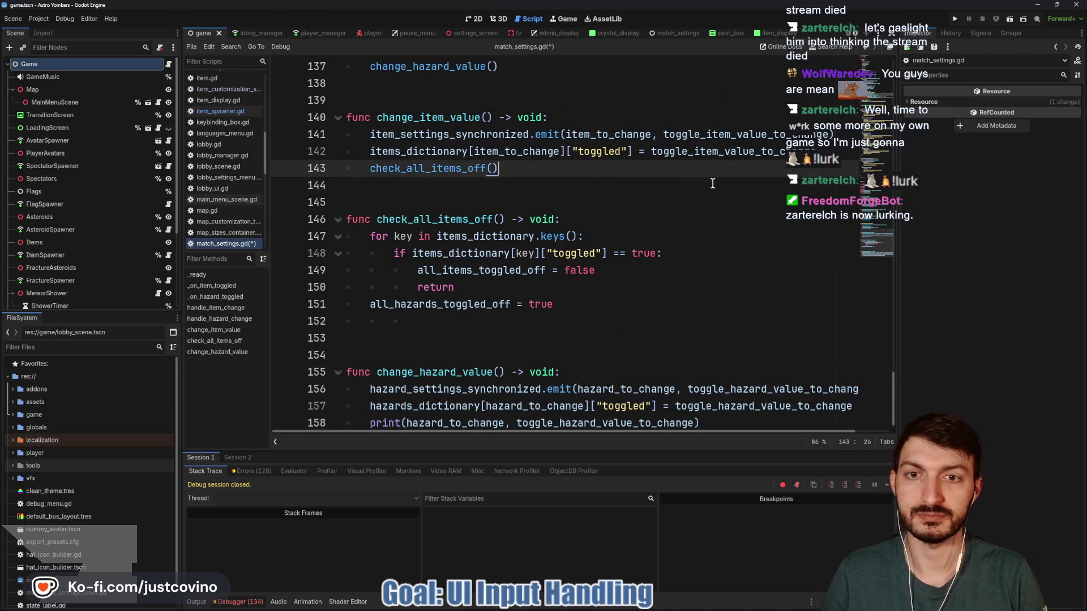
pyautogui.hotkey('ctrl', 's')
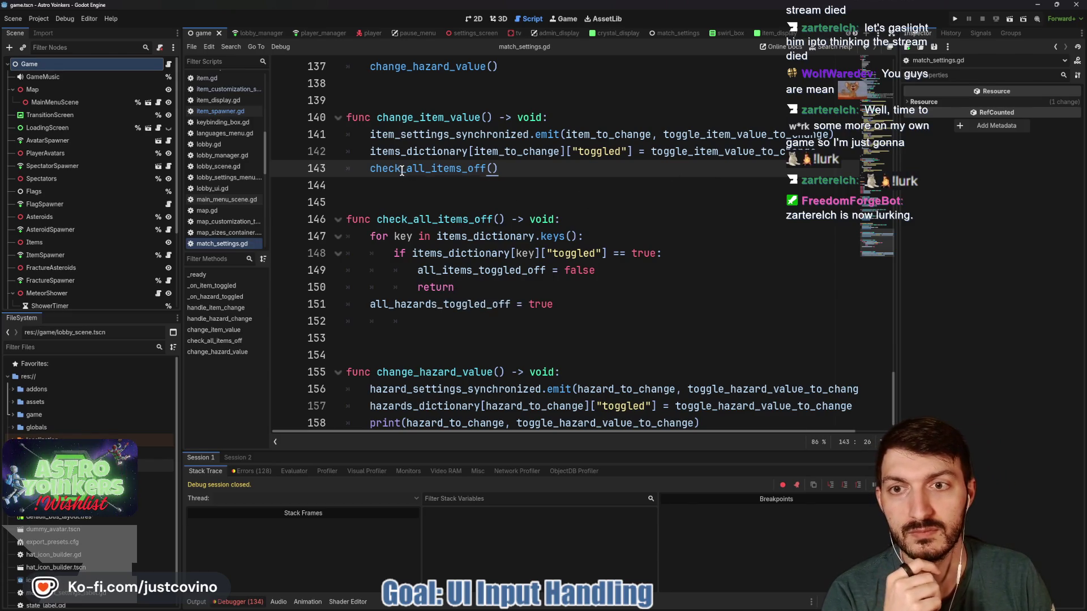
# Step: Rename the call and function to check_if_all_items_off with two carets, and save
pyautogui.click(402, 171)
pyautogui.keyDown('alt'); pyautogui.click(408, 221); pyautogui.keyUp('alt')
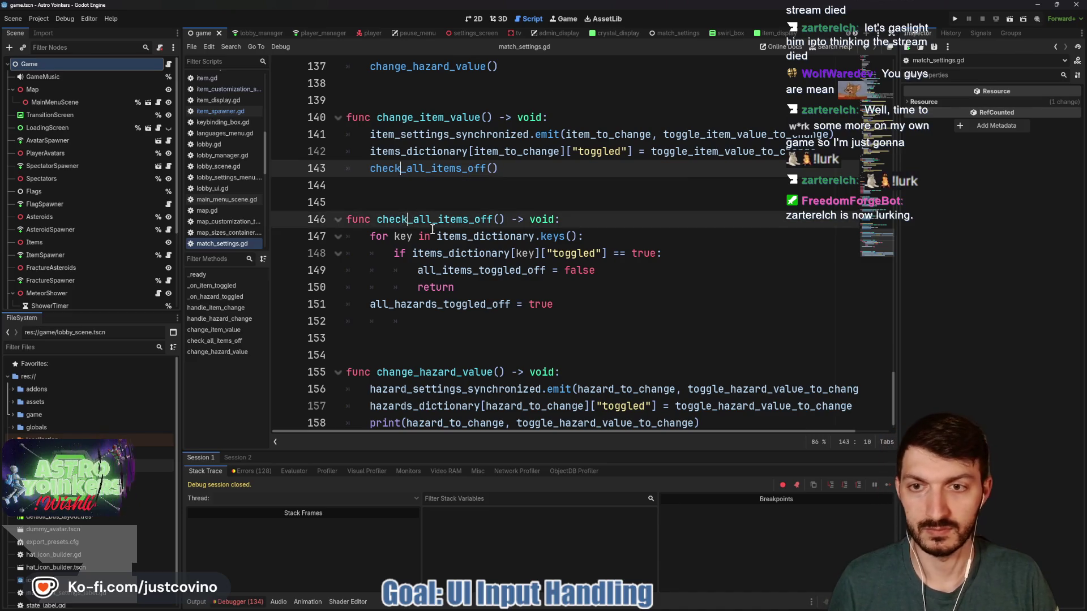
pyautogui.write('_if')
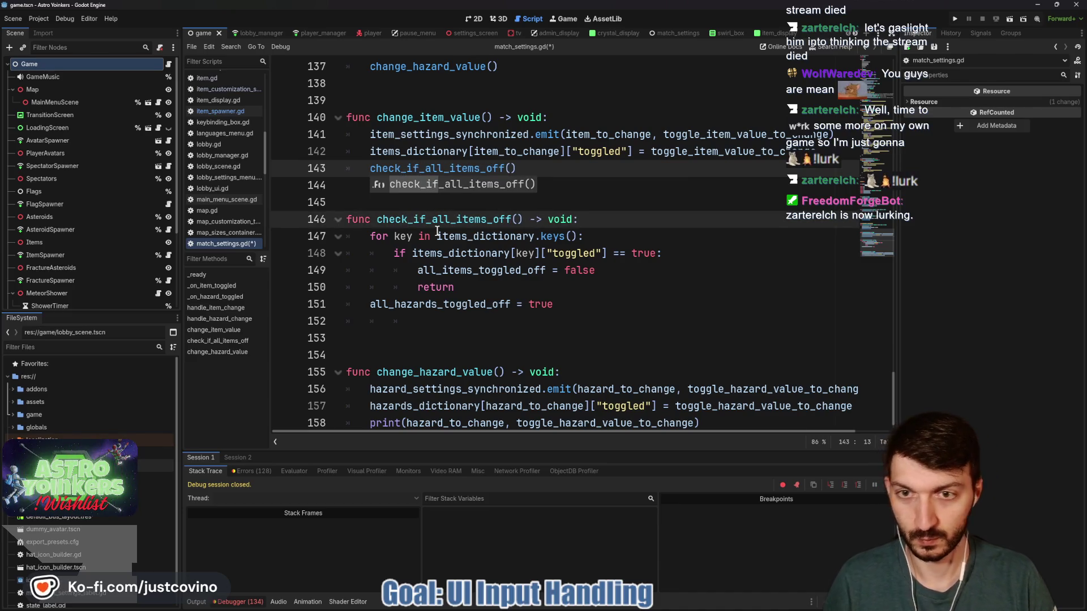
pyautogui.click(456, 202)
pyautogui.hotkey('ctrl', 's')
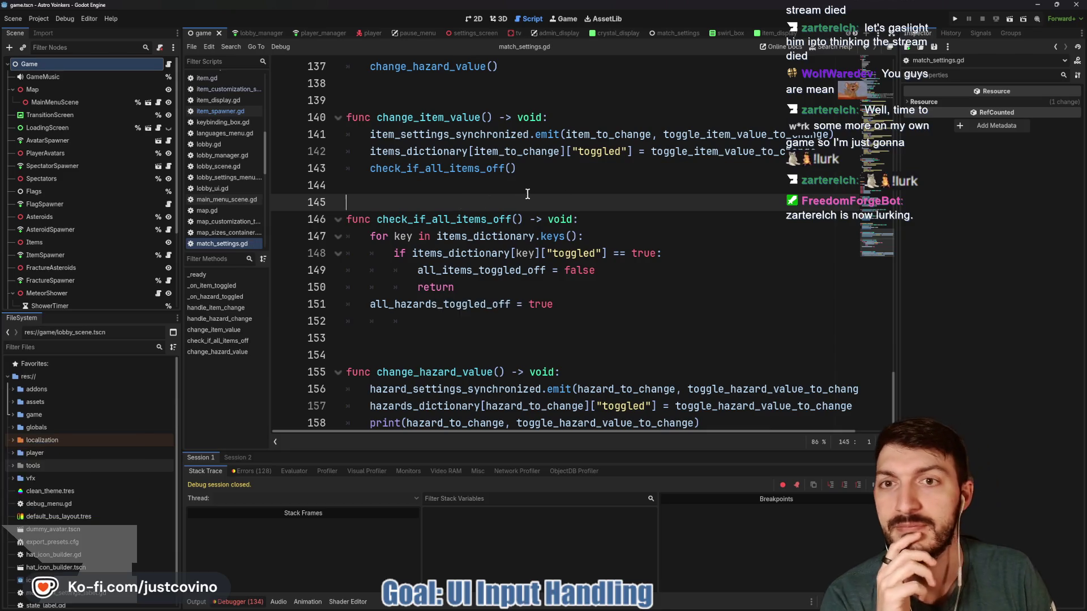
pyautogui.click(952, 19)
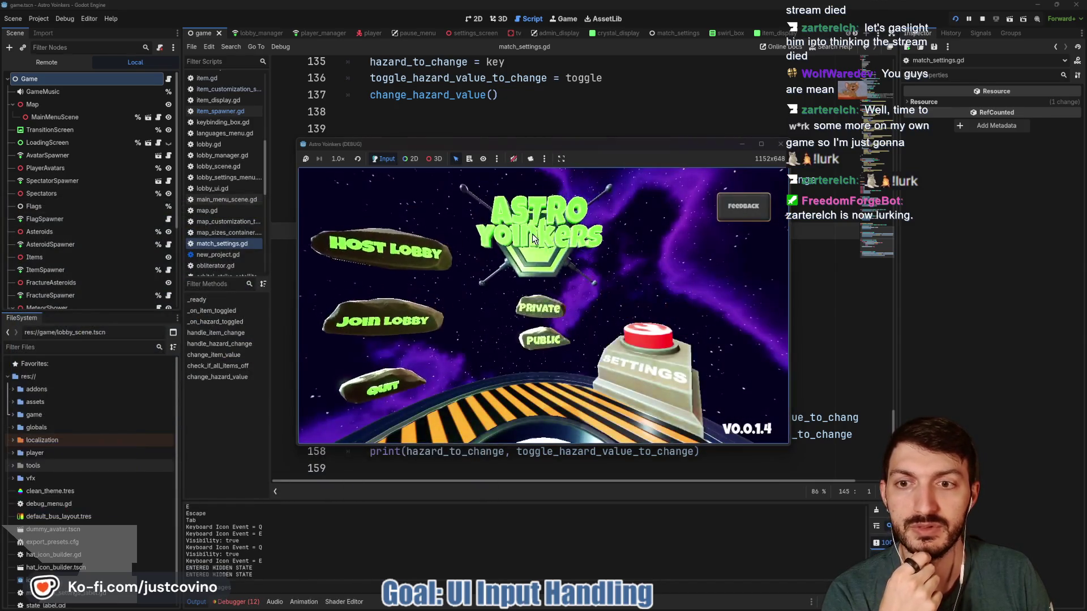
# Step: Host a new lobby, walk to the console, and bring up the in-game match settings
pyautogui.press('Return')
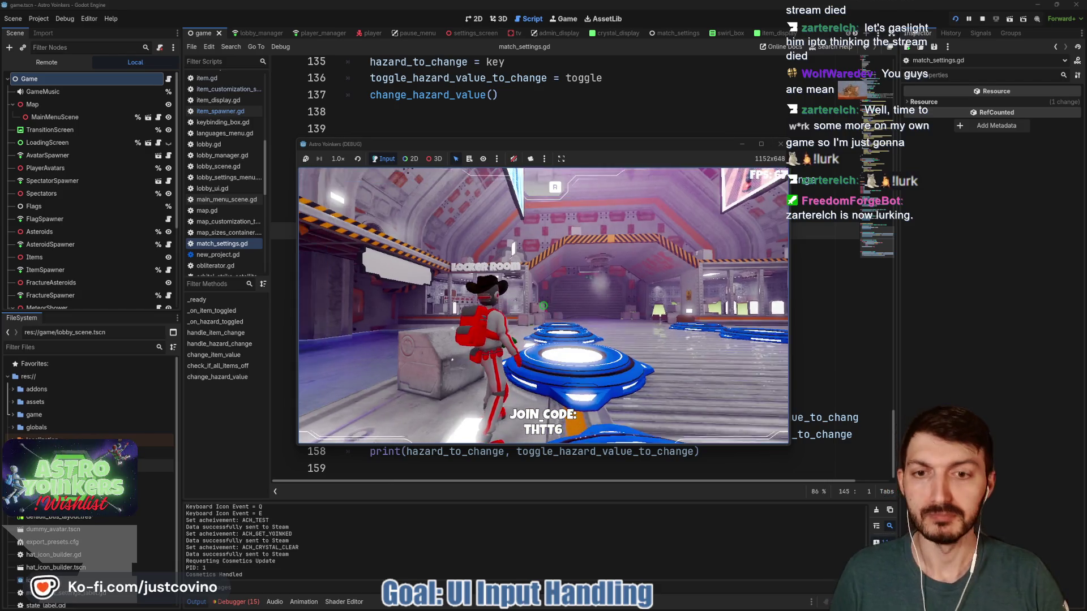
pyautogui.press('w')
pyautogui.press('w')
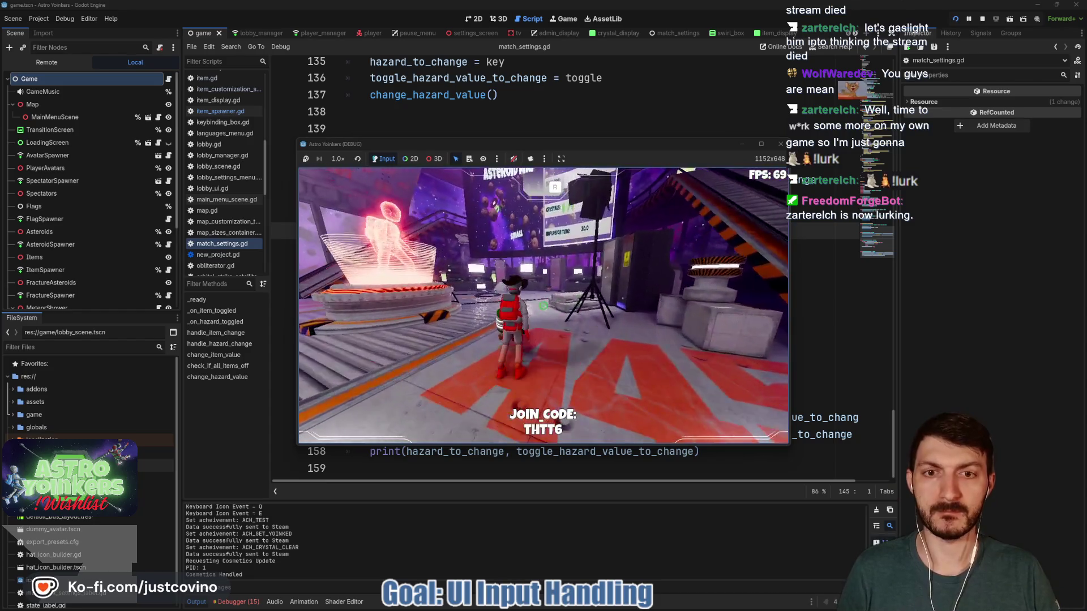
pyautogui.press('w')
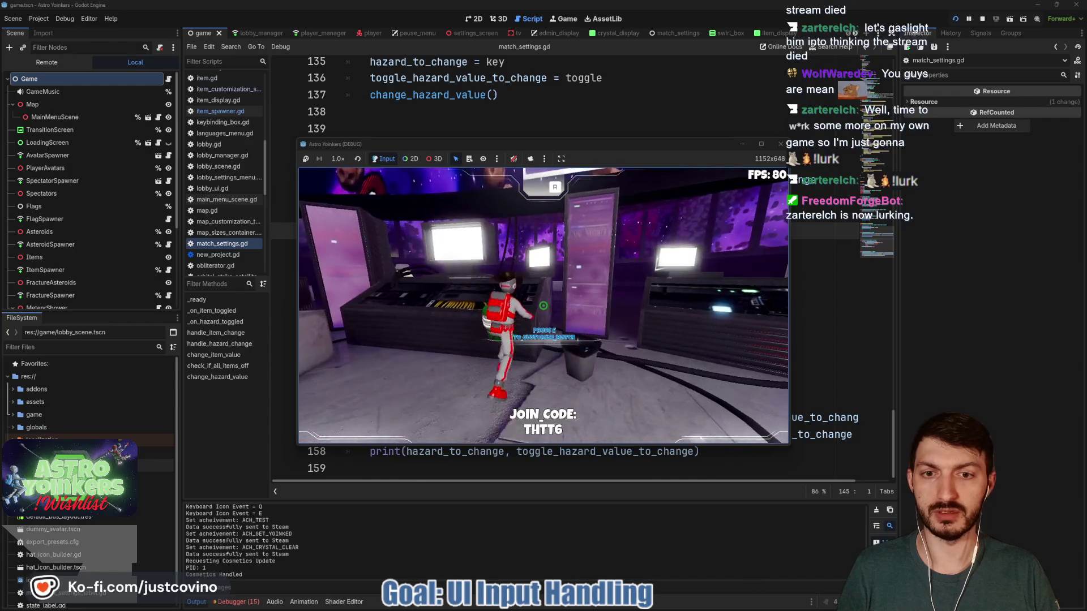
pyautogui.press('e')
# Step: Disable Position Scrambler, Jet Pack, Orbital Strike and Plasma Emitter, then step on a ready pad
pyautogui.press('q')
pyautogui.click(385, 250)
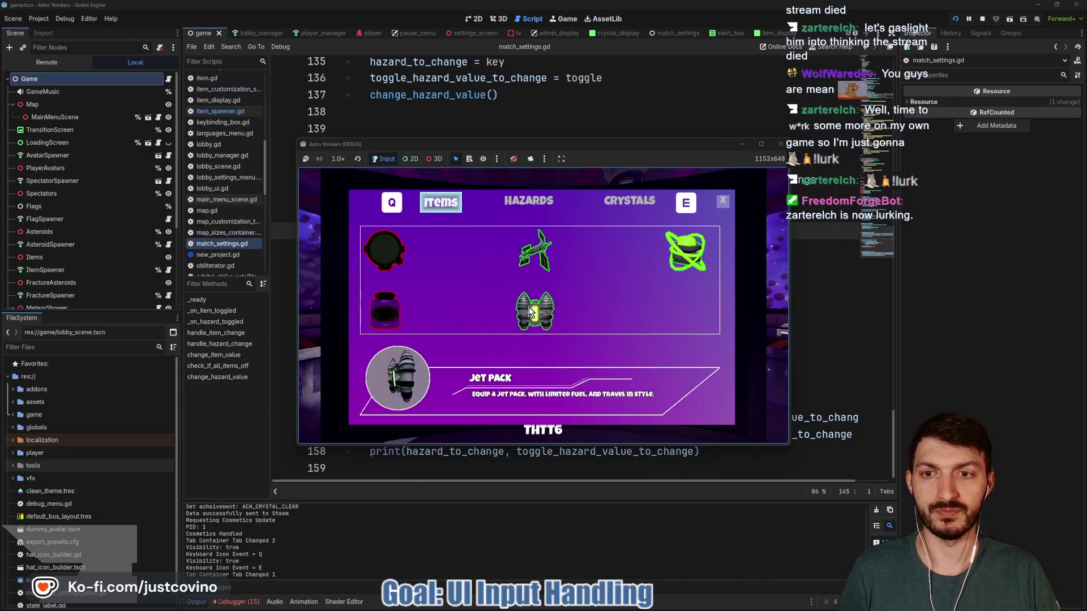
pyautogui.click(535, 311)
pyautogui.click(535, 249)
pyautogui.click(685, 251)
pyautogui.press('Escape')
pyautogui.press('Escape')
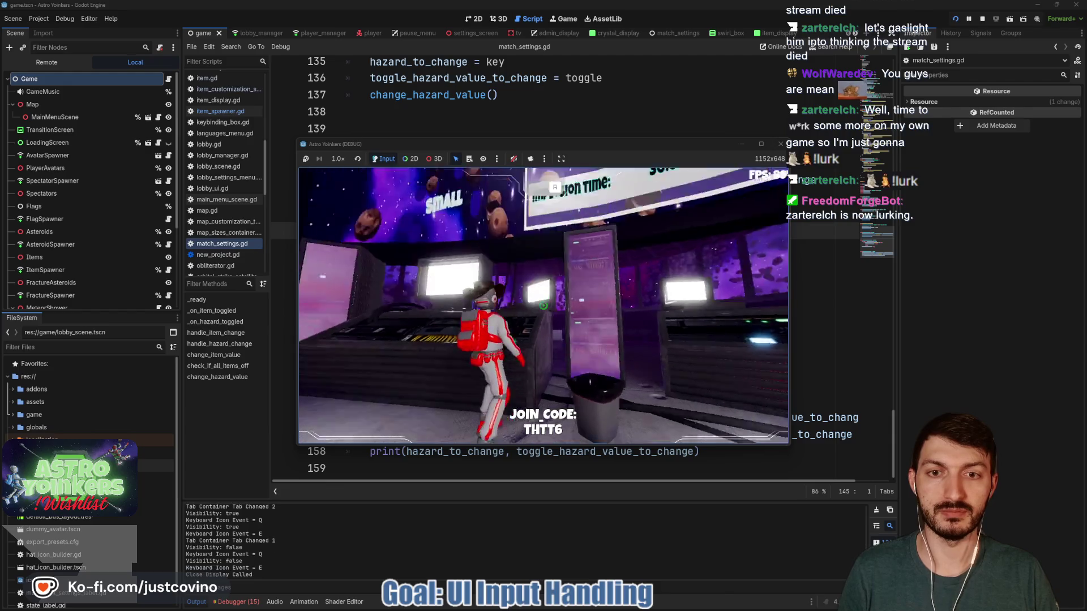
pyautogui.press('w')
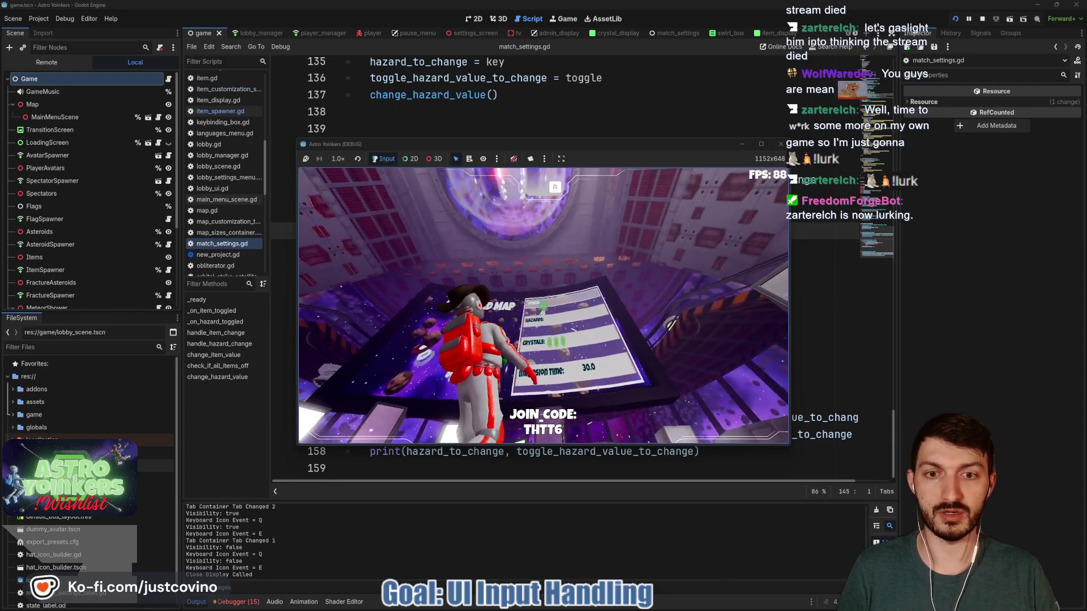
pyautogui.press('w')
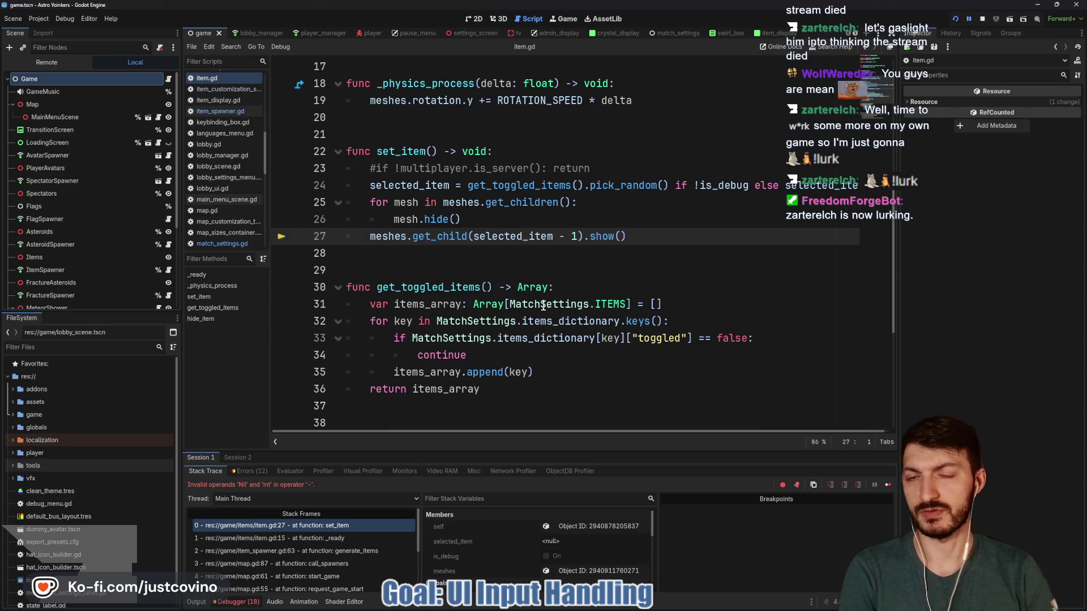
pyautogui.scroll(5, 543, 306)
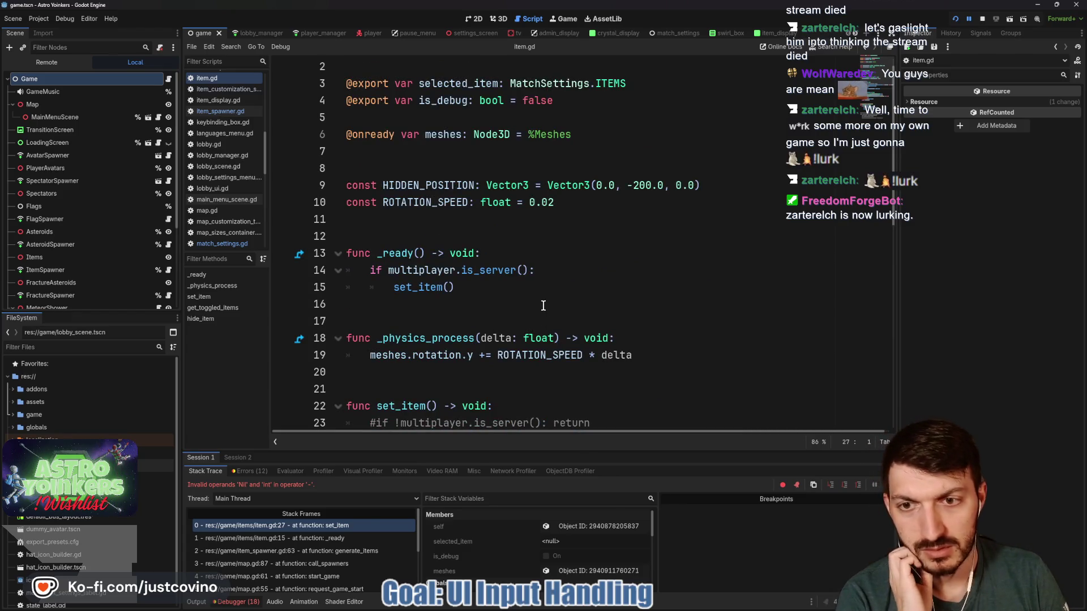
pyautogui.scroll(-4, 536, 285)
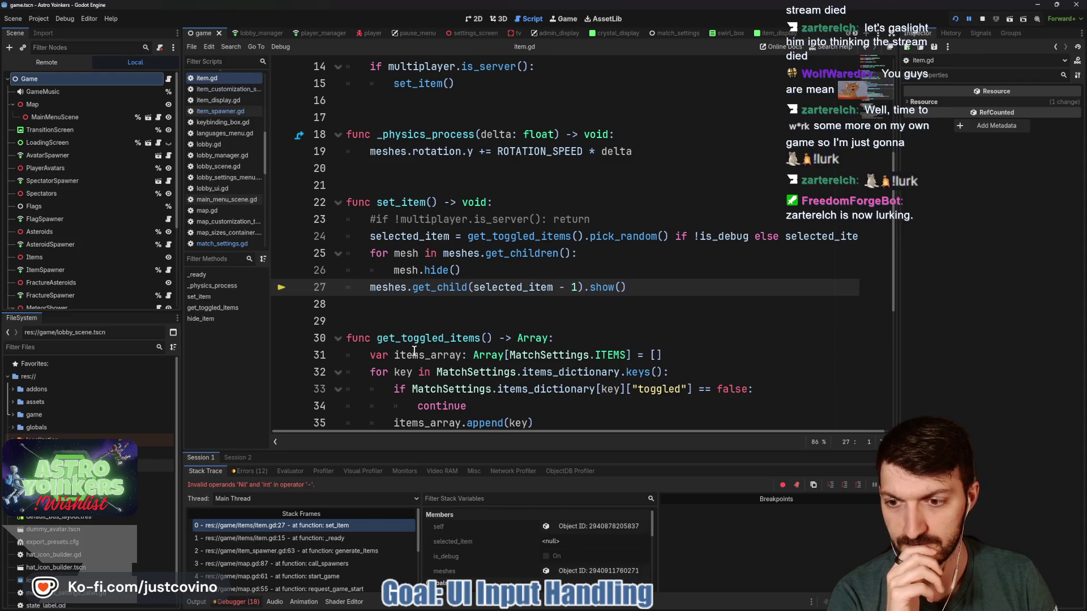
pyautogui.click(982, 21)
pyautogui.scroll(-5, 113, 267)
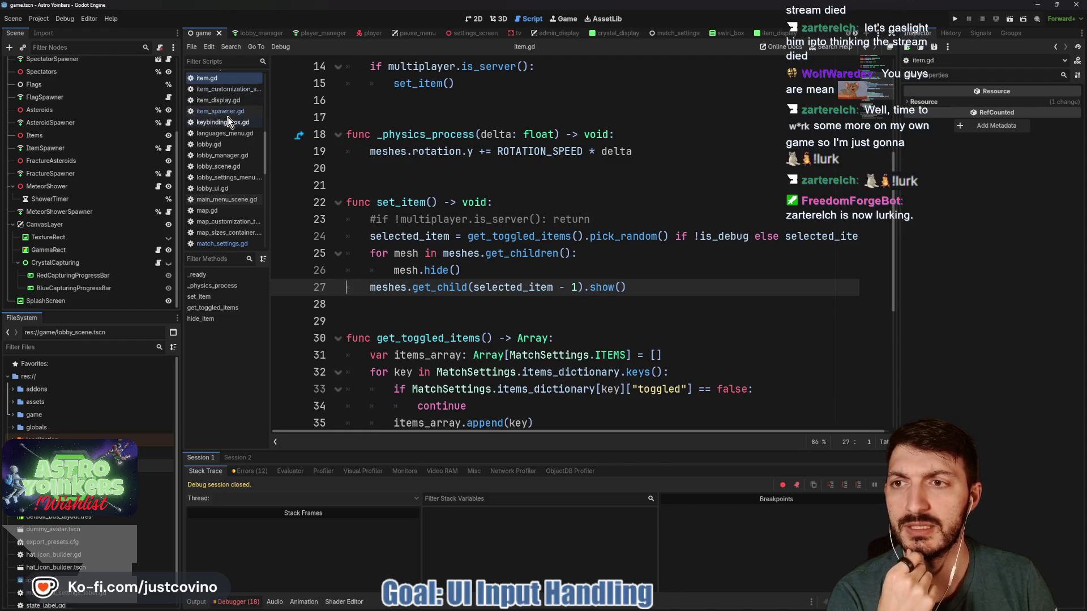
# Step: Delete lines 143–151 holding check_if_all_items_off and its call, remove blank lines, and save
pyautogui.click(233, 244)
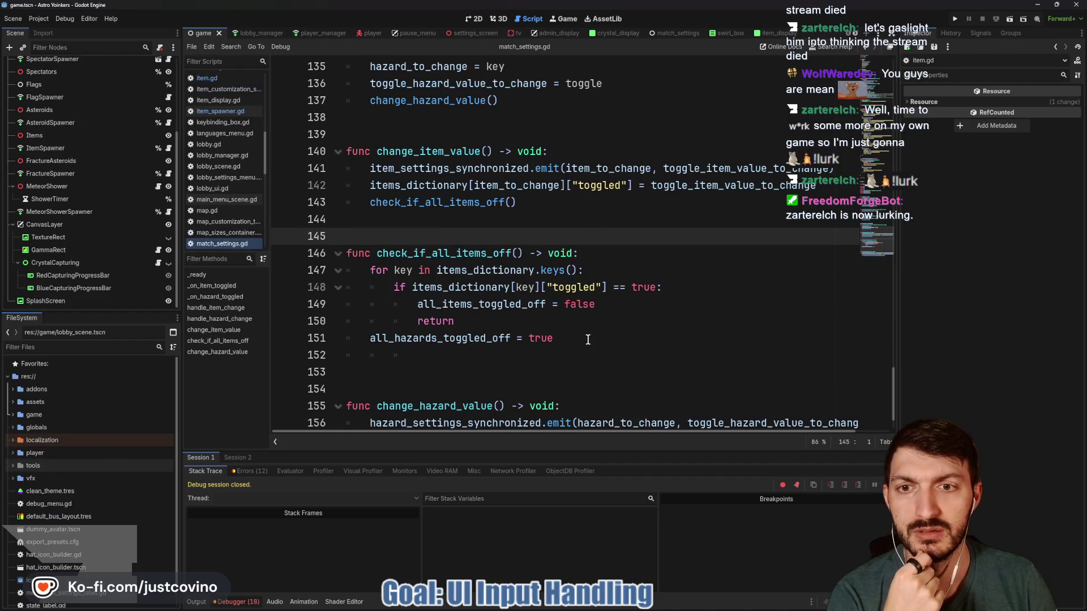
pyautogui.moveTo(588, 340)
pyautogui.mouseDown()
pyautogui.moveTo(346, 253)
pyautogui.moveTo(346, 202)
pyautogui.mouseUp()
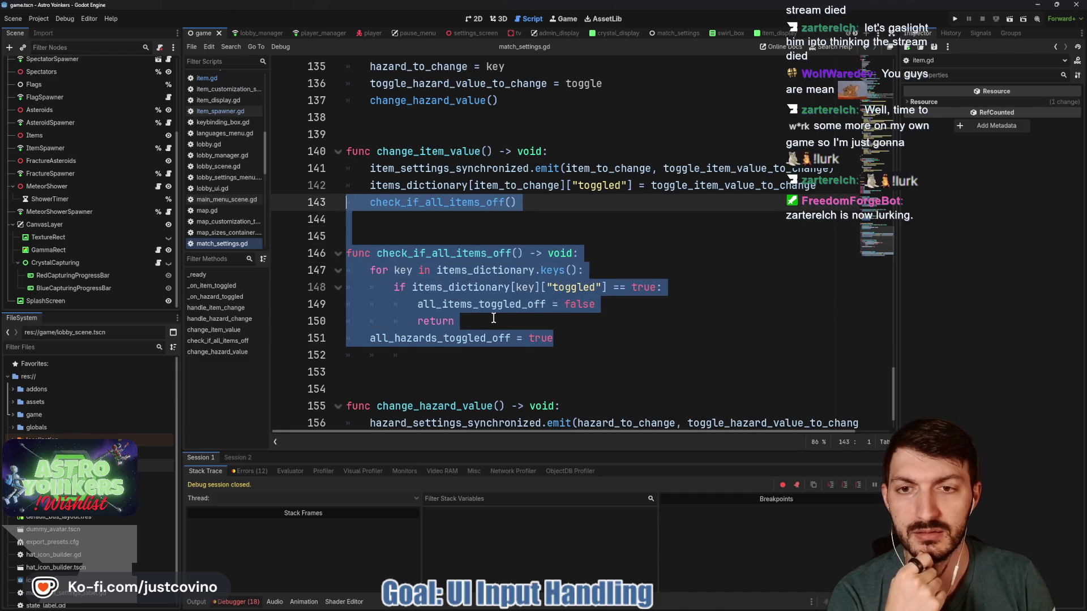
pyautogui.press('BackSpace')
pyautogui.press('Down')
pyautogui.press('Down')
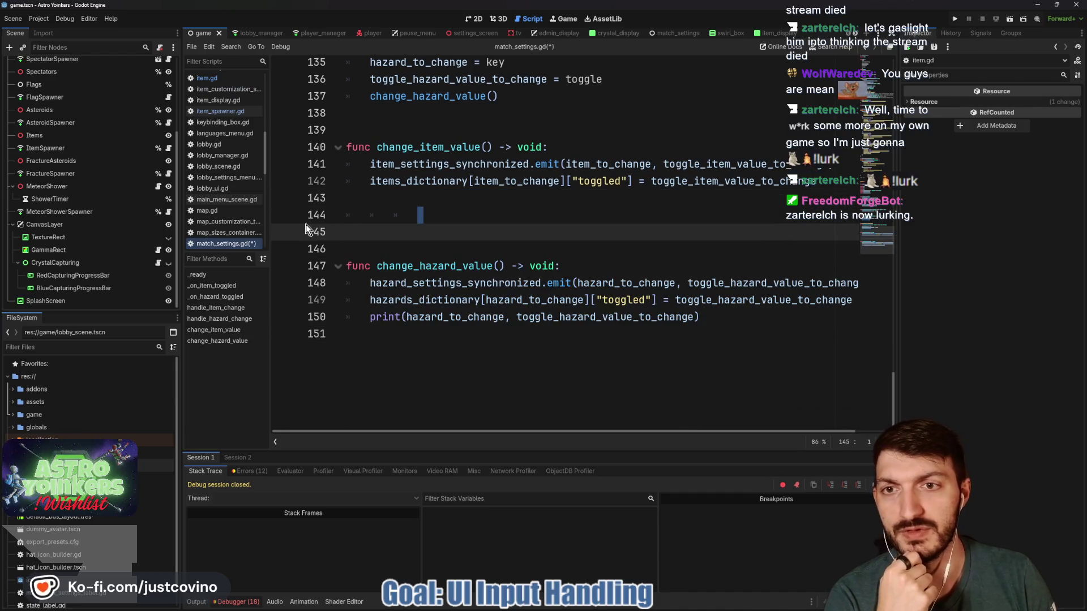
pyautogui.press('BackSpace')
pyautogui.press('BackSpace')
pyautogui.press('BackSpace')
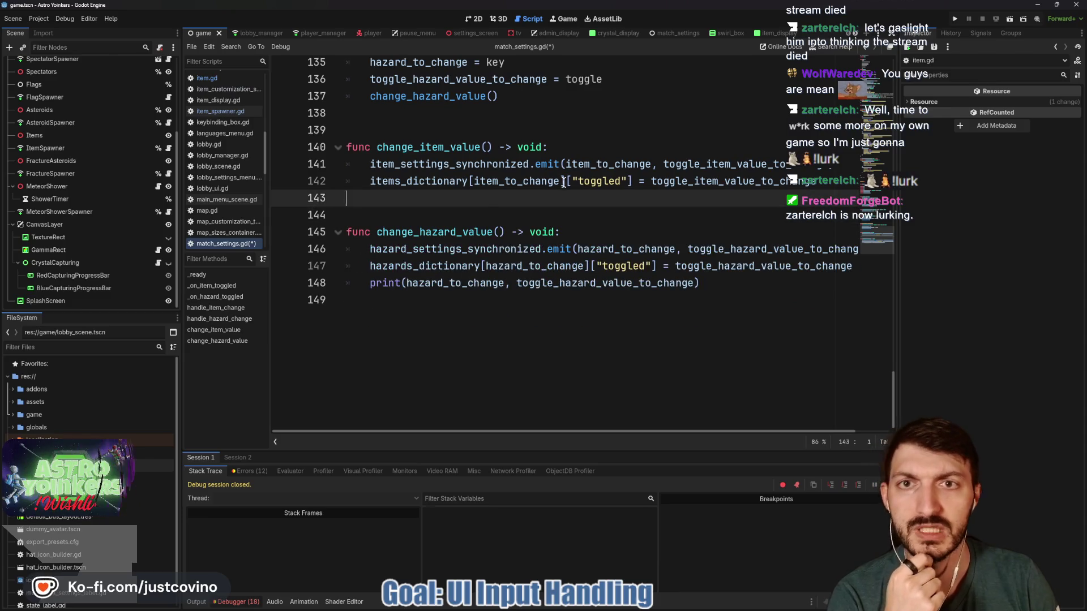
pyautogui.hotkey('ctrl', 's')
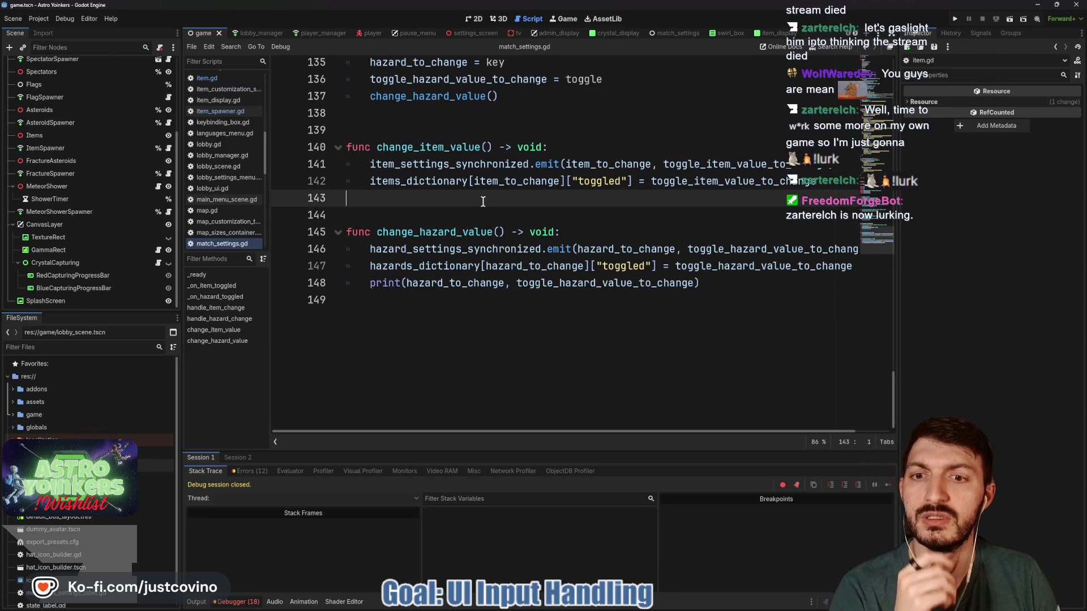
pyautogui.click(404, 35)
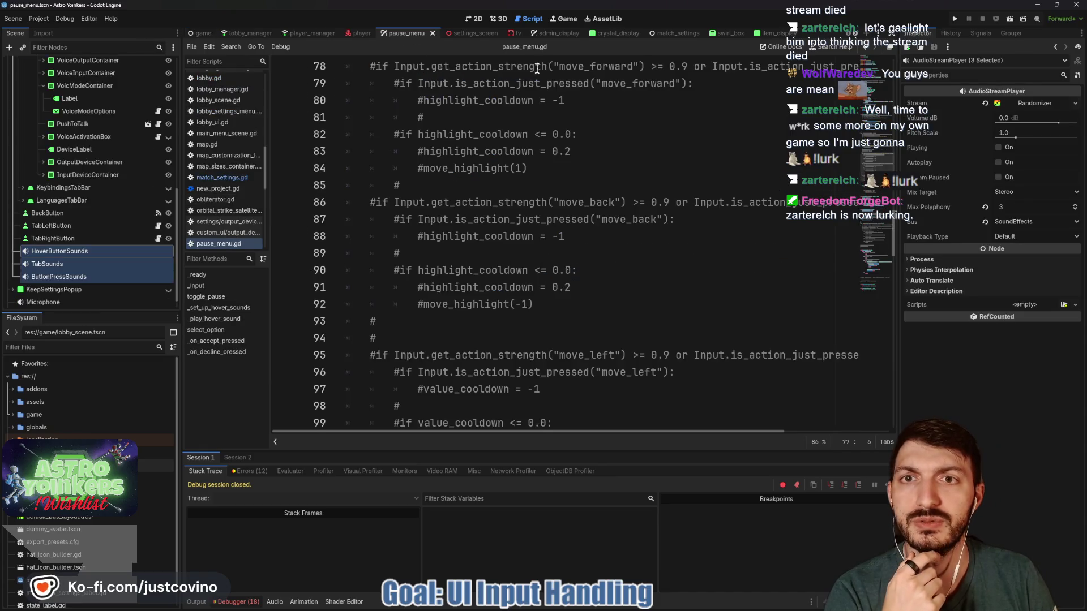
# Step: Switch to the admin_display scene and open its admin_tabs.gd script
pyautogui.click(557, 35)
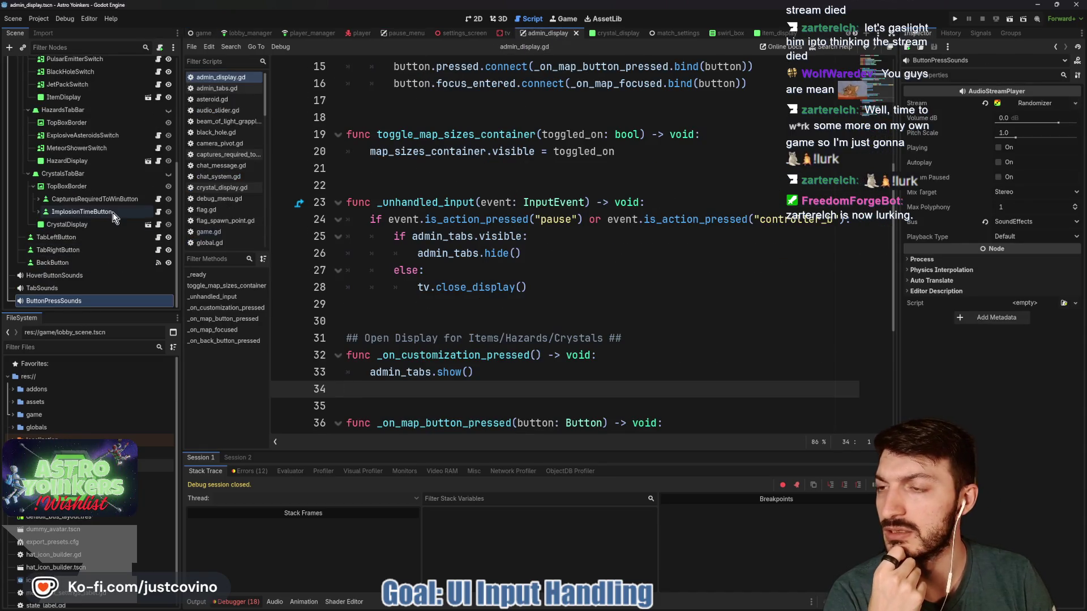
pyautogui.scroll(2, 113, 213)
pyautogui.scroll(3, 113, 219)
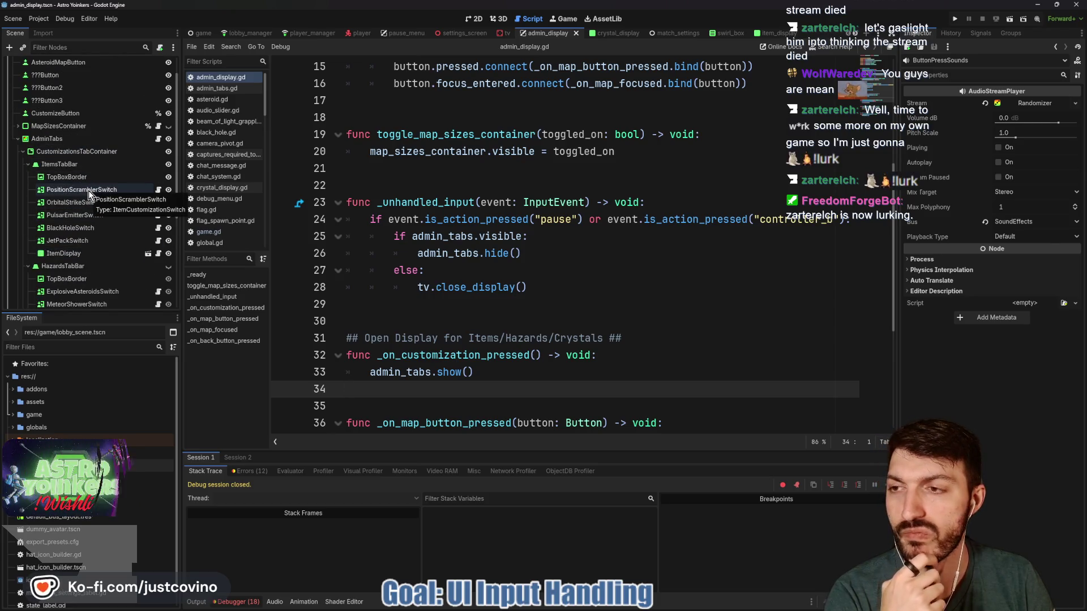
pyautogui.click(158, 141)
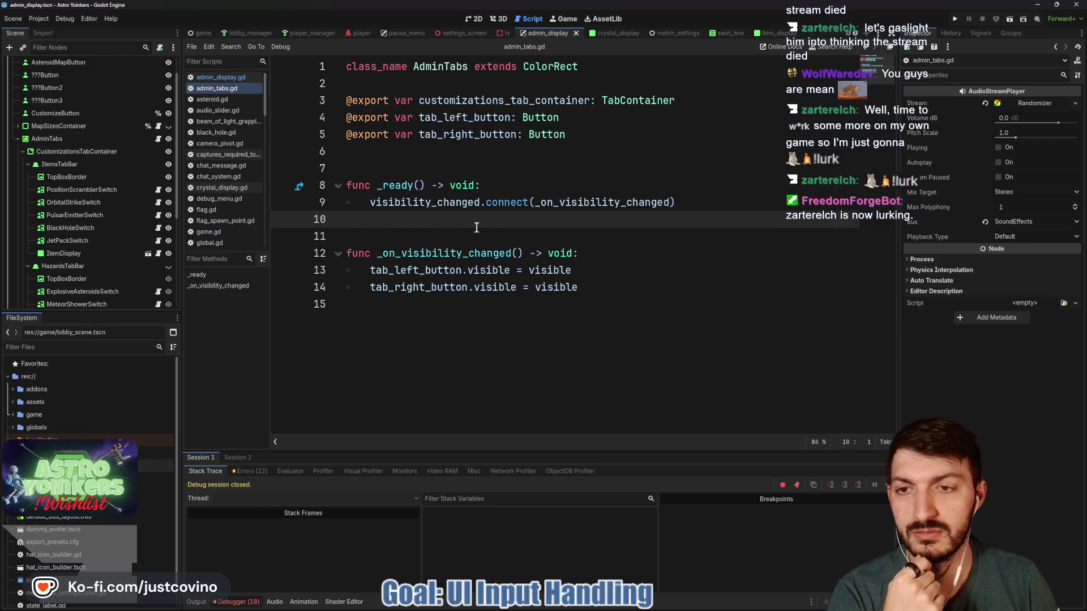
# Step: Add a new func items_toggled_off() -> bool: header below _ready
pyautogui.press('Return')
pyautogui.press('Return')
pyautogui.press('Return')
pyautogui.press('Up')
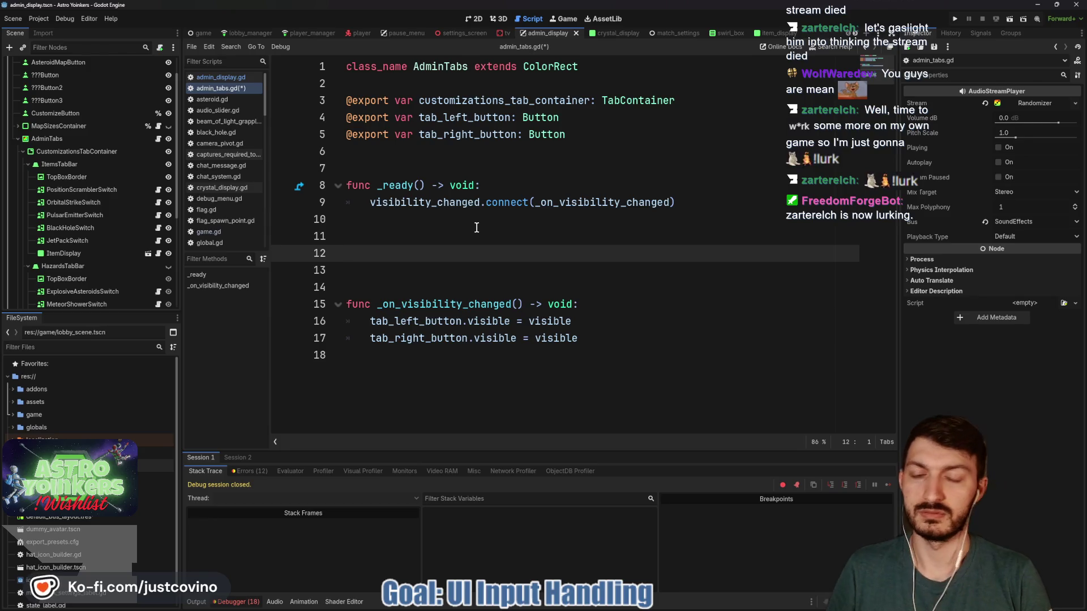
pyautogui.write('func')
pyautogui.press('Escape')
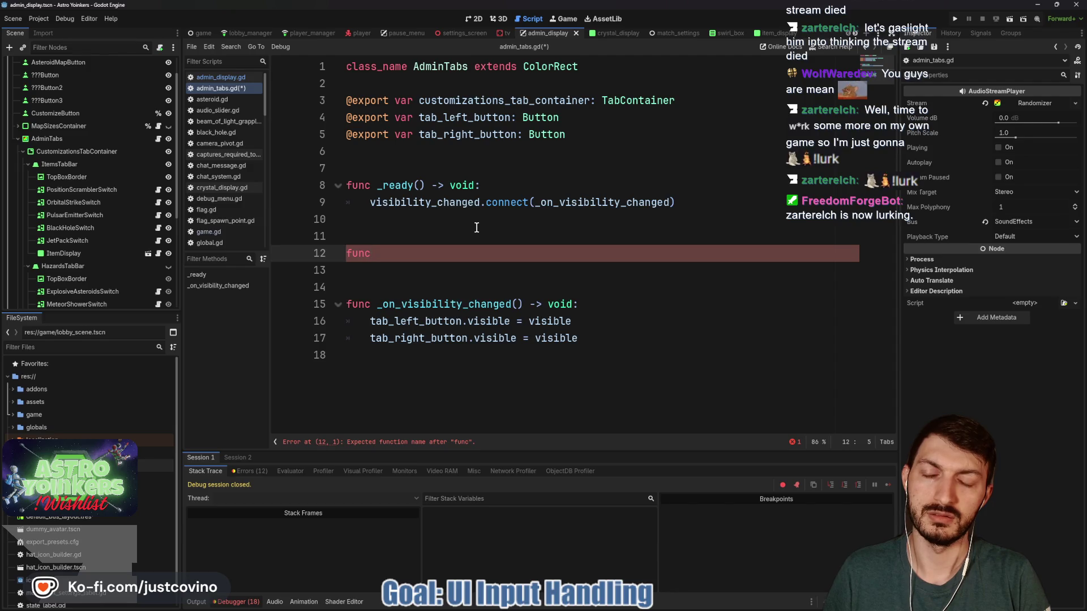
pyautogui.write('tems_toggled_off() ->')
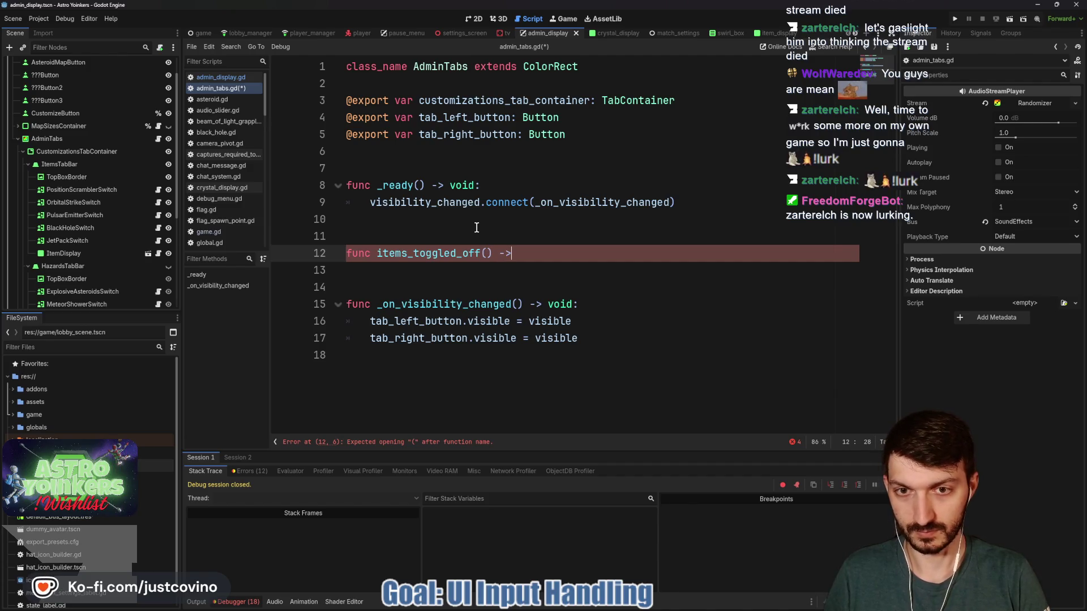
pyautogui.write('bool:')
pyautogui.press('Return')
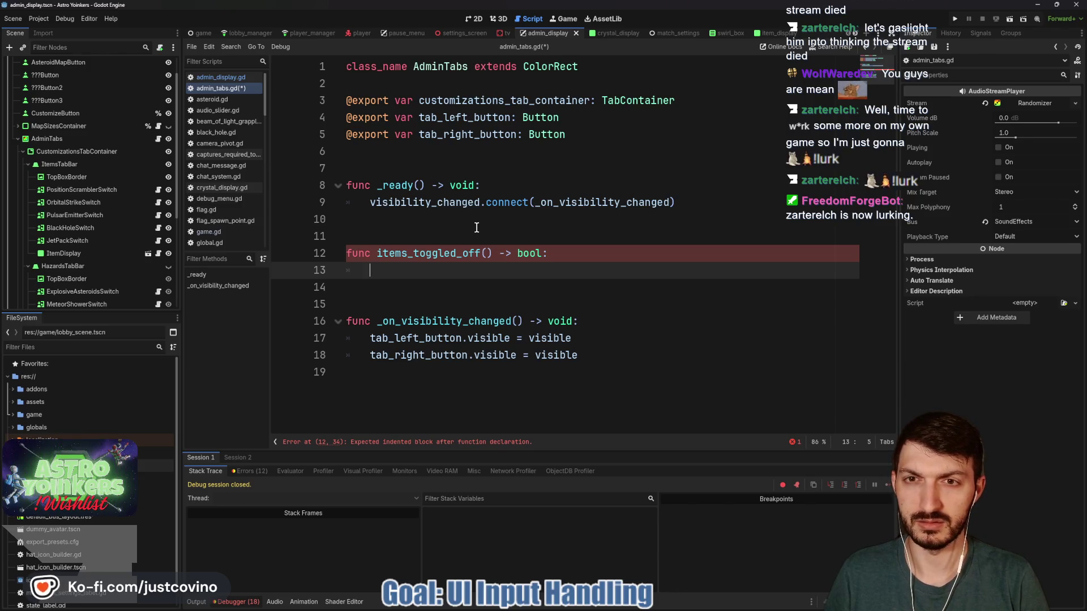
# Step: Start a 'for item in' loop in the body, trying and removing iterable candidates
pyautogui.write('for item i')
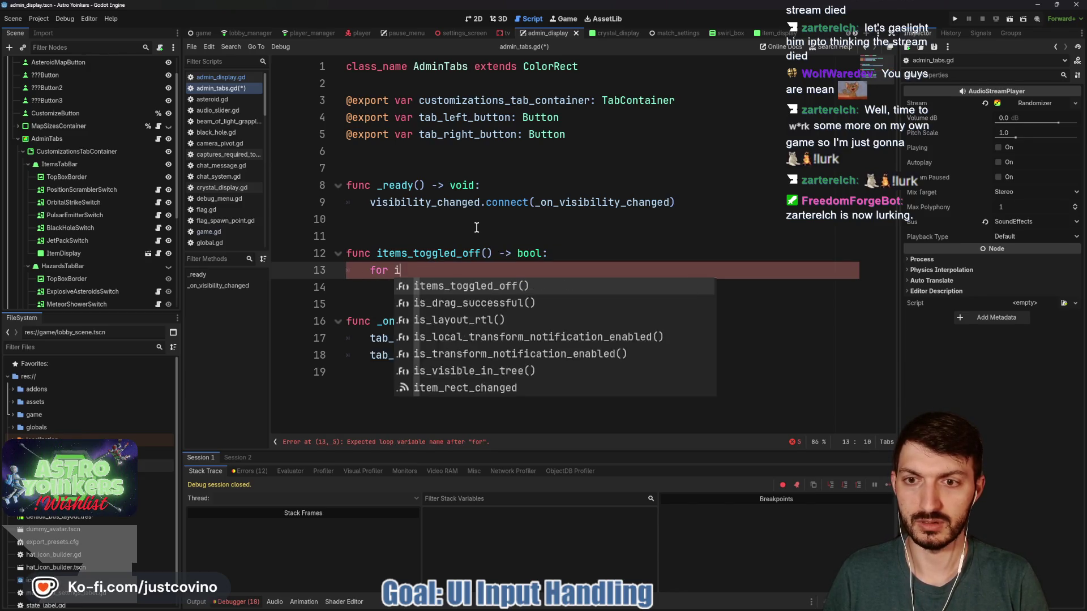
pyautogui.write('n')
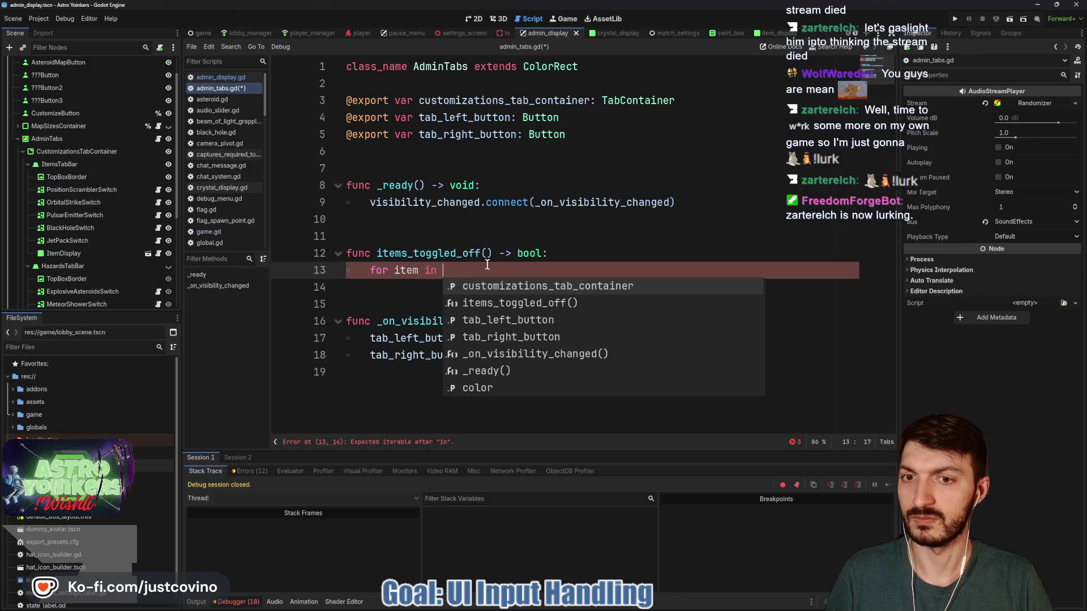
pyautogui.write('items')
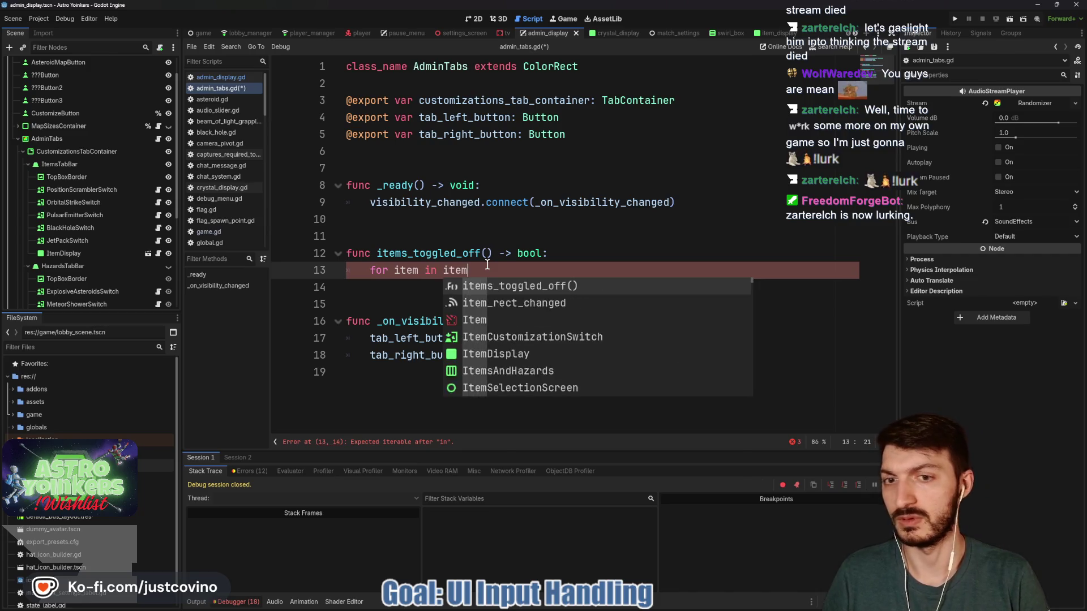
pyautogui.press('BackSpace')
pyautogui.press('BackSpace')
pyautogui.press('BackSpace')
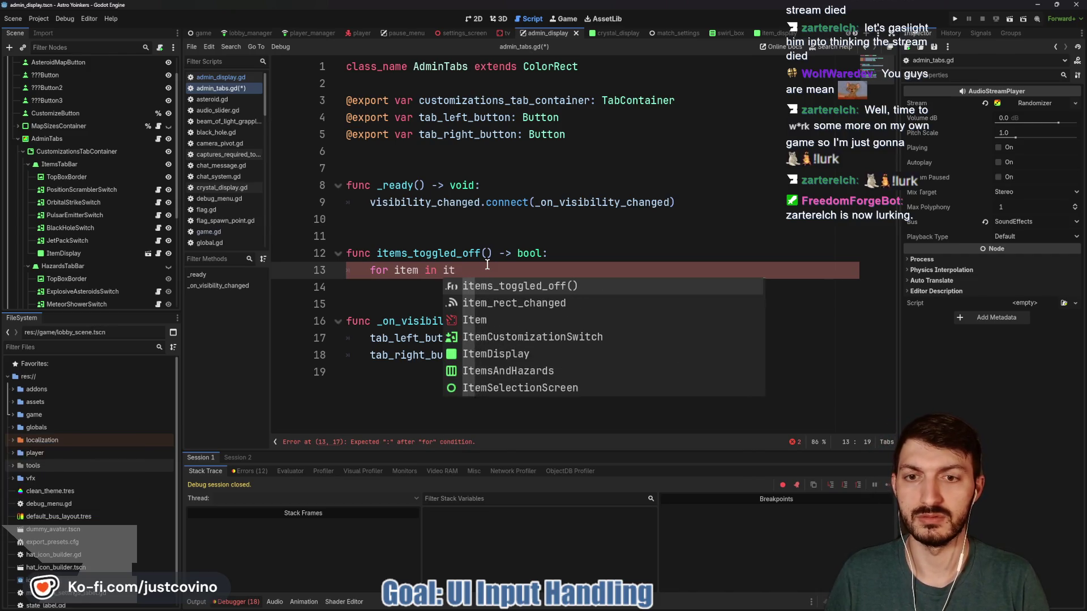
pyautogui.write('cust')
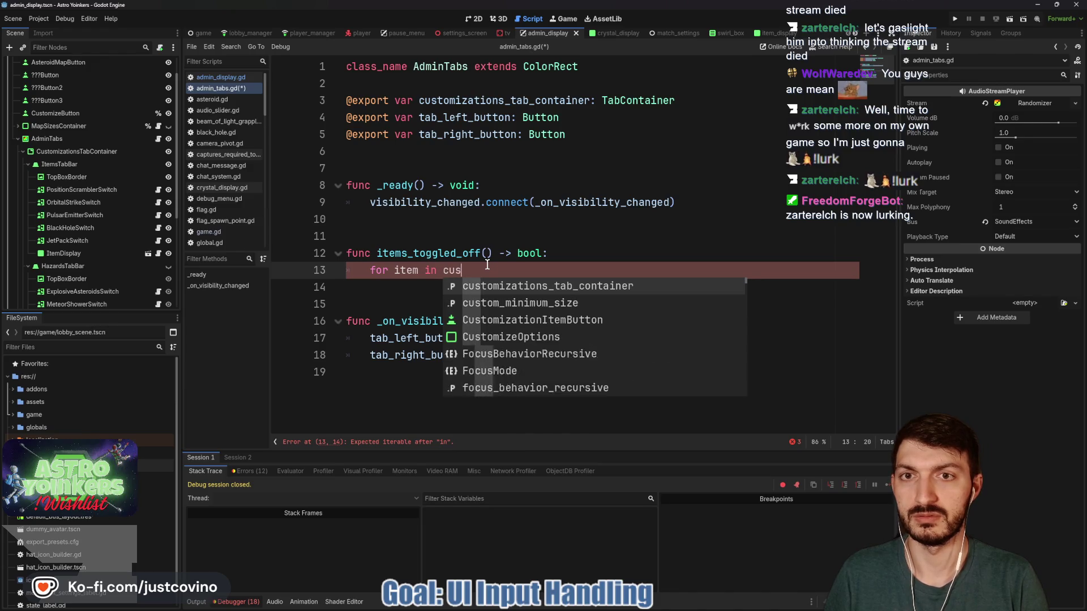
pyautogui.press('Return')
pyautogui.write('.tab')
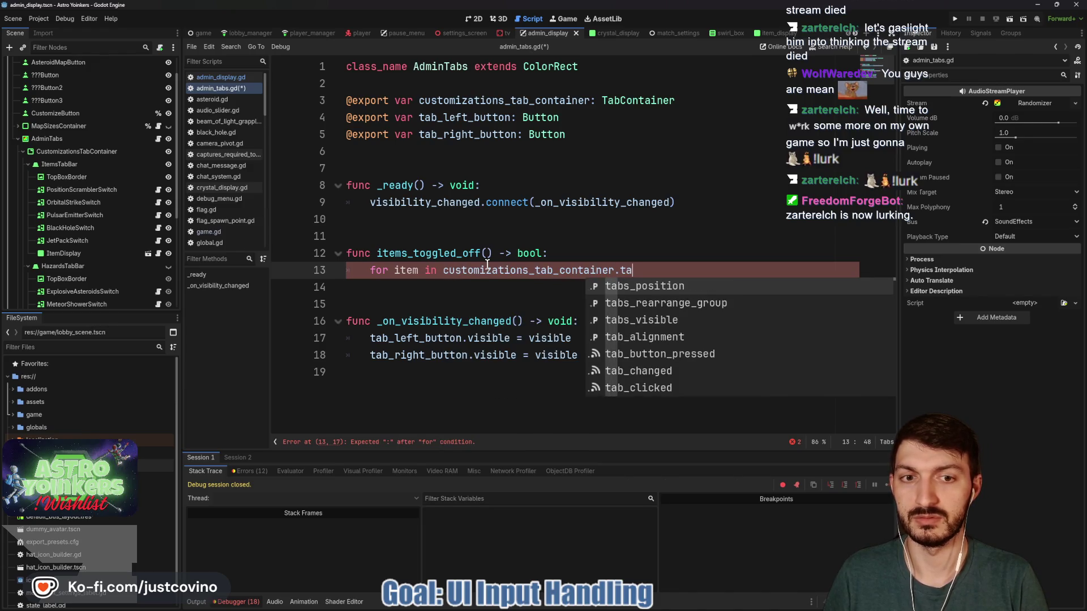
pyautogui.press('BackSpace')
pyautogui.press('BackSpace')
pyautogui.press('BackSpace')
pyautogui.press('BackSpace')
pyautogui.press('BackSpace')
pyautogui.press('BackSpace')
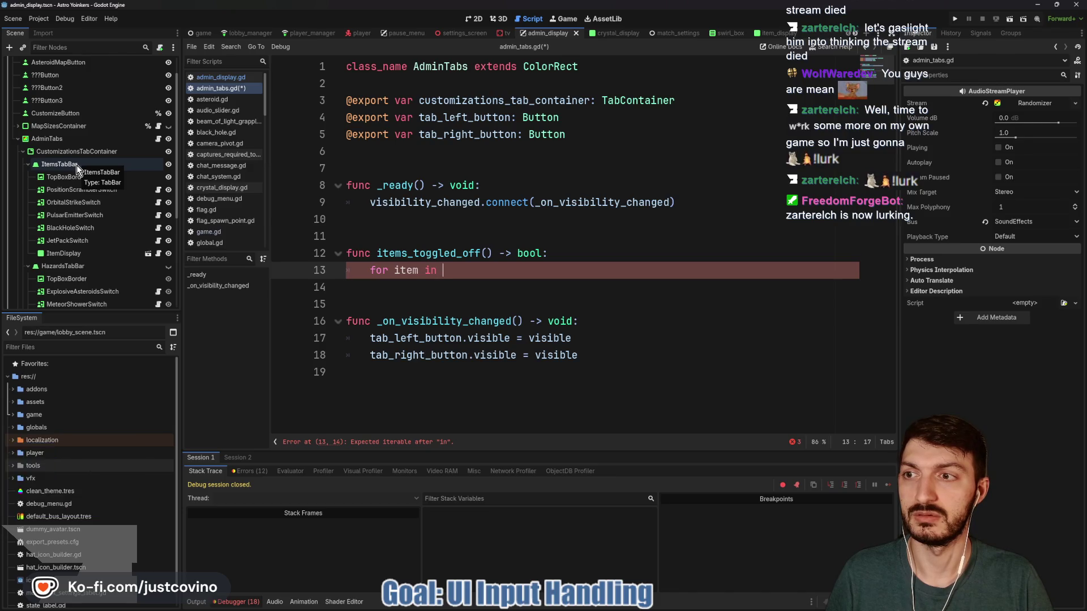
# Step: Loop over items_tab_bar.get_children(), continuing past children that aren't TextureButtons
pyautogui.moveTo(77, 164); pyautogui.dragTo(421, 160)
pyautogui.click(489, 292)
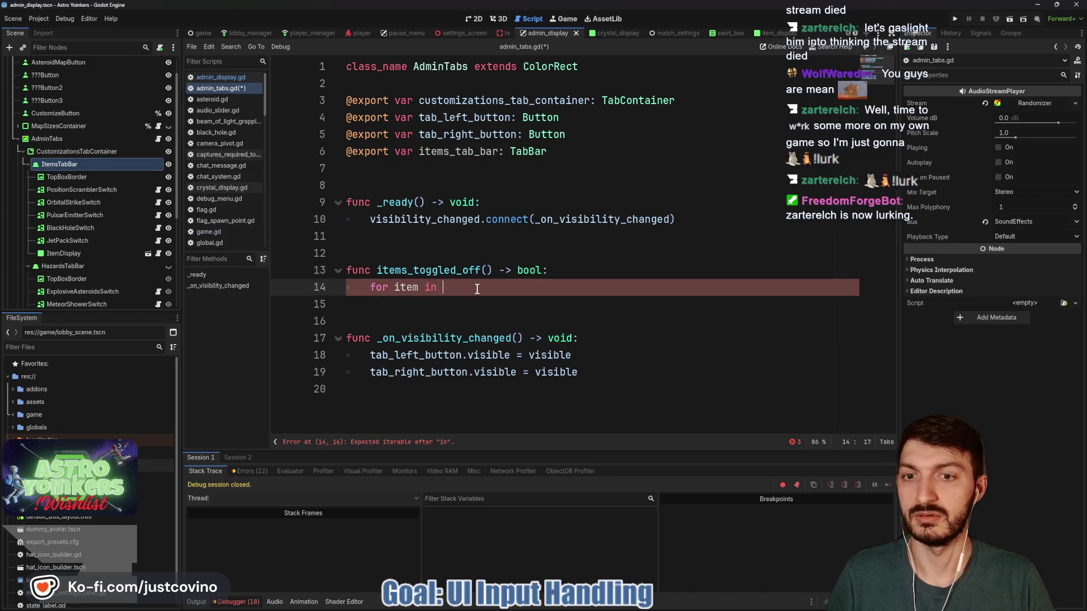
pyautogui.write('item')
pyautogui.press('Return')
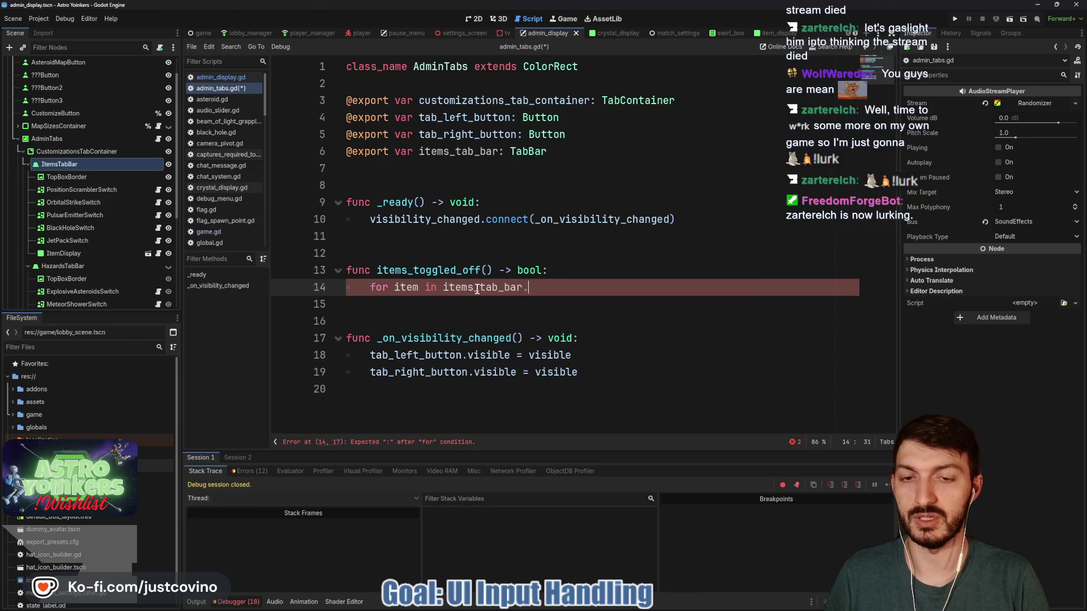
pyautogui.write('get_childre')
pyautogui.press('Return')
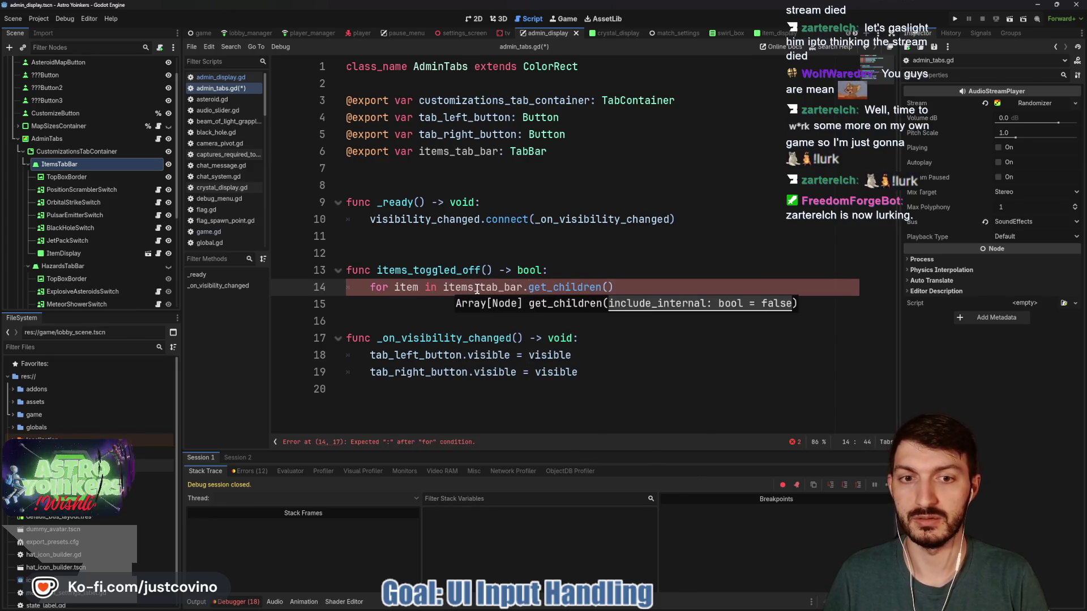
pyautogui.write(':')
pyautogui.press('Return')
pyautogui.write('if item ')
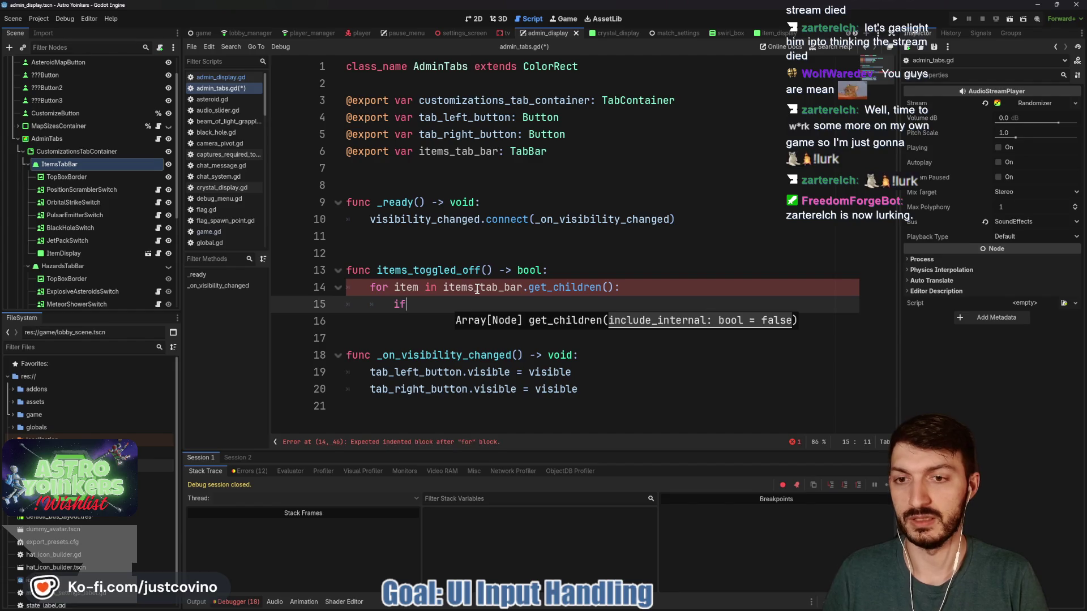
pyautogui.write('!= TextureB')
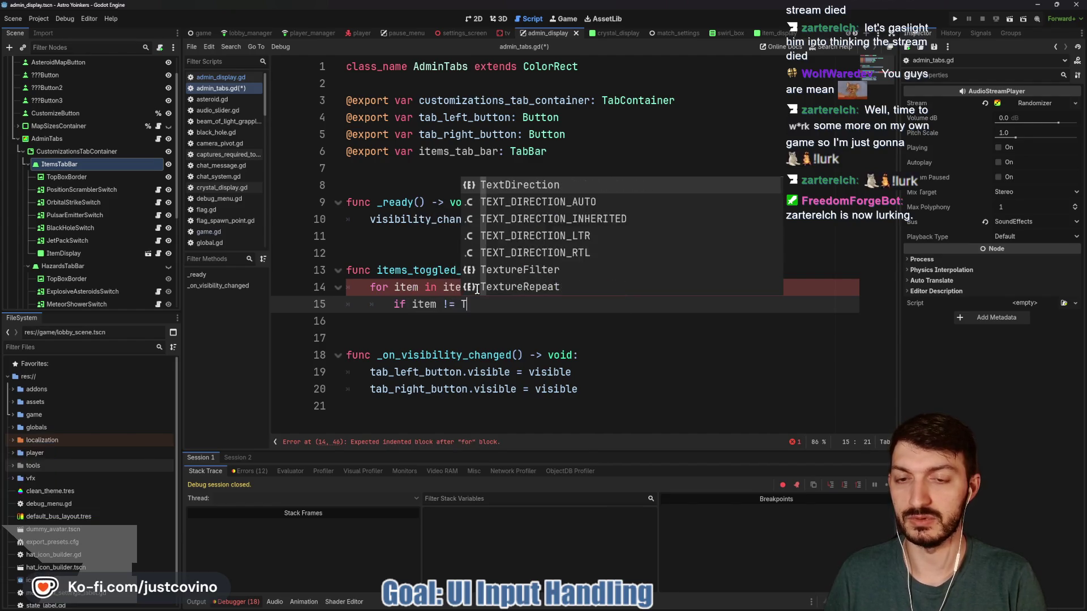
pyautogui.press('Return')
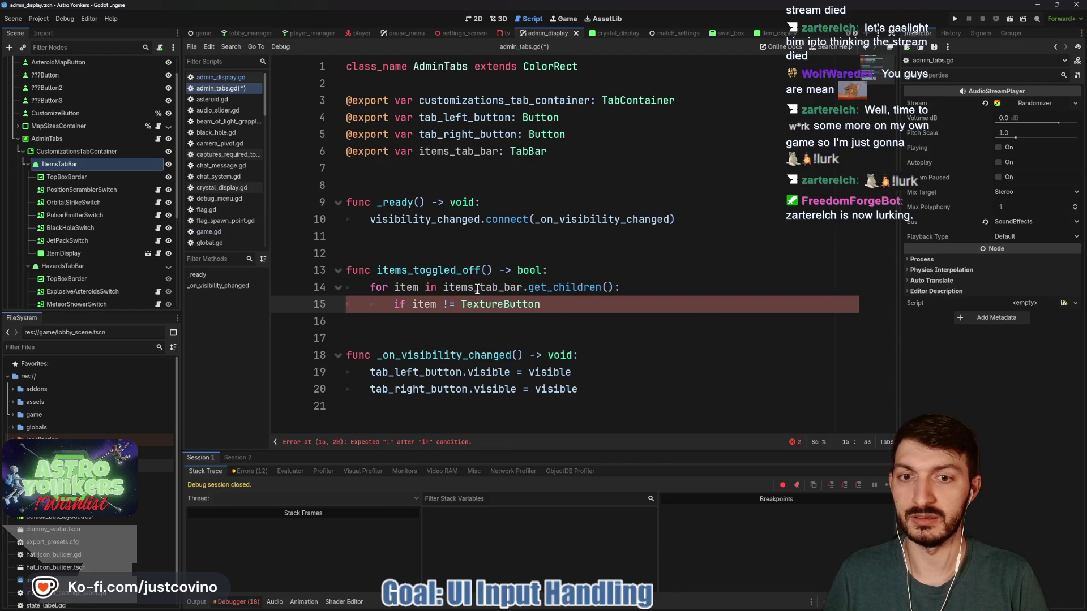
pyautogui.write('ntin')
pyautogui.press('Return')
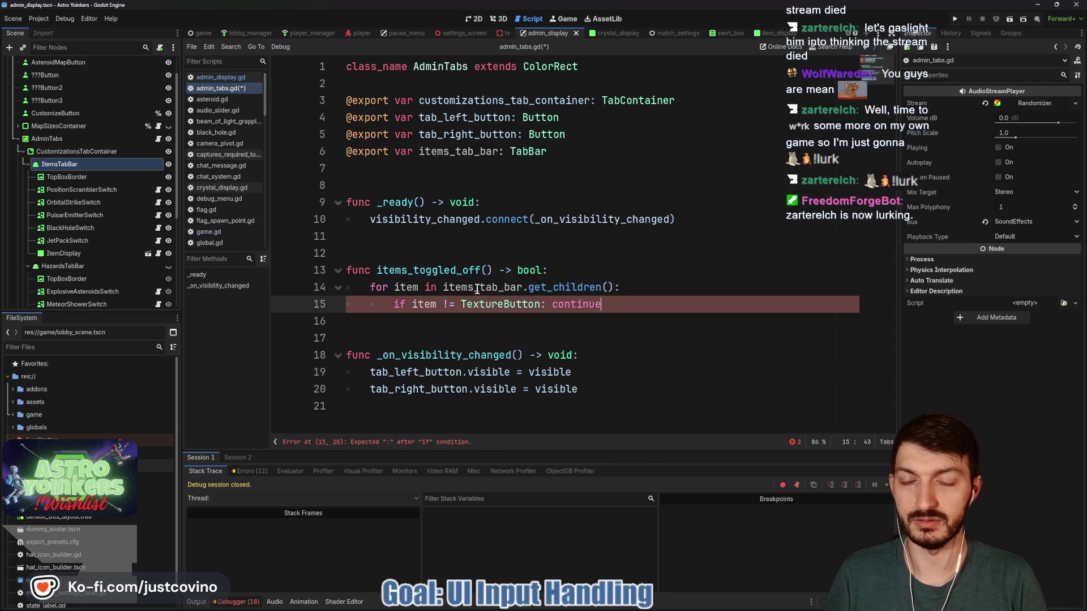
pyautogui.press('Return')
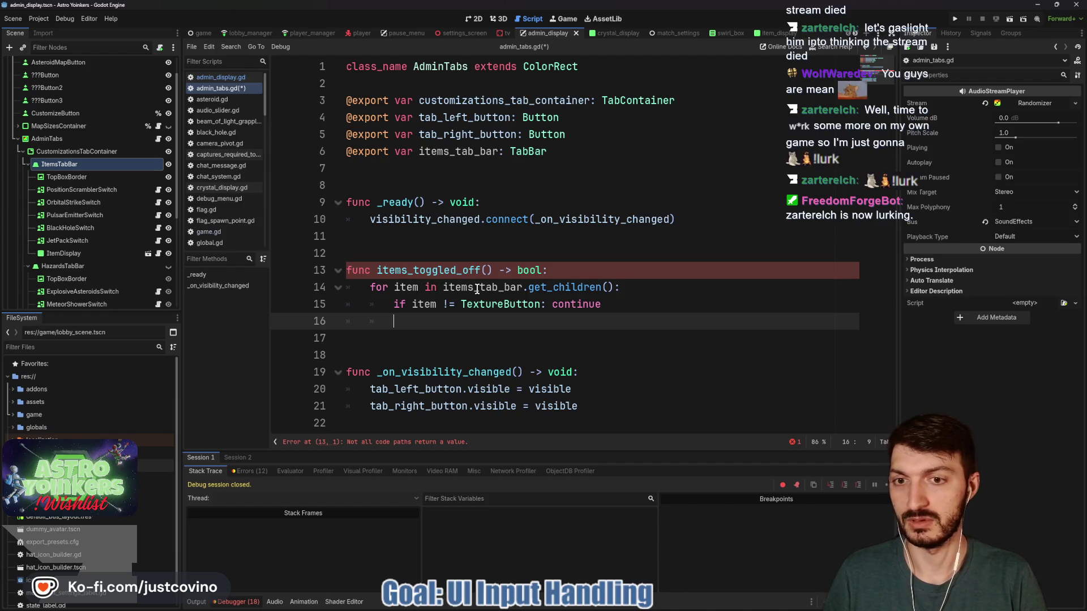
# Step: Rename the loop variable to button and correct buttons_tab_bar to items_tab_bar
pyautogui.doubleClick(405, 287)
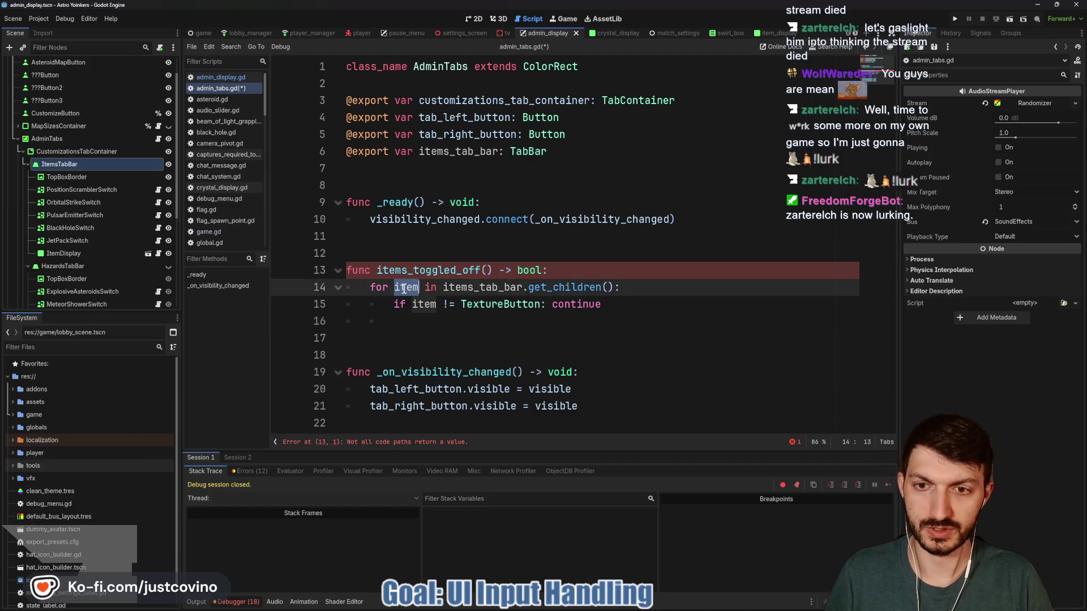
pyautogui.write('button')
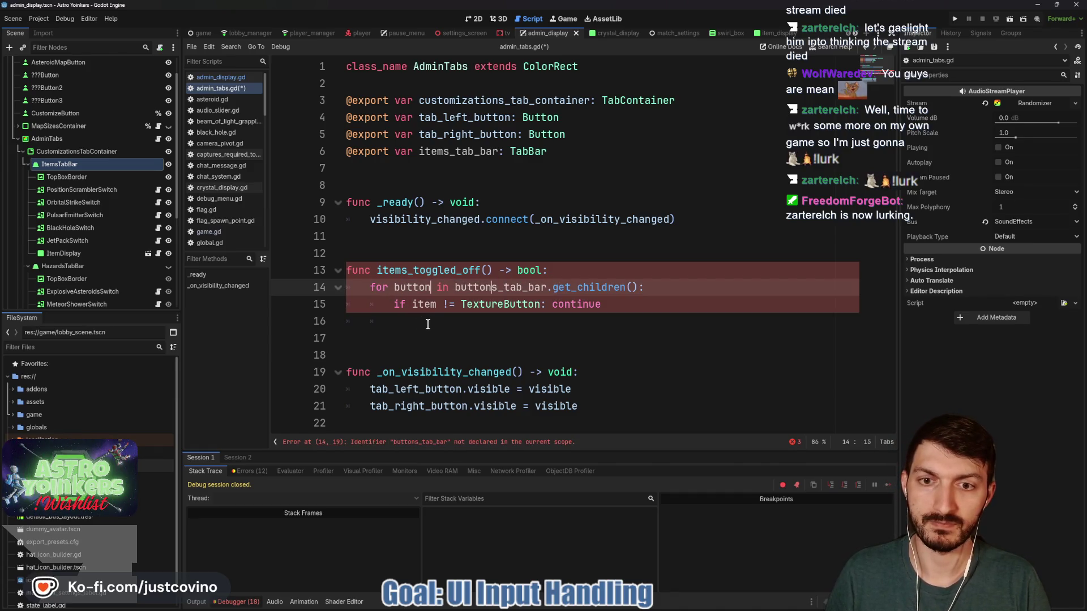
pyautogui.doubleClick(490, 287)
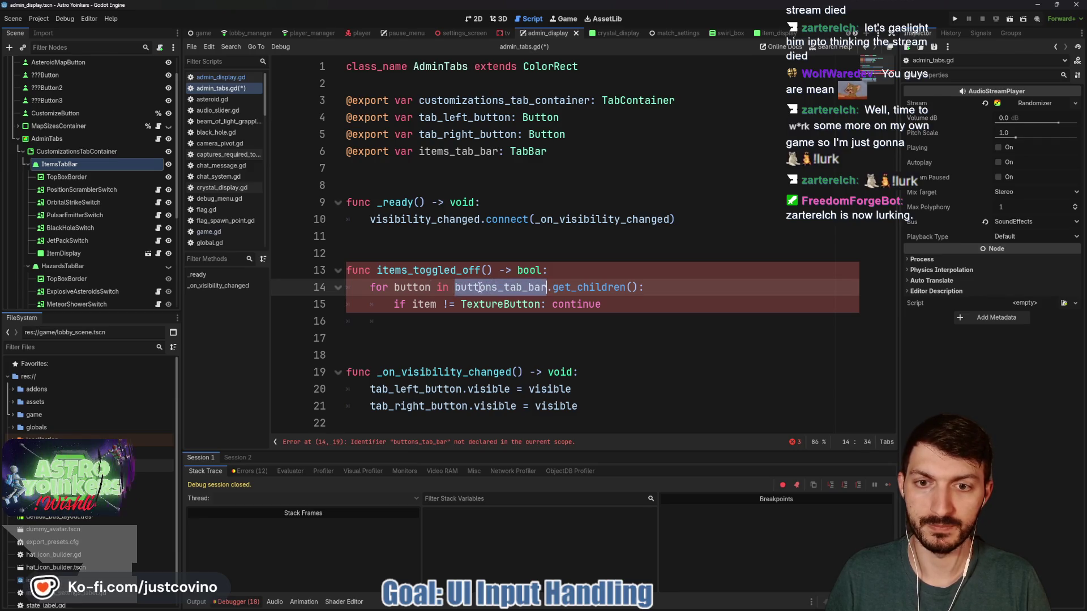
pyautogui.click(464, 287)
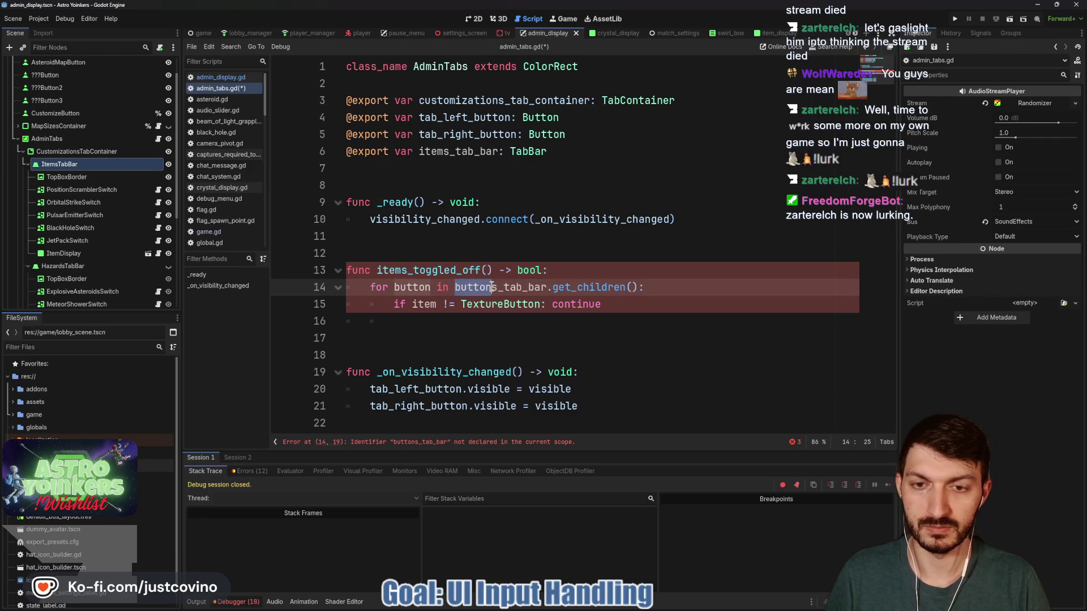
pyautogui.write('item')
pyautogui.click(535, 324)
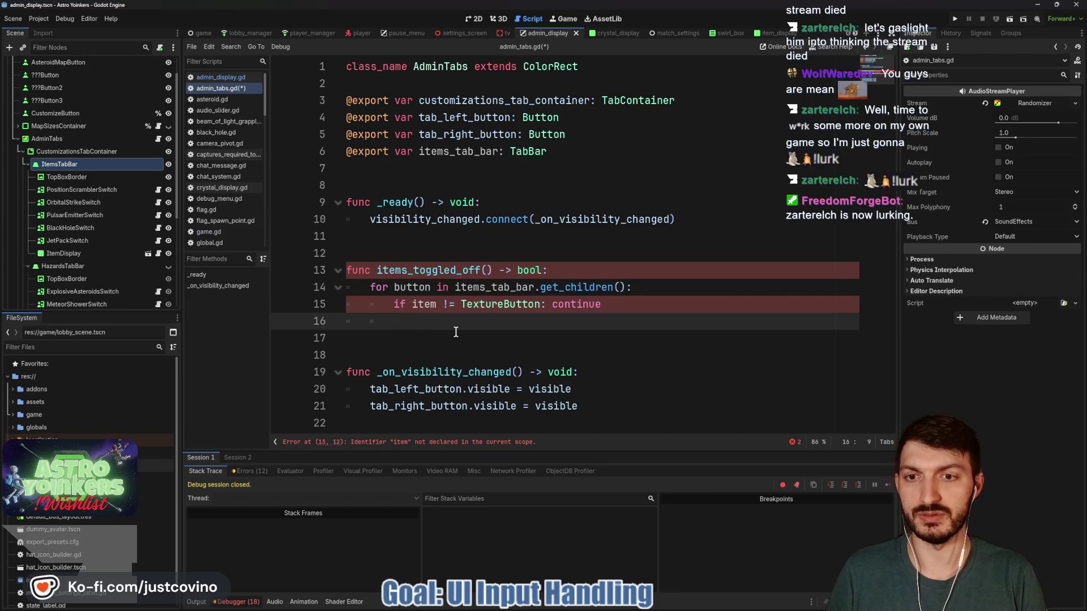
pyautogui.click(572, 270)
# Step: Declare var toggled_off: Array[TextureButton] = [] as the function's first line
pyautogui.press('Return')
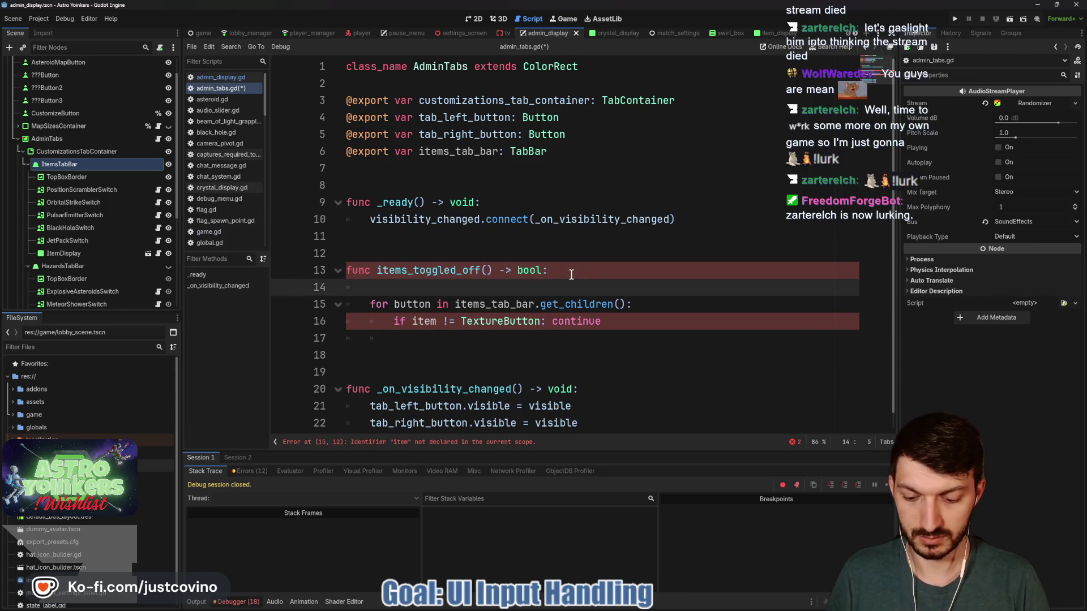
pyautogui.write('var')
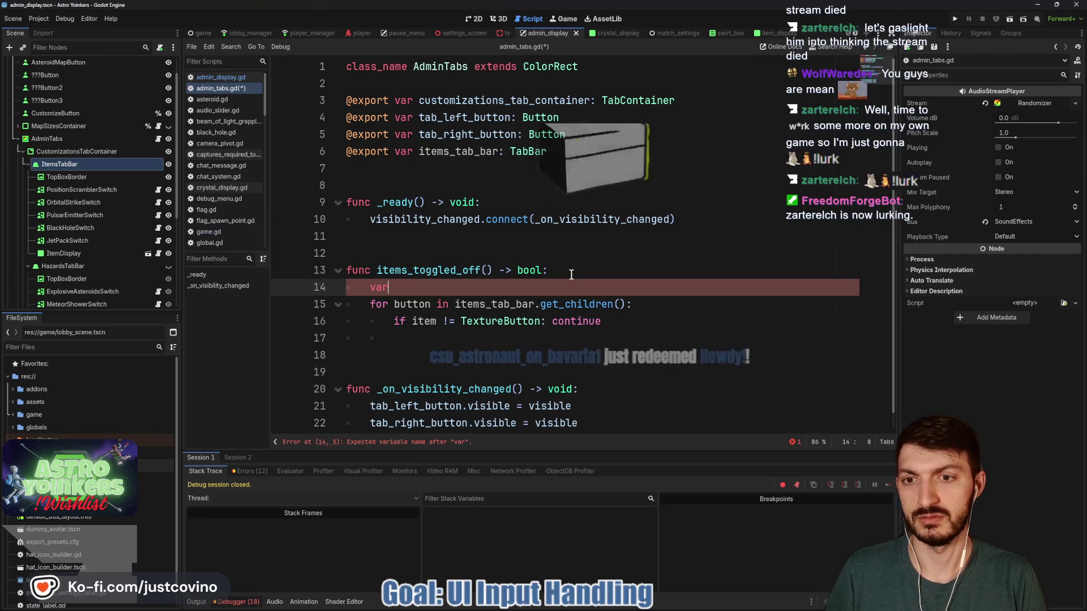
pyautogui.write(' toggled_off')
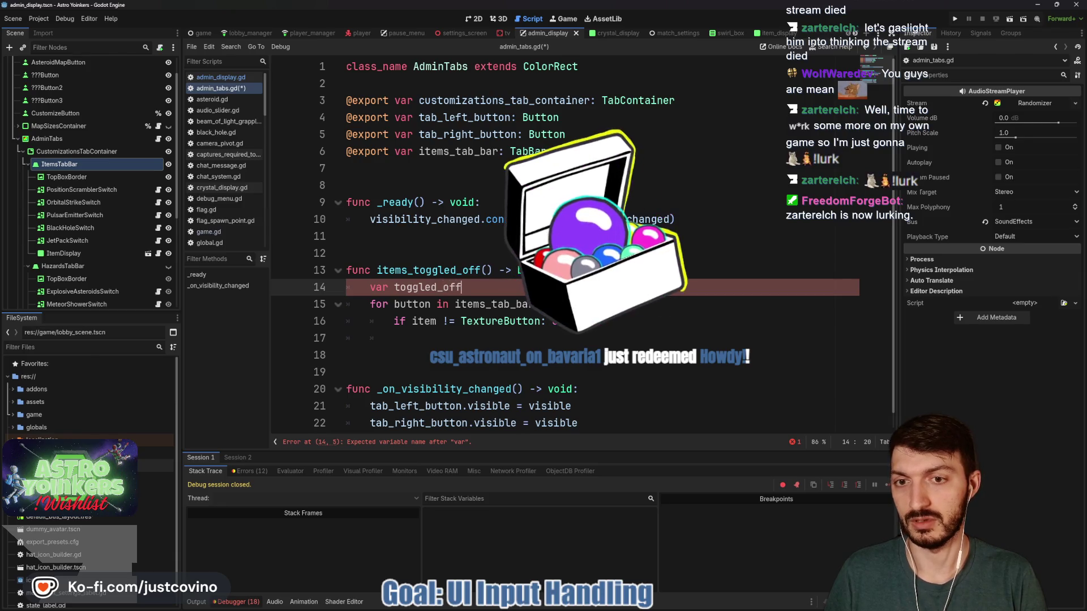
pyautogui.write(': Array[Texture')
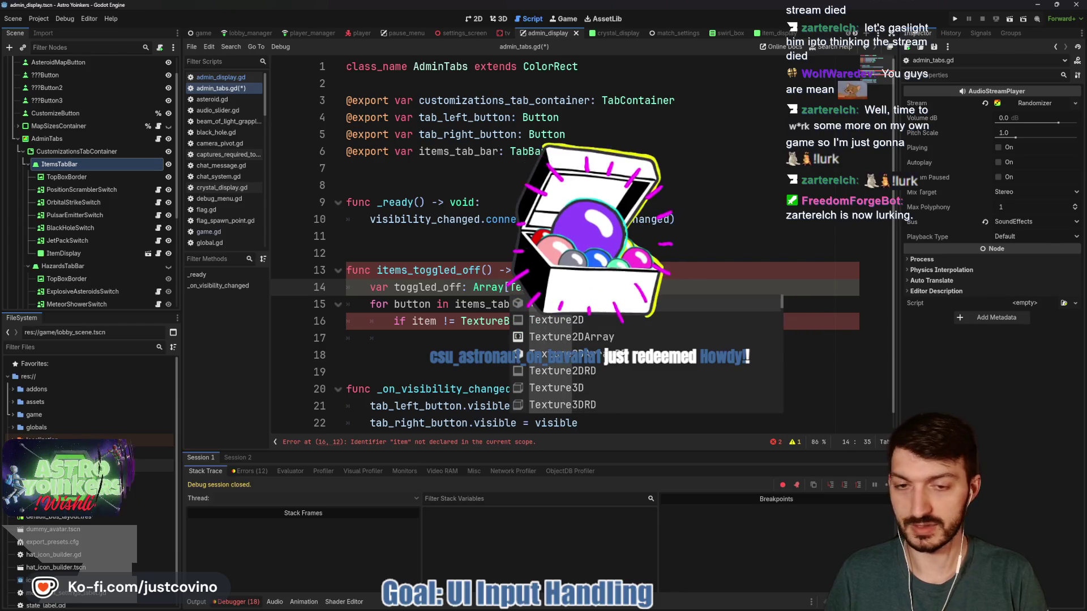
pyautogui.write('Button]')
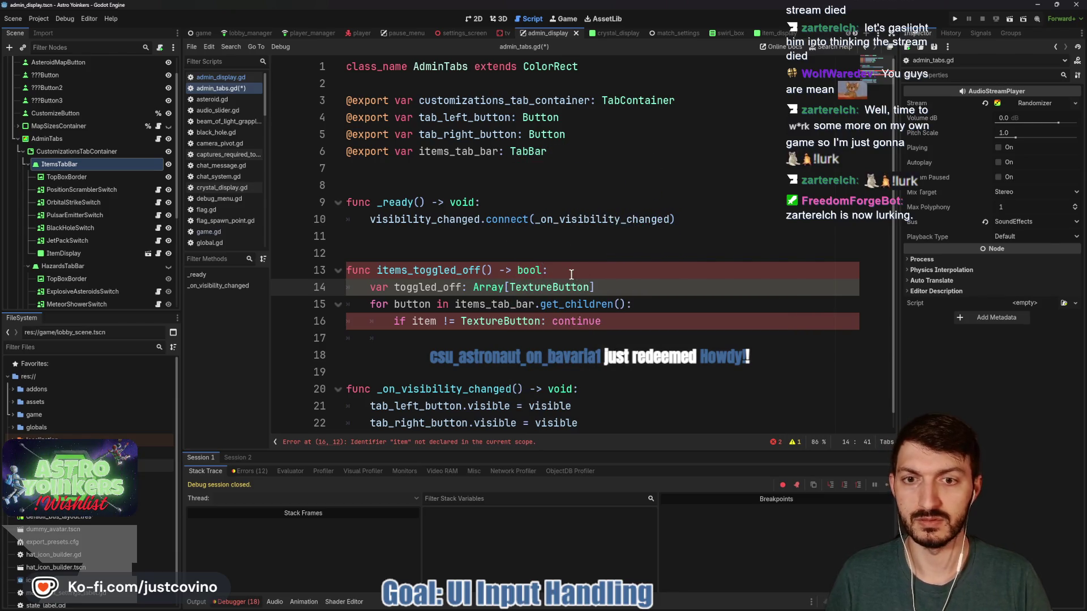
pyautogui.write(' = []')
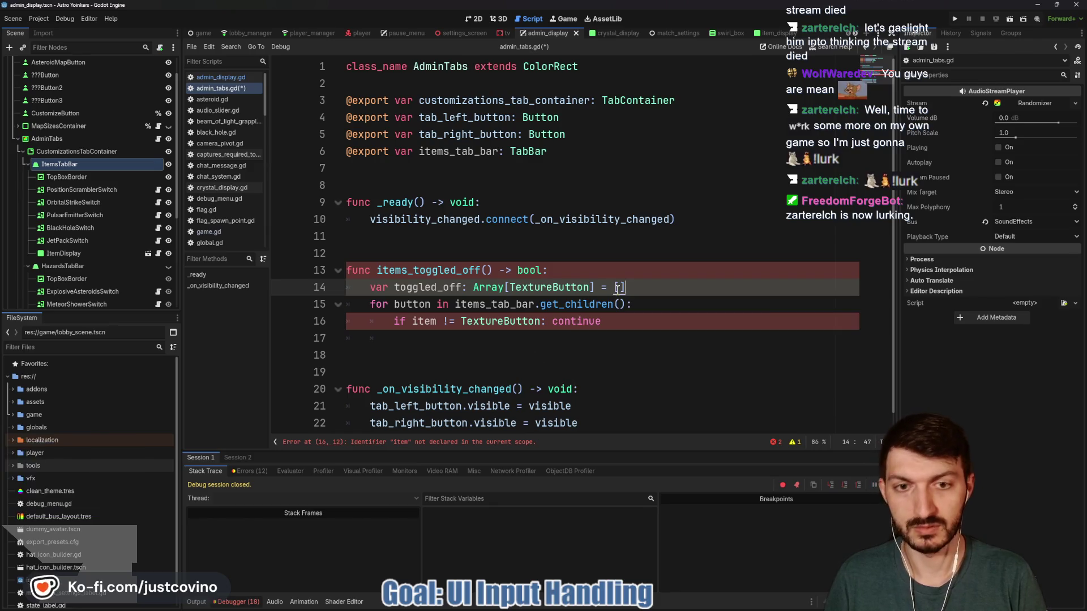
pyautogui.click(450, 338)
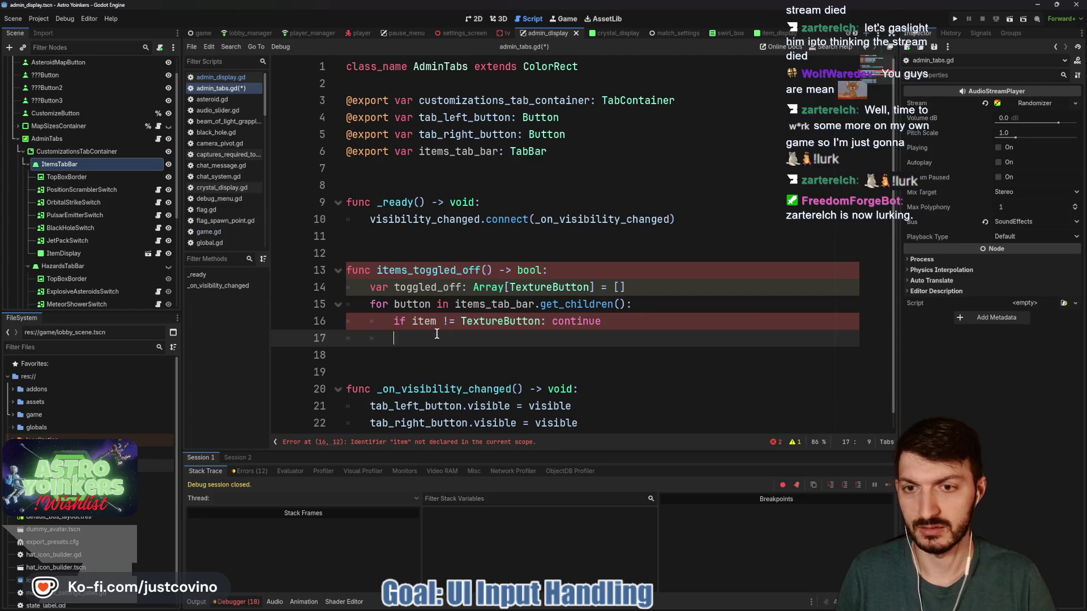
# Step: Use button in the TextureButton check and add an if on button.button_pressed
pyautogui.moveTo(413, 324); pyautogui.dragTo(435, 324)
pyautogui.write('button')
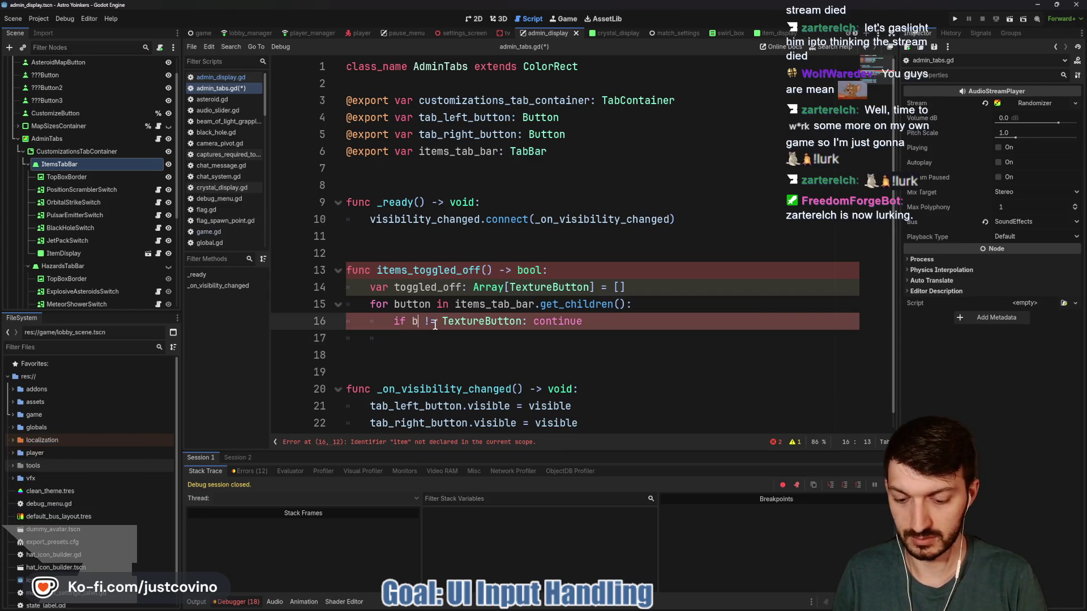
pyautogui.click(447, 340)
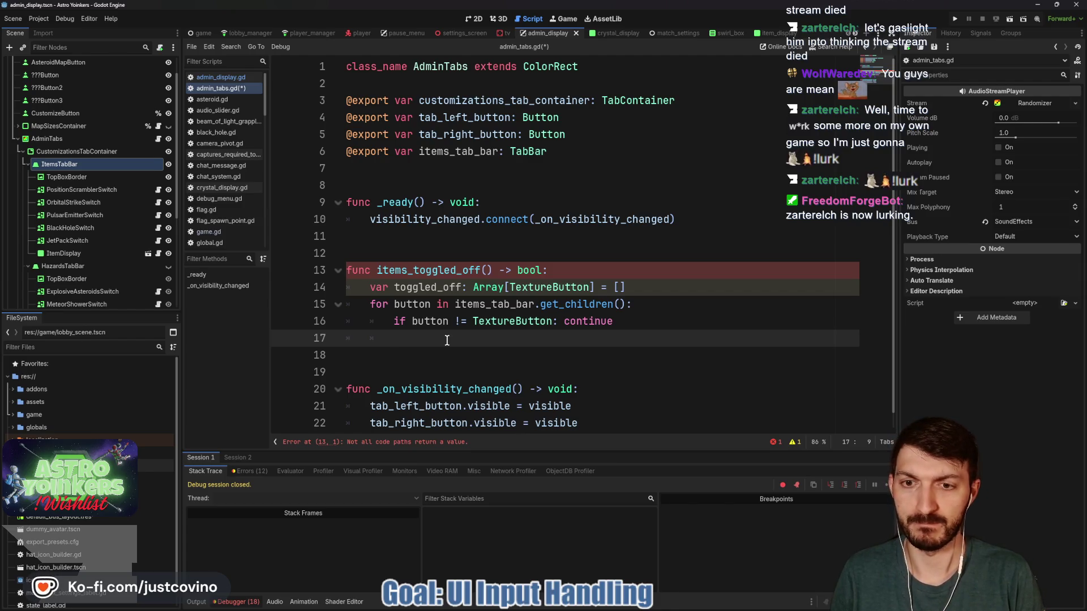
pyautogui.write('if button.')
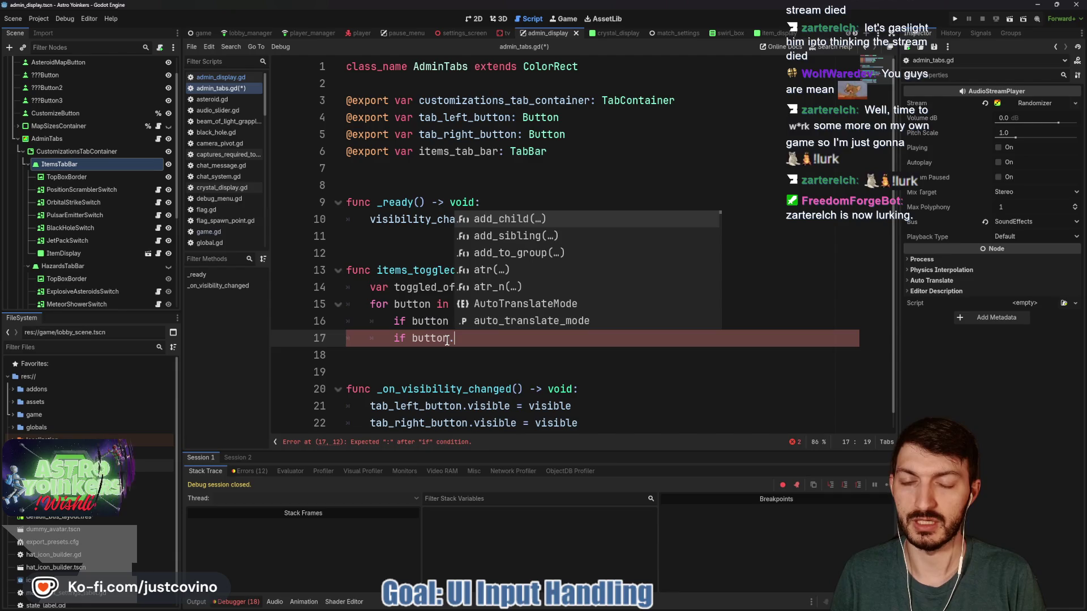
pyautogui.write('presse')
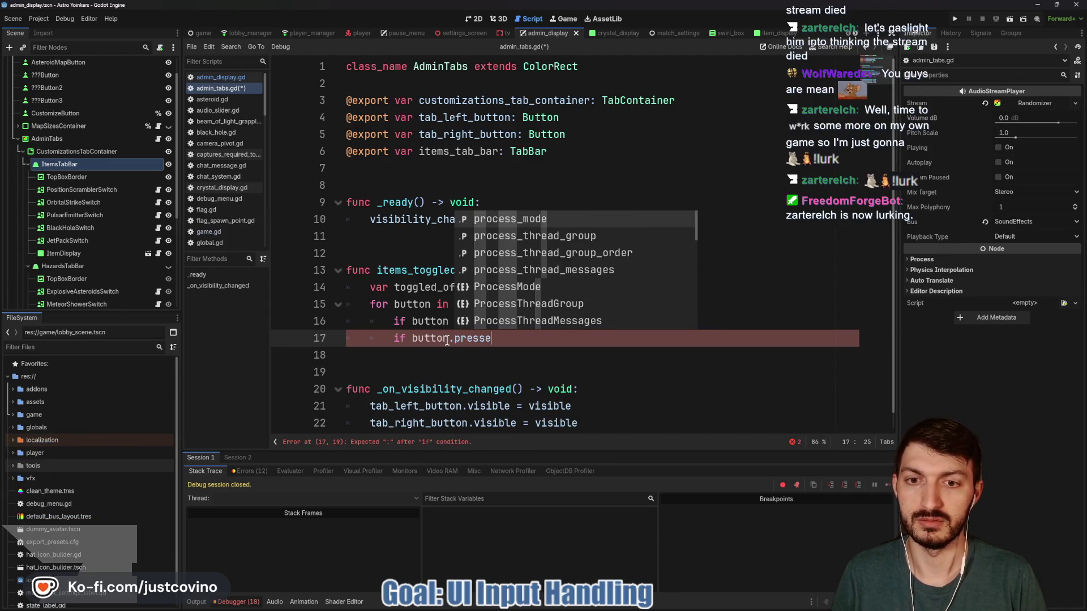
pyautogui.press('BackSpace')
pyautogui.press('BackSpace')
pyautogui.press('BackSpace')
pyautogui.write('button_pre')
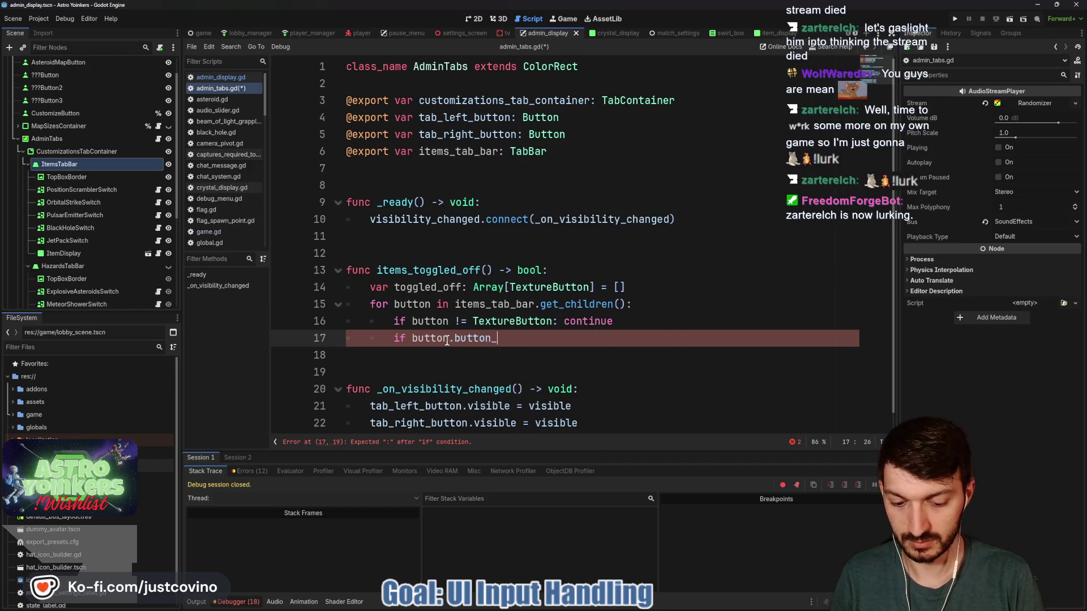
pyautogui.write('ssed:')
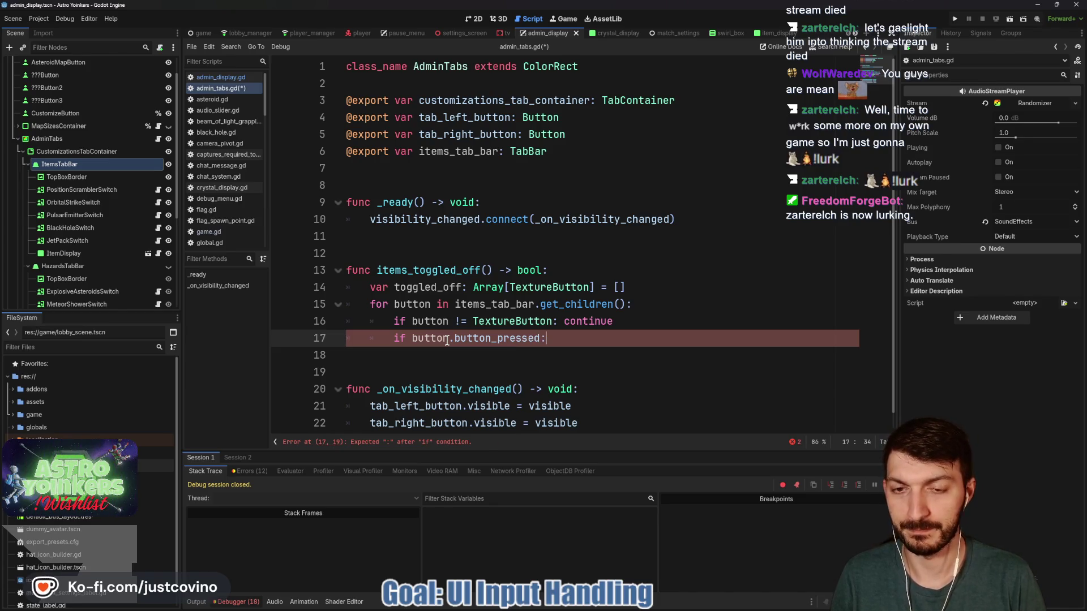
pyautogui.press('Return')
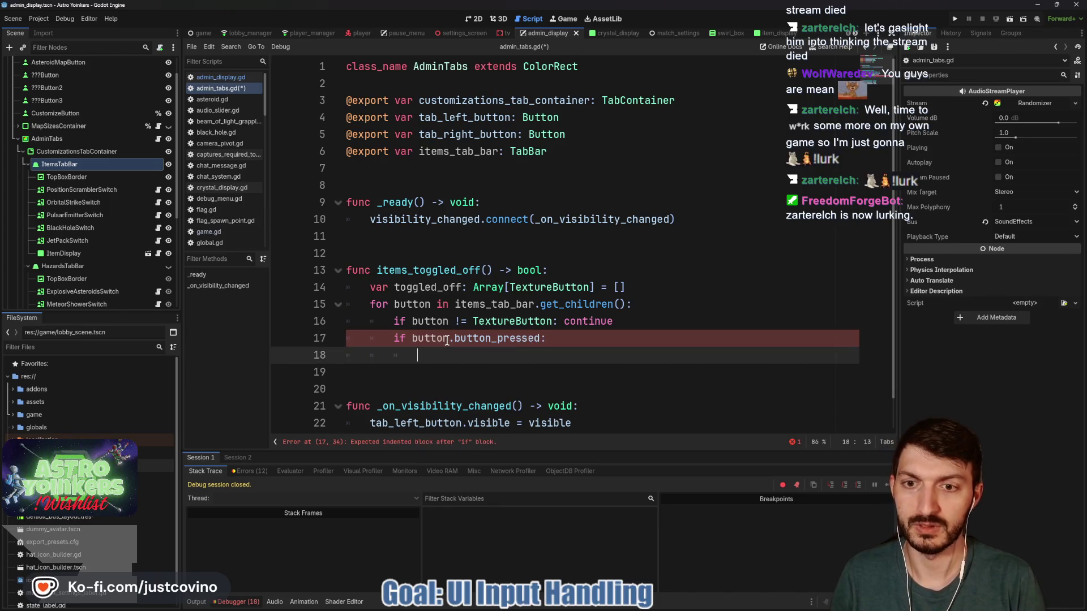
# Step: Negate the pressed check and append each such button to toggled_off
pyautogui.write('togg')
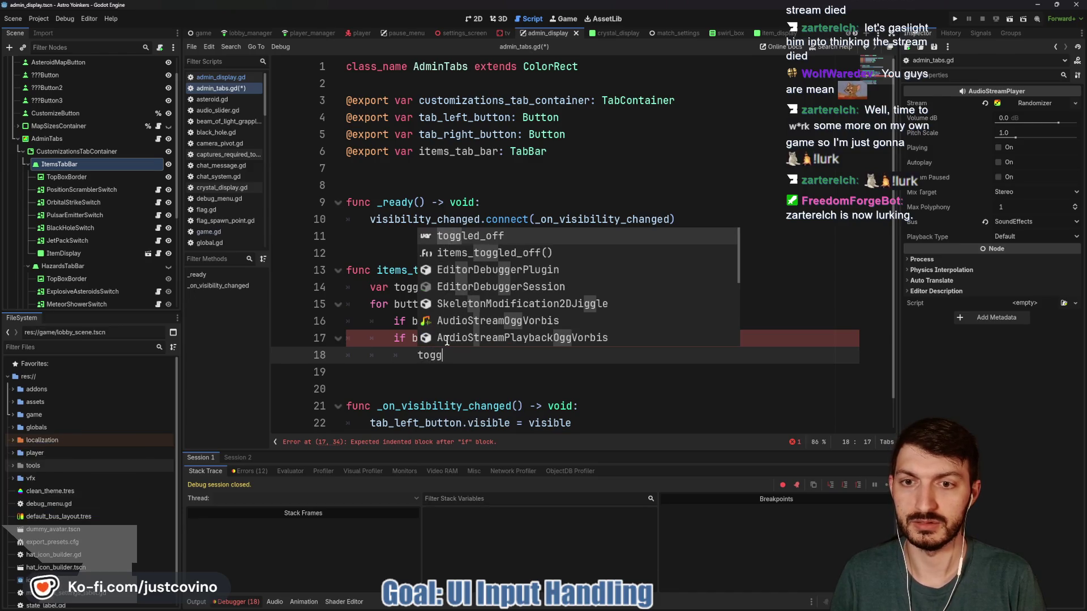
pyautogui.press('Return')
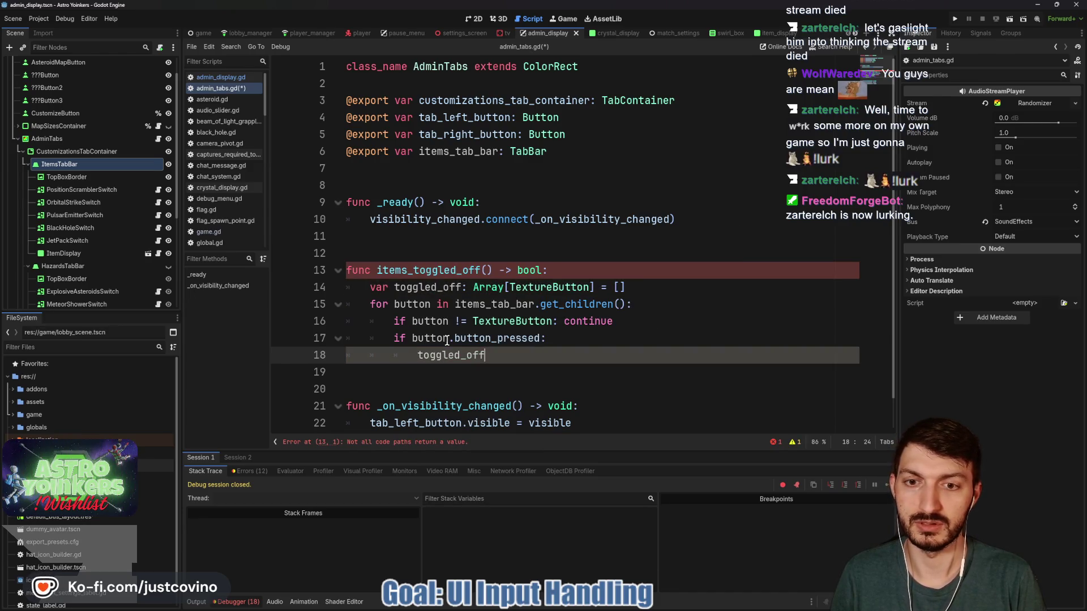
pyautogui.click(417, 338)
pyautogui.write('!')
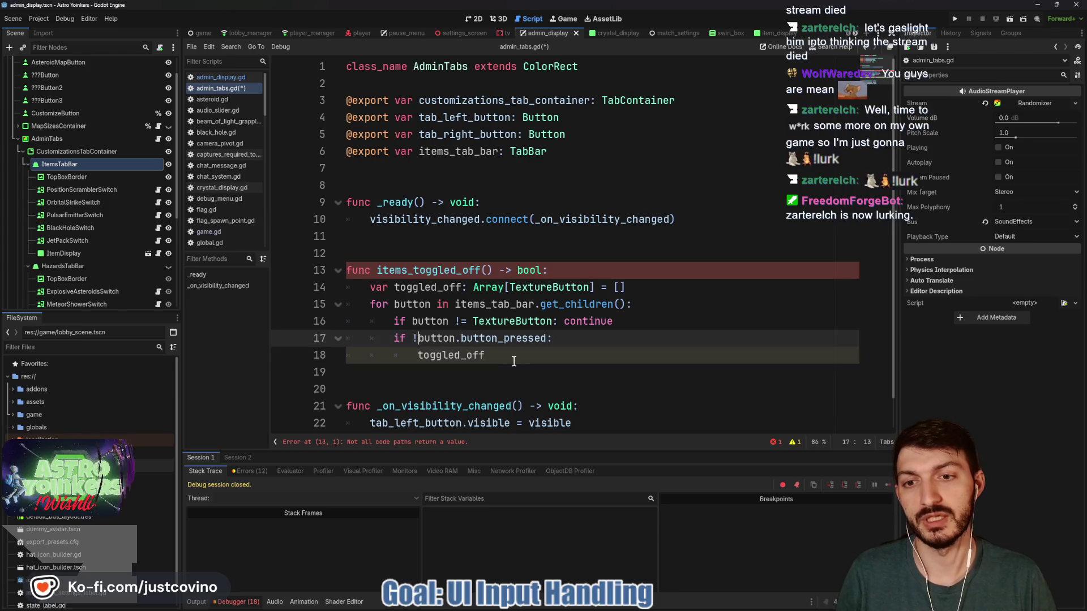
pyautogui.click(502, 355)
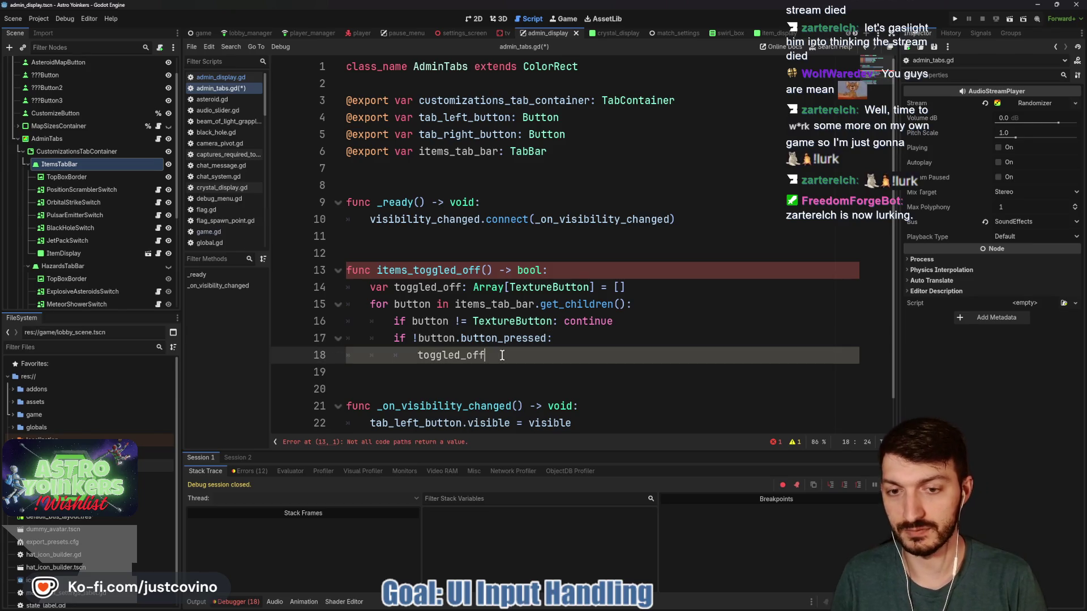
pyautogui.write('append')
pyautogui.press('Return')
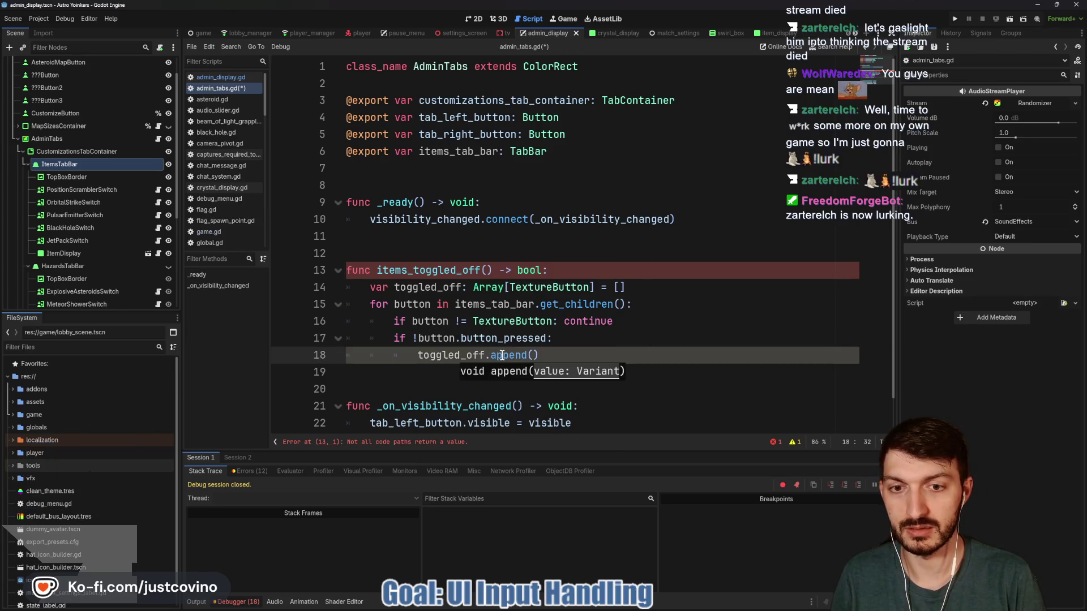
pyautogui.write('button')
pyautogui.press('Return')
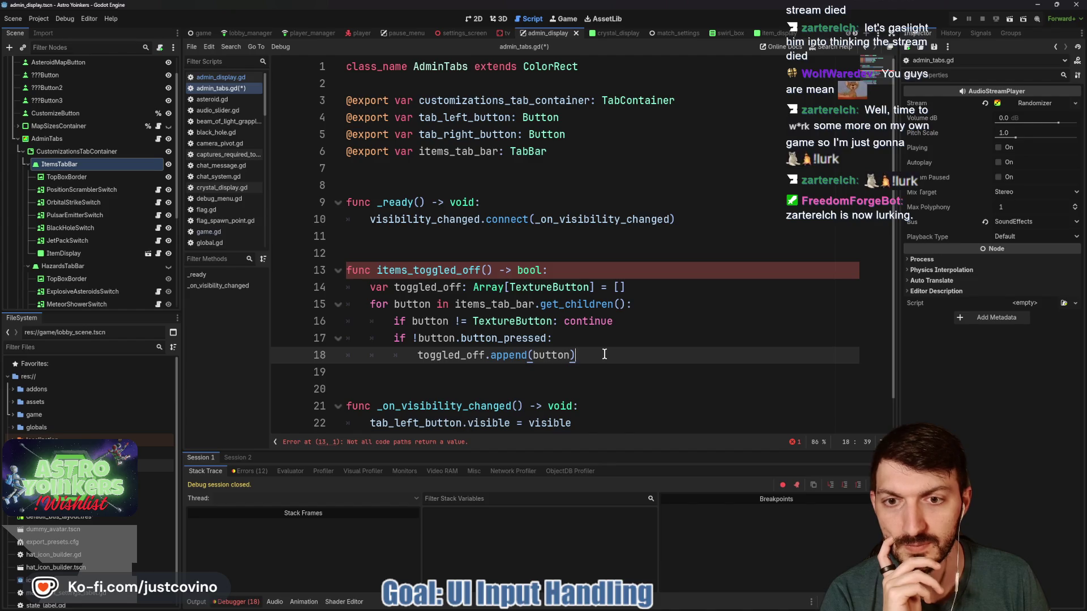
# Step: Add the condition if toggled_off.size() >= MatchSettings.items_dictionary.size() - 1:
pyautogui.press('Return')
pyautogui.press('BackSpace')
pyautogui.press('BackSpace')
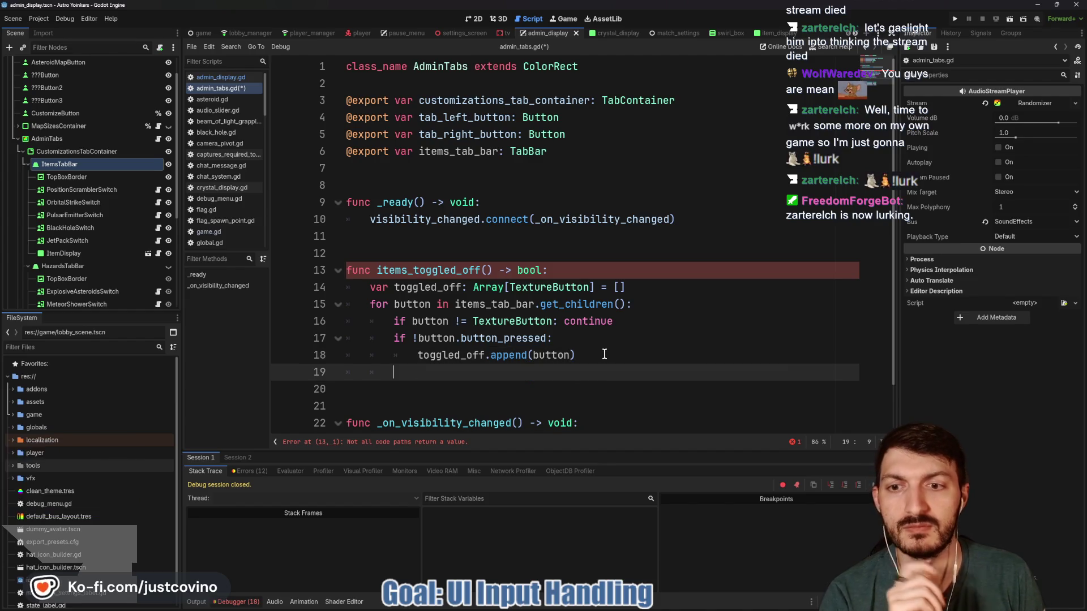
pyautogui.write('if togg')
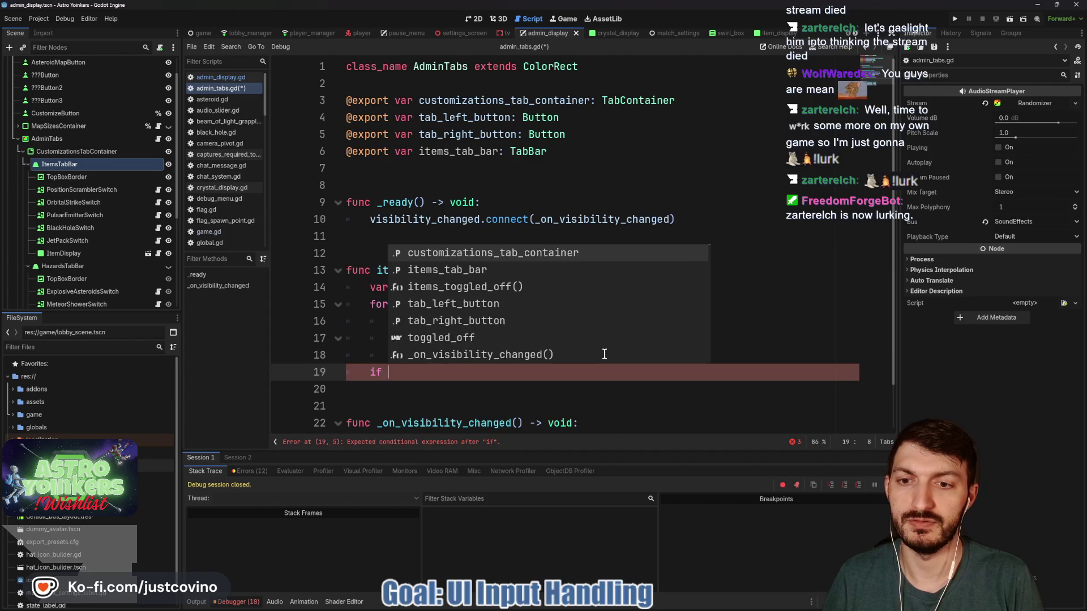
pyautogui.press('Return')
pyautogui.write('.size')
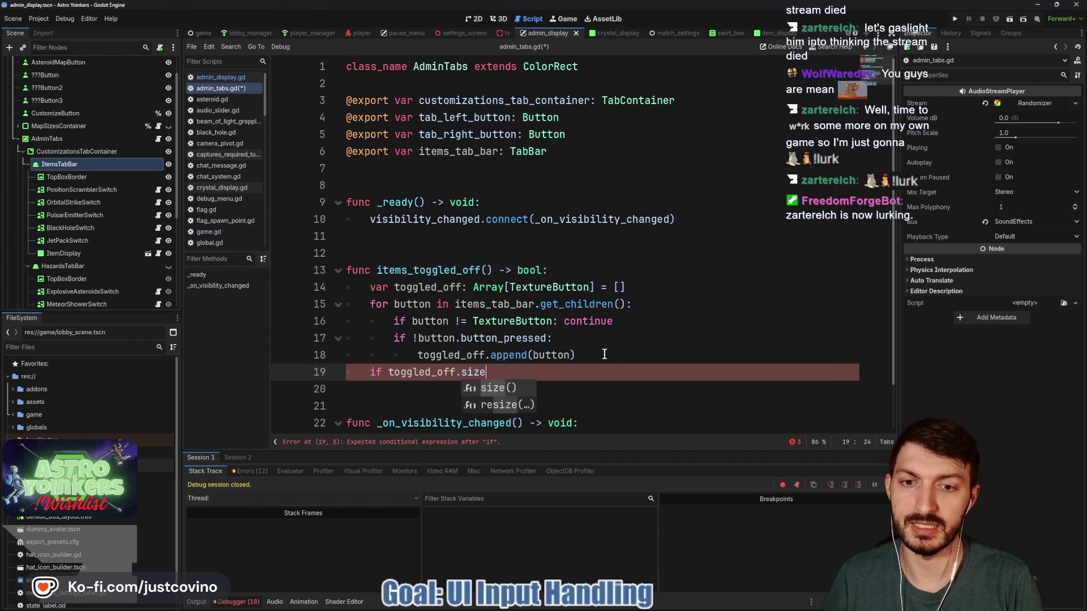
pyautogui.press('Return')
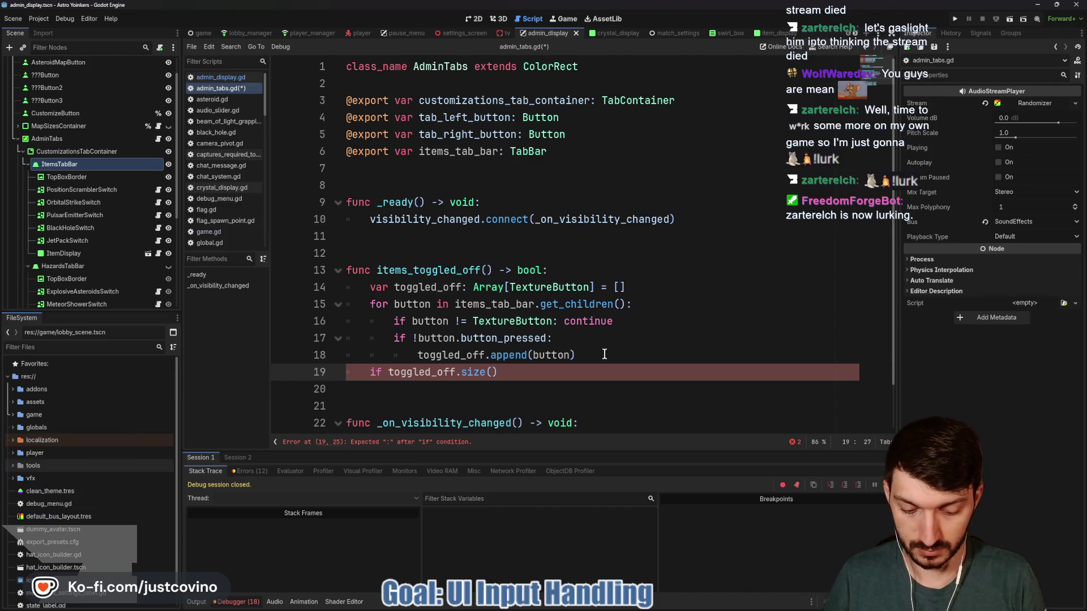
pyautogui.write('>= MatchSe')
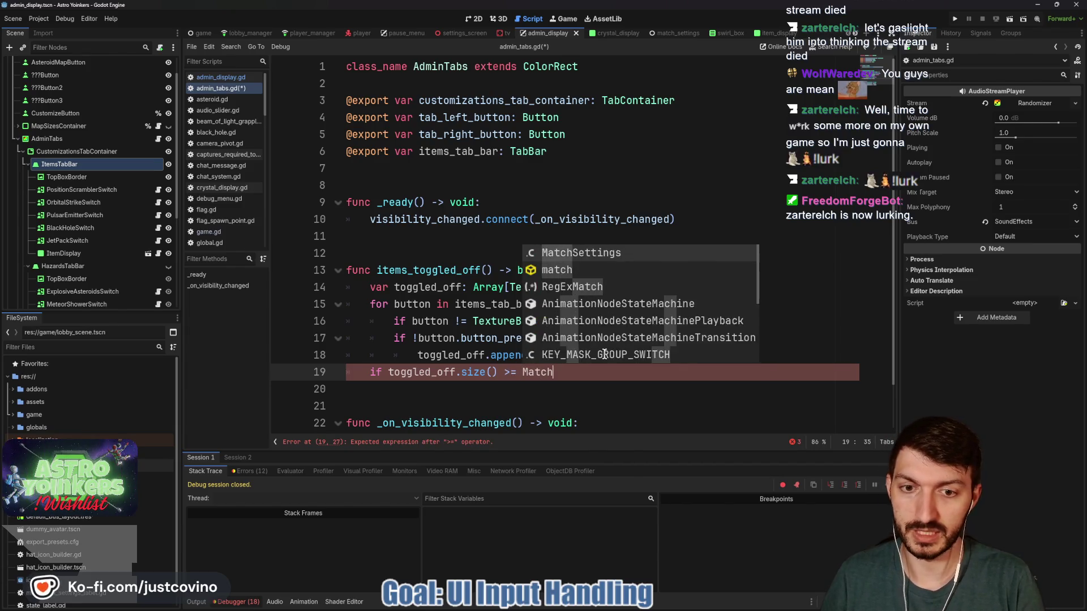
pyautogui.press('Return')
pyautogui.write('.')
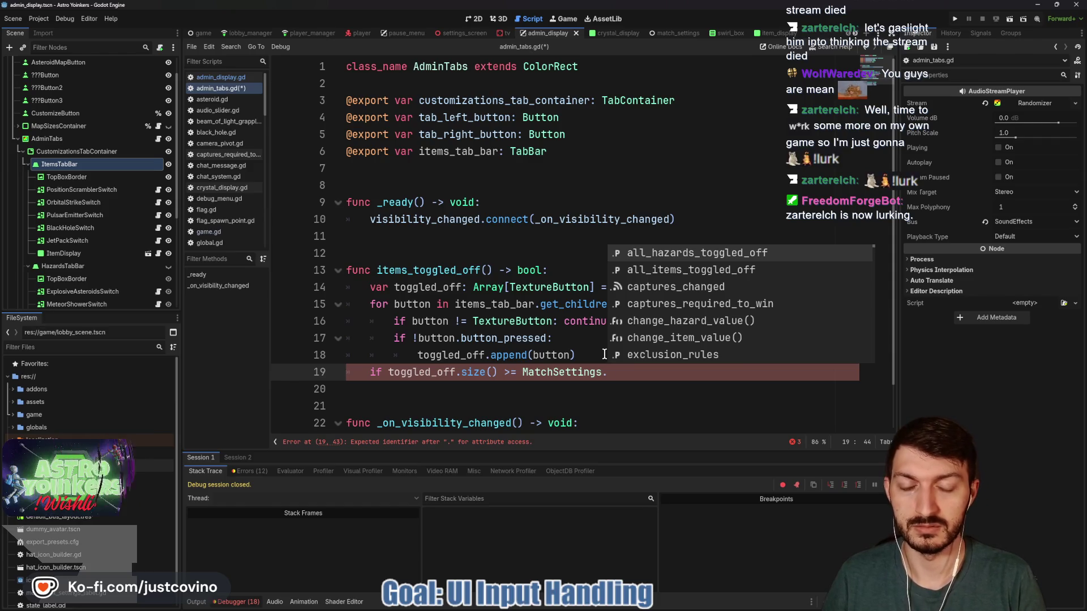
pyautogui.write('item')
pyautogui.press('Return')
pyautogui.write('.size')
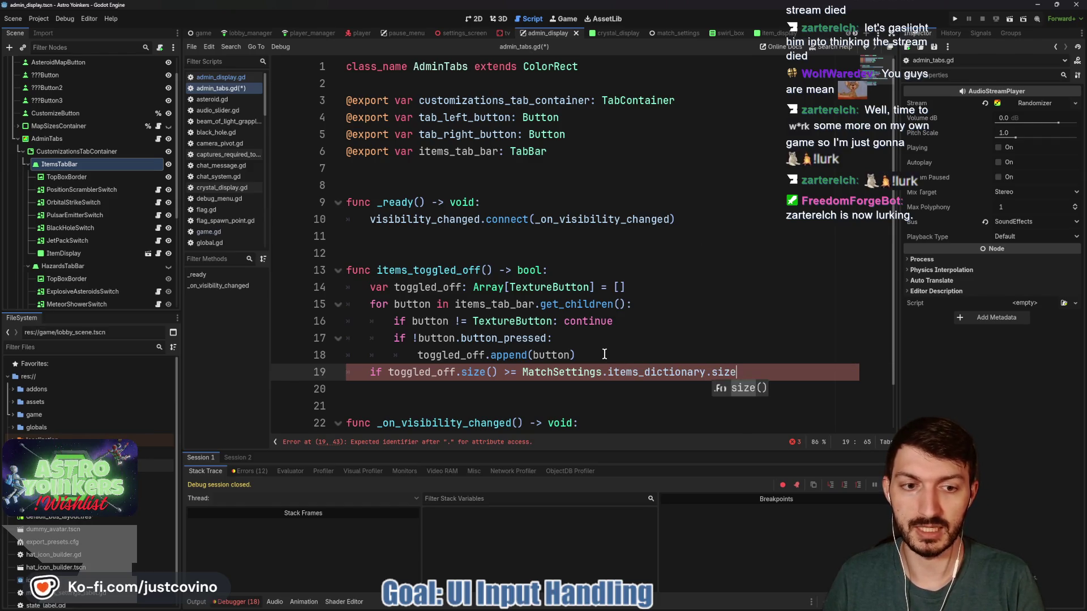
pyautogui.press('Return')
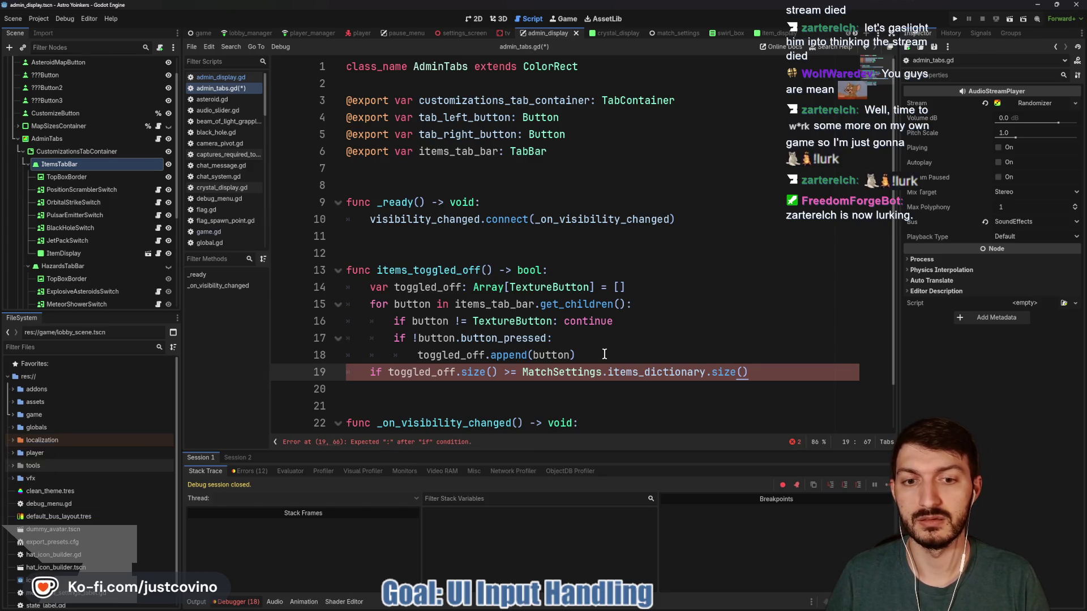
pyautogui.write('-1')
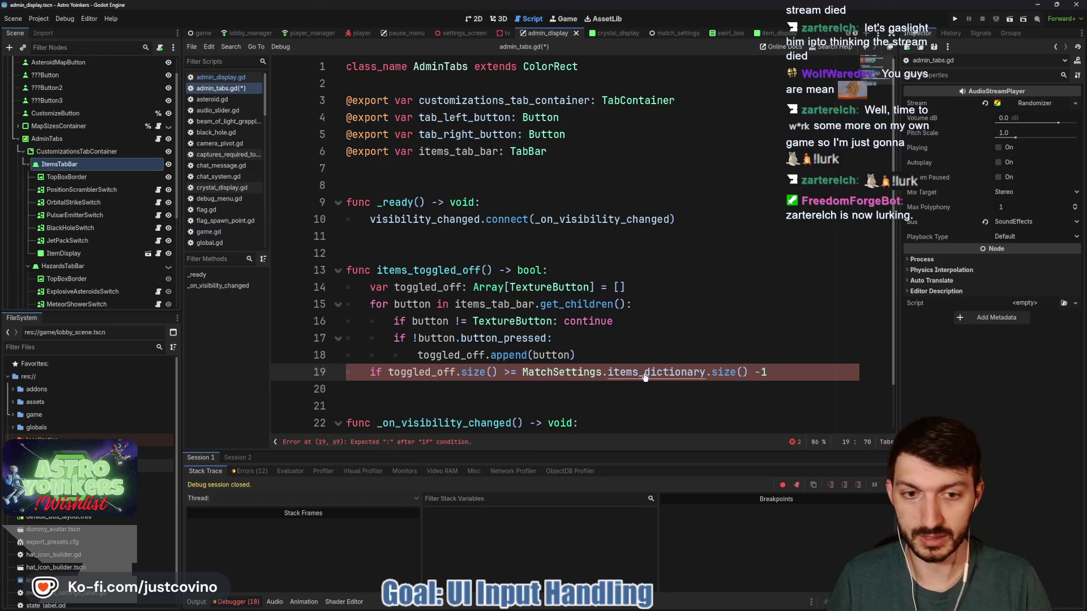
pyautogui.keyDown('ctrl'); pyautogui.click(646, 377); pyautogui.keyUp('ctrl')
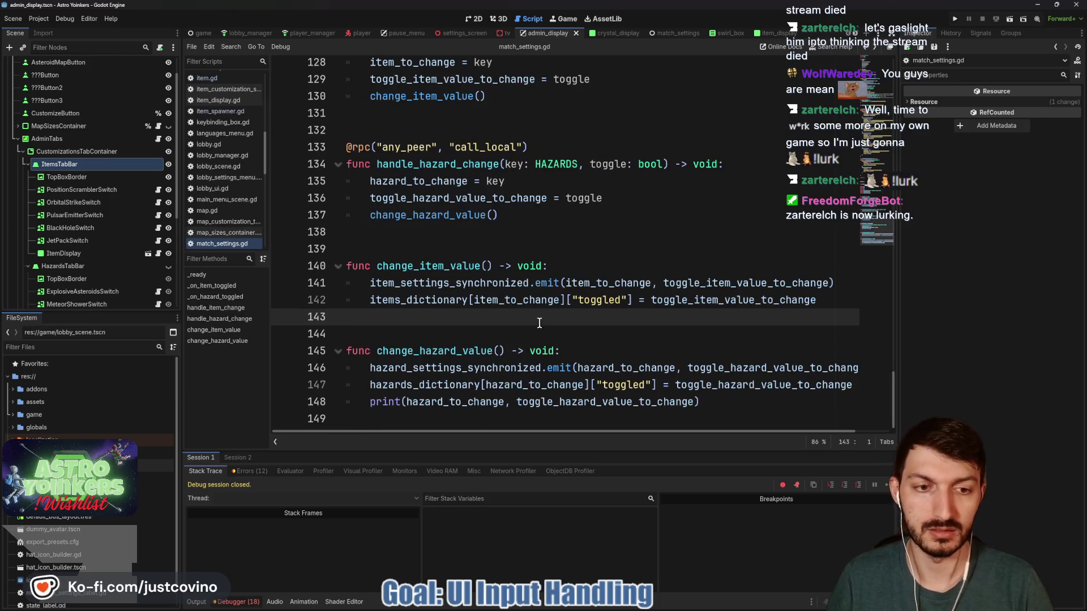
pyautogui.click(158, 140)
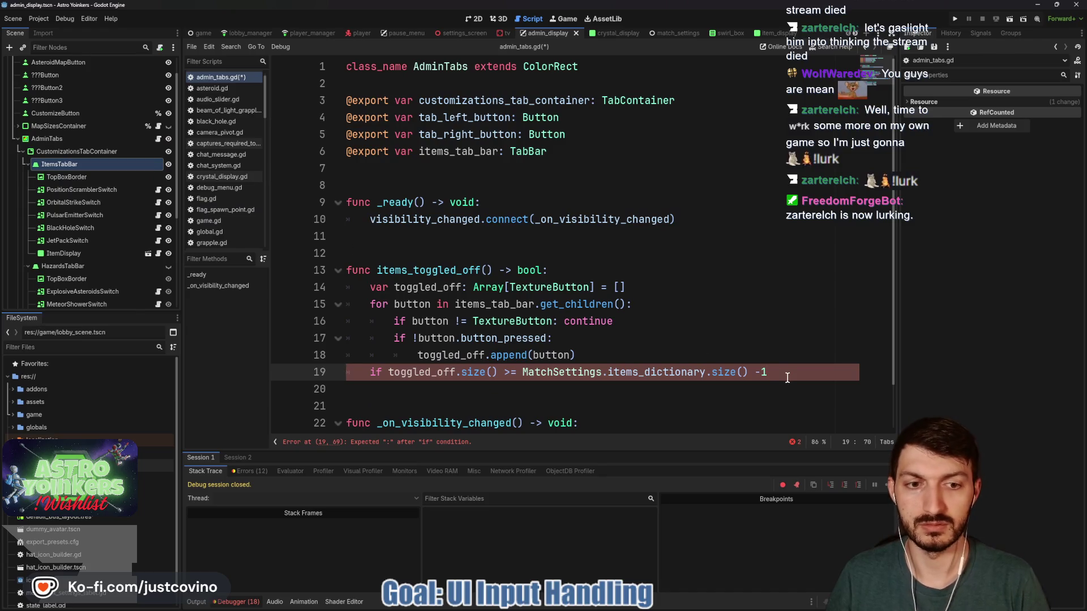
pyautogui.write('1:')
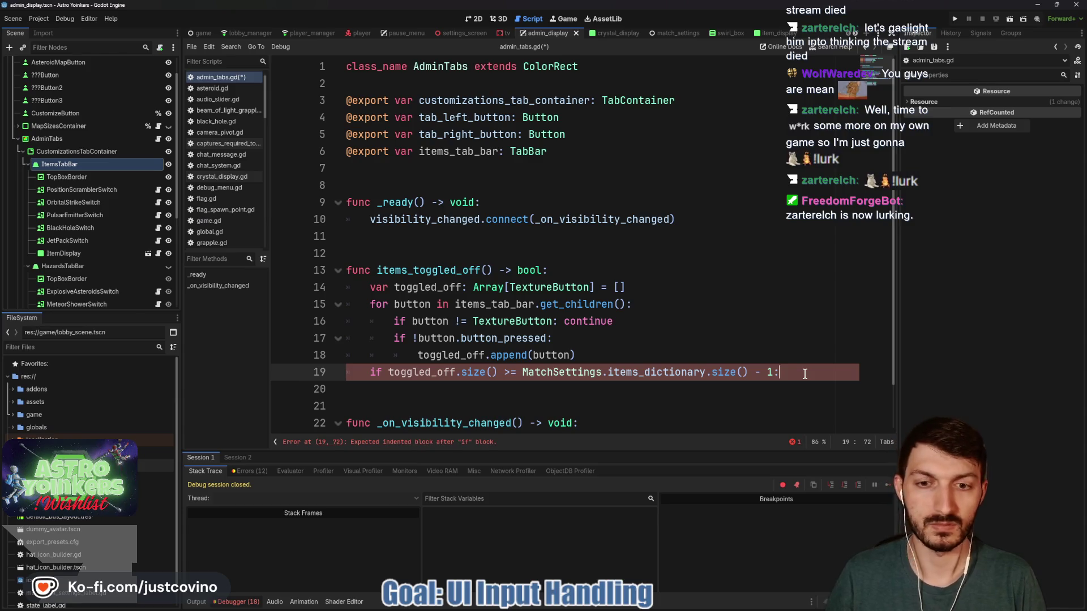
# Step: Return true inside that condition and return false otherwise
pyautogui.press('Return')
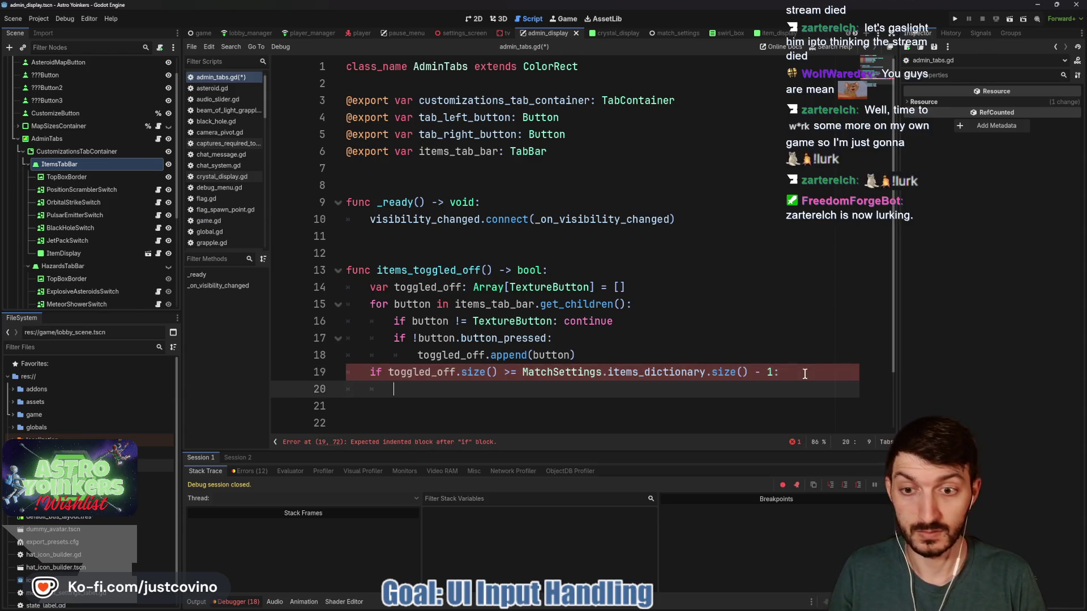
pyautogui.write('Match')
pyautogui.press('Return')
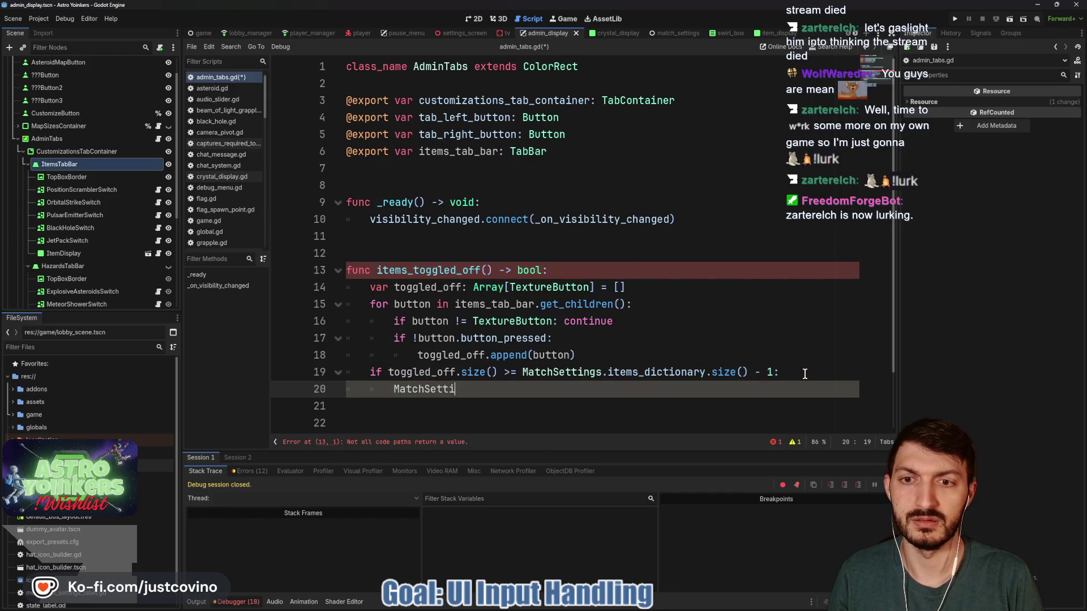
pyautogui.press('BackSpace')
pyautogui.press('BackSpace')
pyautogui.press('BackSpace')
pyautogui.write('return ')
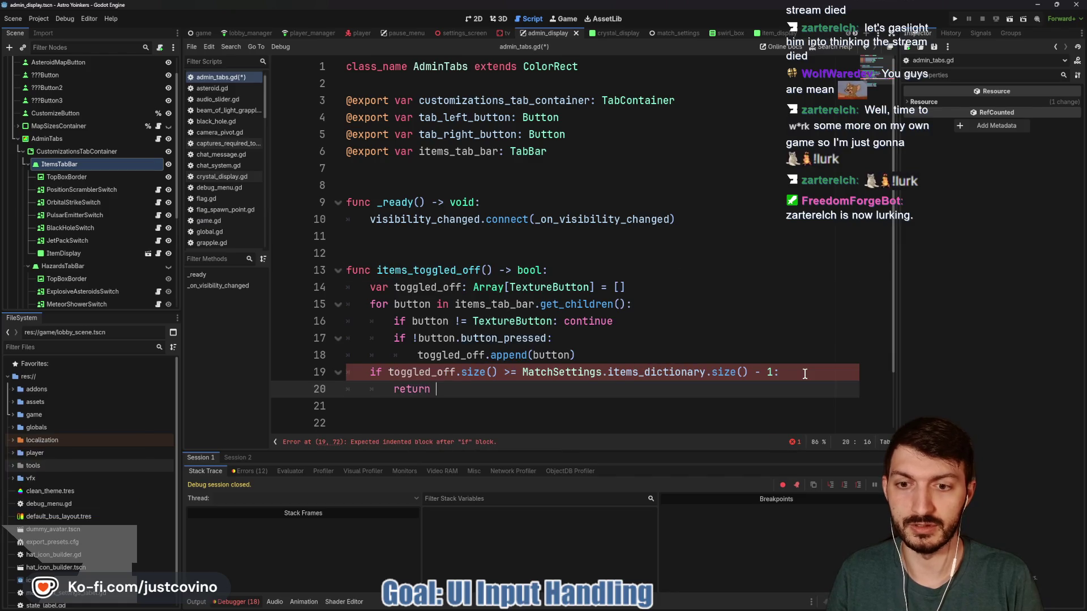
pyautogui.write('true')
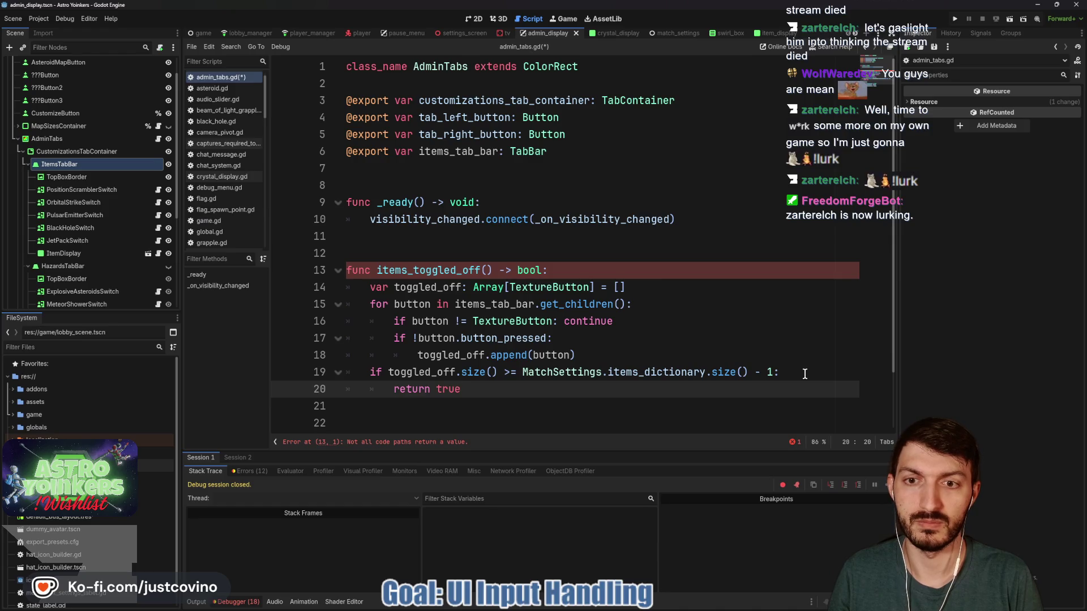
pyautogui.press('Return')
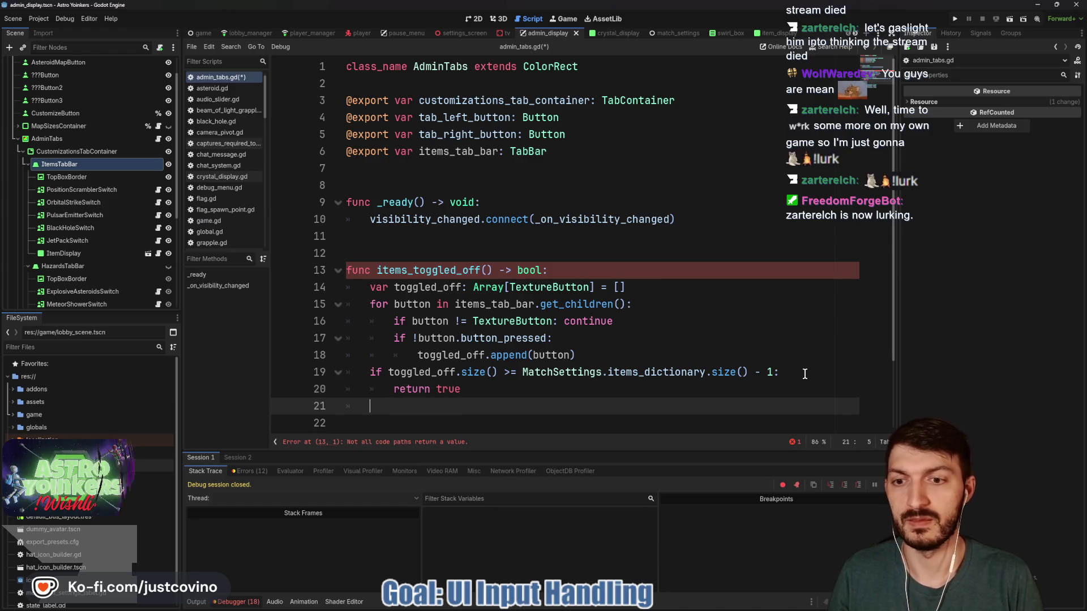
pyautogui.write('return false')
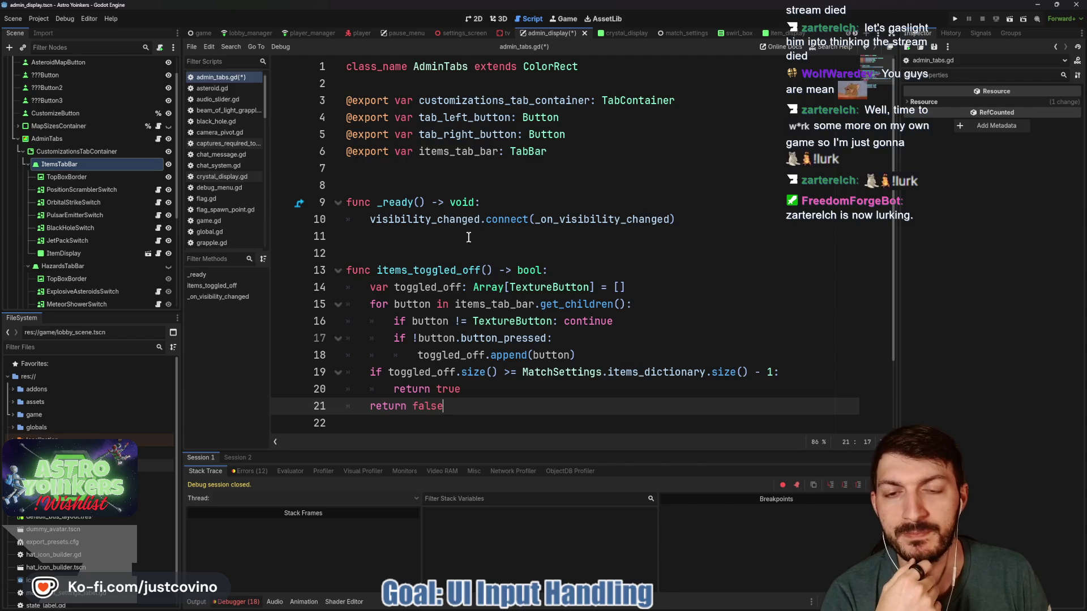
pyautogui.scroll(-2, 547, 253)
# Step: Append MatchSettings.all_items_toggled_off = items_toggled_off() to _on_visibility_changed
pyautogui.click(578, 423)
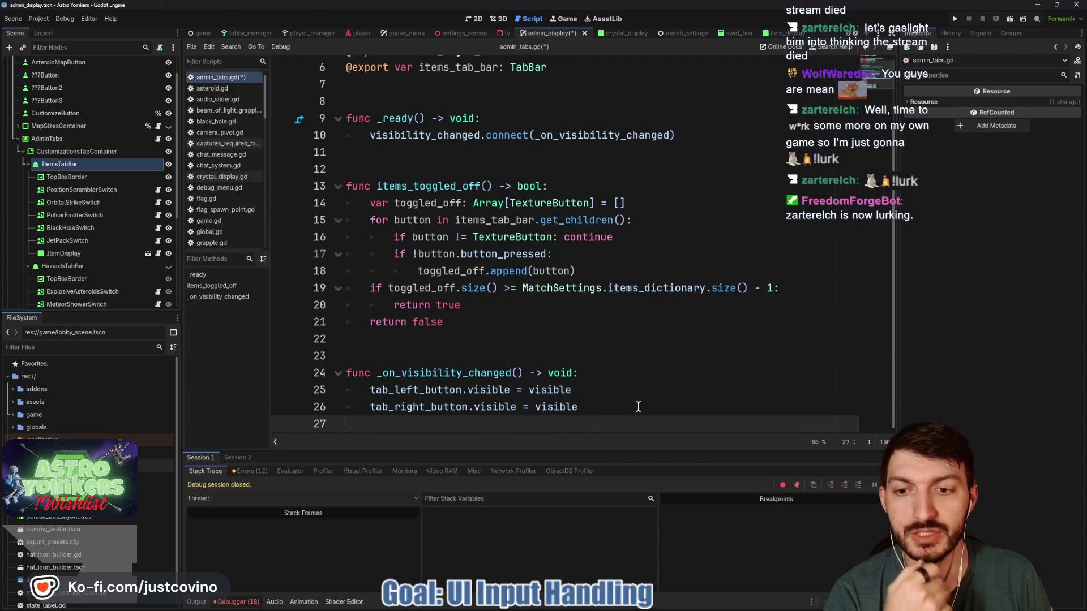
pyautogui.write('MatchSettings.')
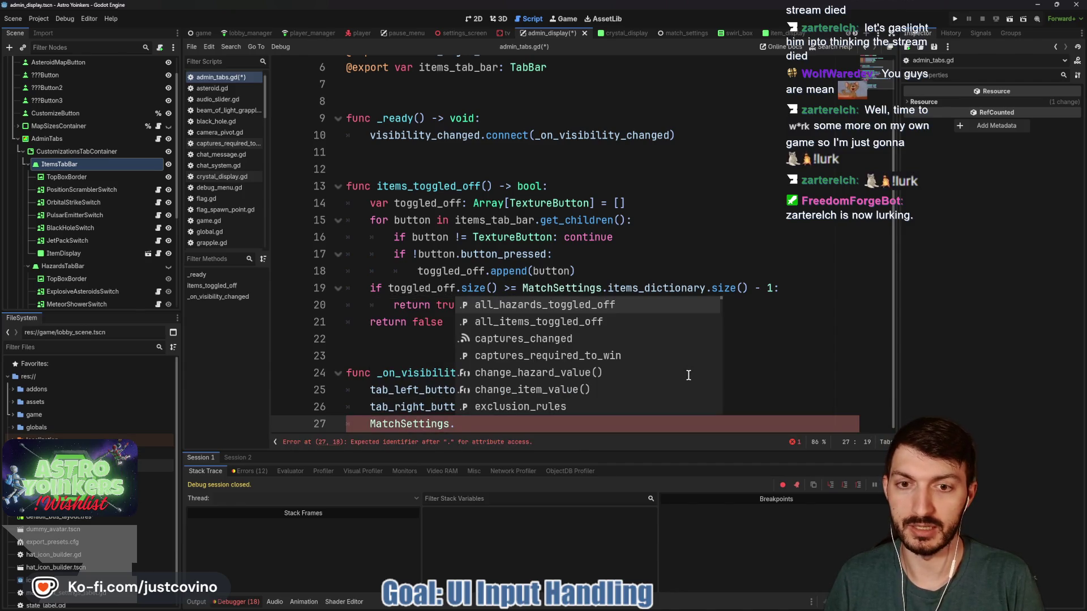
pyautogui.press('Down')
pyautogui.press('Return')
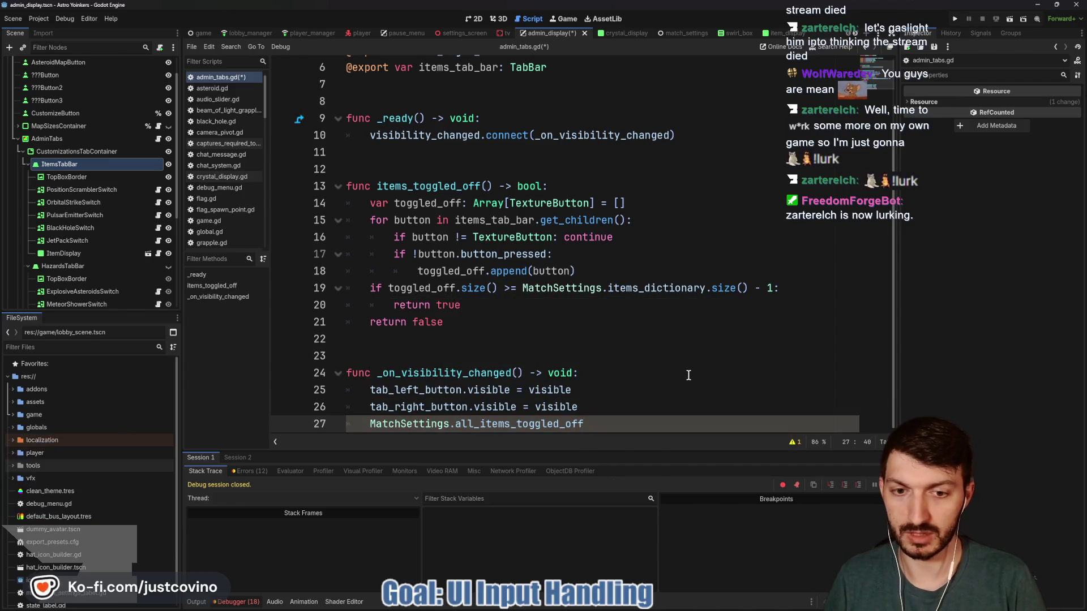
pyautogui.write('= item')
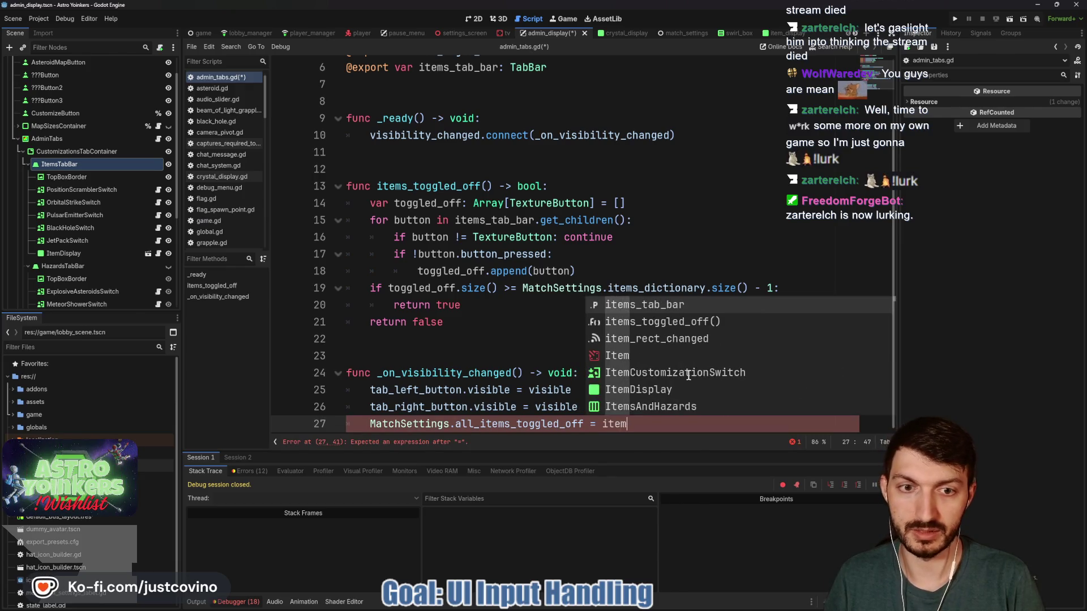
pyautogui.press('Down')
pyautogui.press('Return')
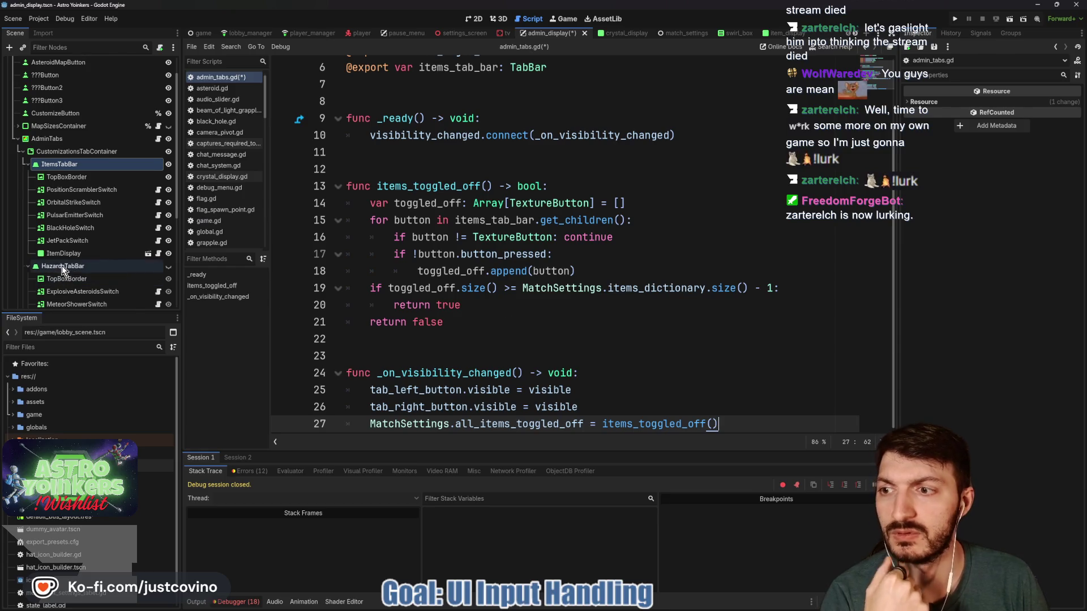
pyautogui.scroll(1, 299, 220)
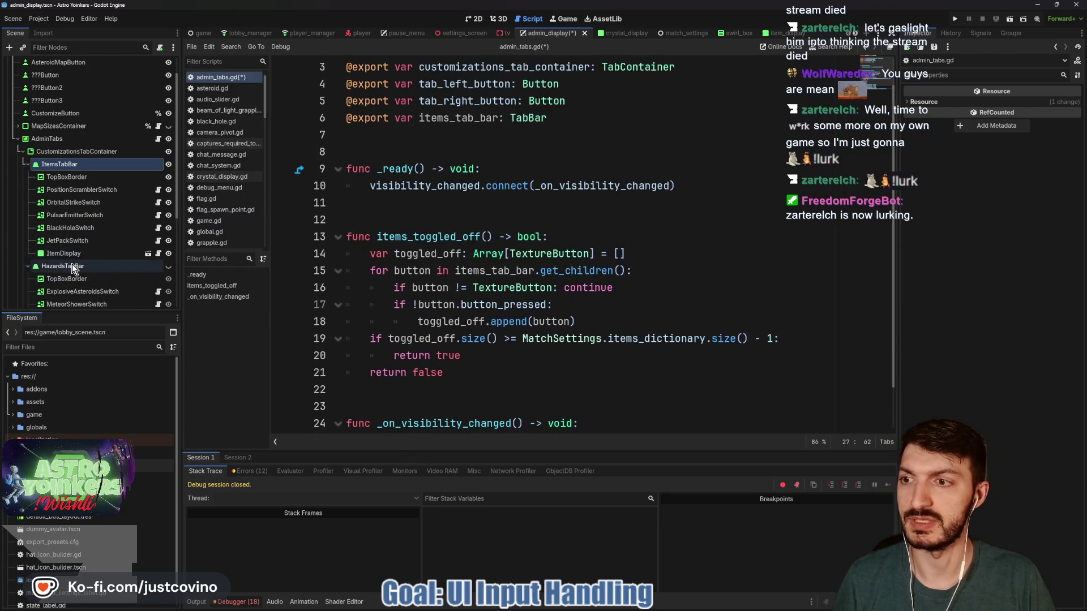
# Step: Duplicate the whole items_toggled_off function just below itself
pyautogui.moveTo(73, 265); pyautogui.dragTo(385, 133)
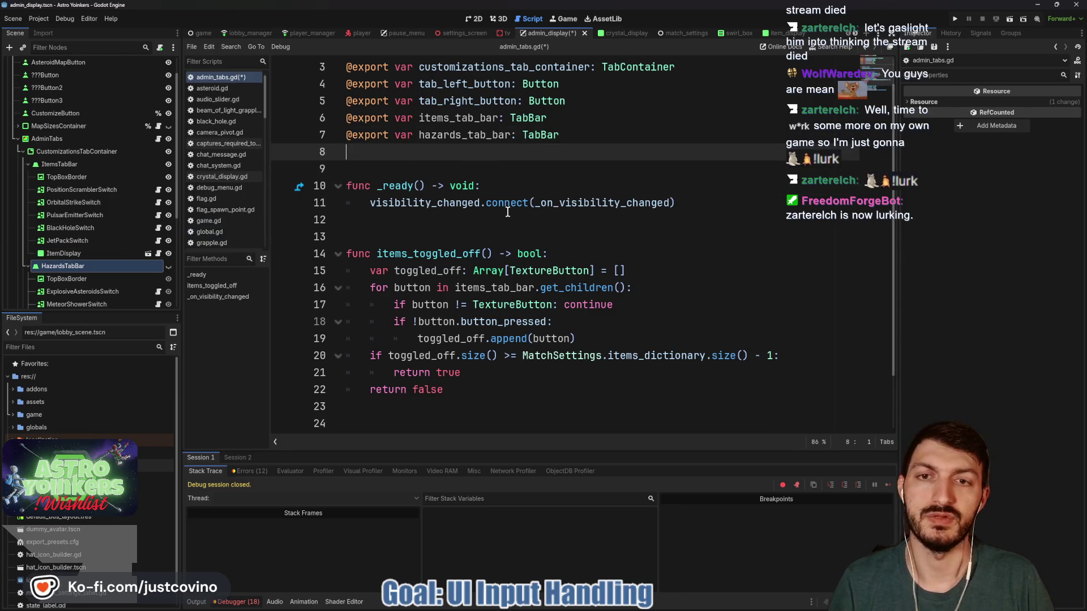
pyautogui.scroll(-2, 423, 344)
pyautogui.click(392, 342)
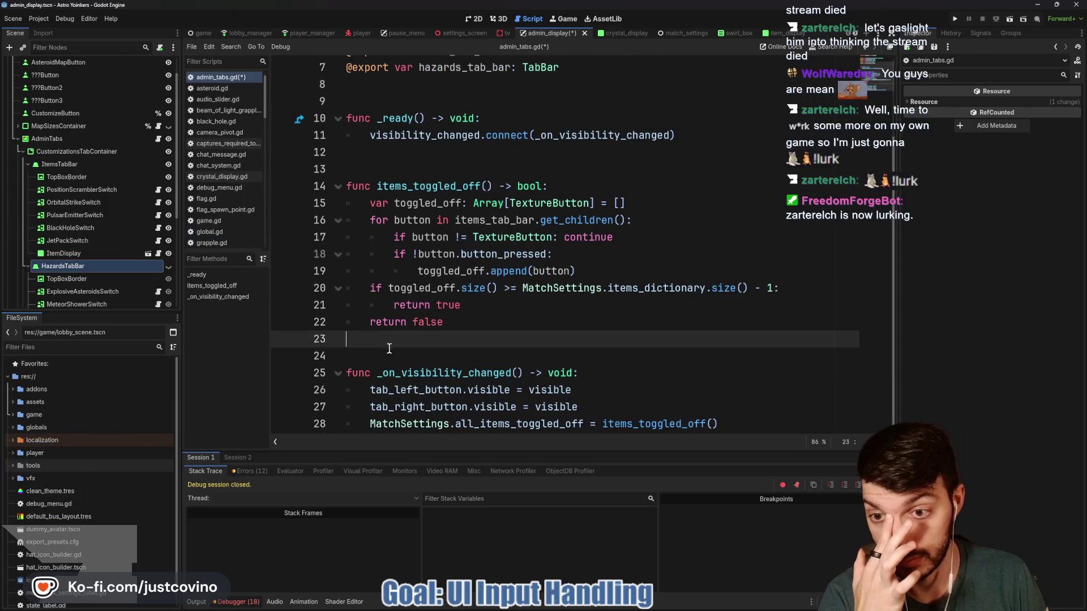
pyautogui.press('Return')
pyautogui.press('Return')
pyautogui.press('Return')
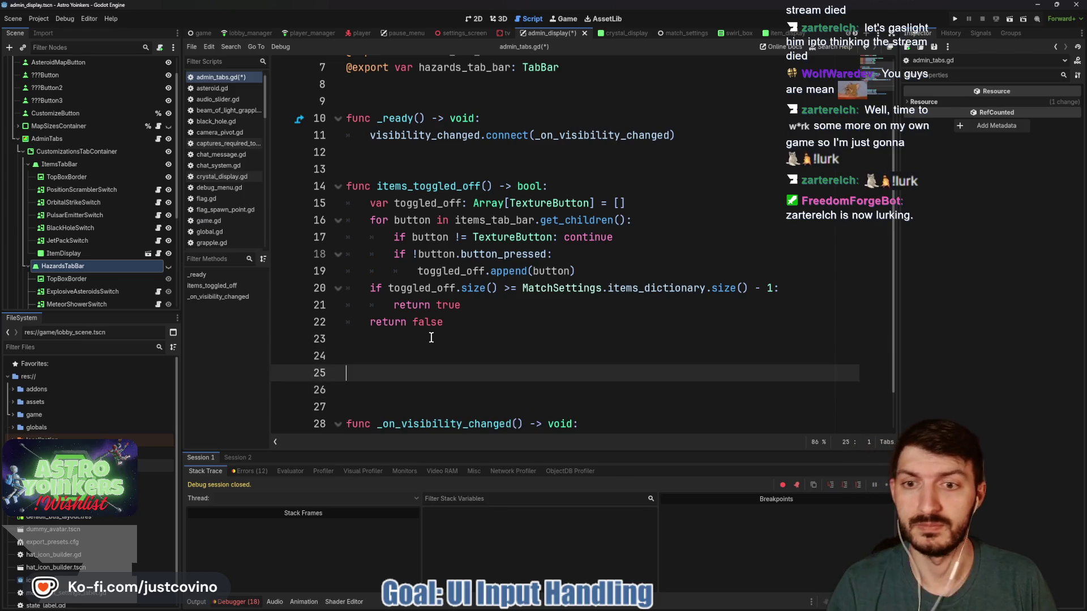
pyautogui.moveTo(444, 323); pyautogui.dragTo(322, 193)
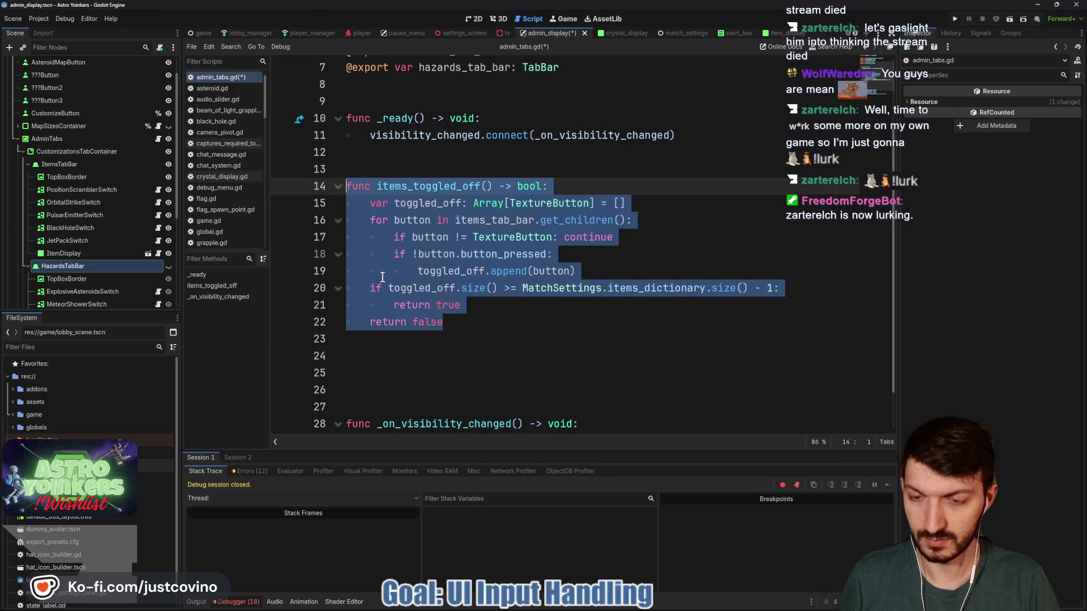
pyautogui.hotkey('ctrl', 'c')
pyautogui.click(351, 357)
pyautogui.click(347, 372)
pyautogui.hotkey('ctrl', 'v')
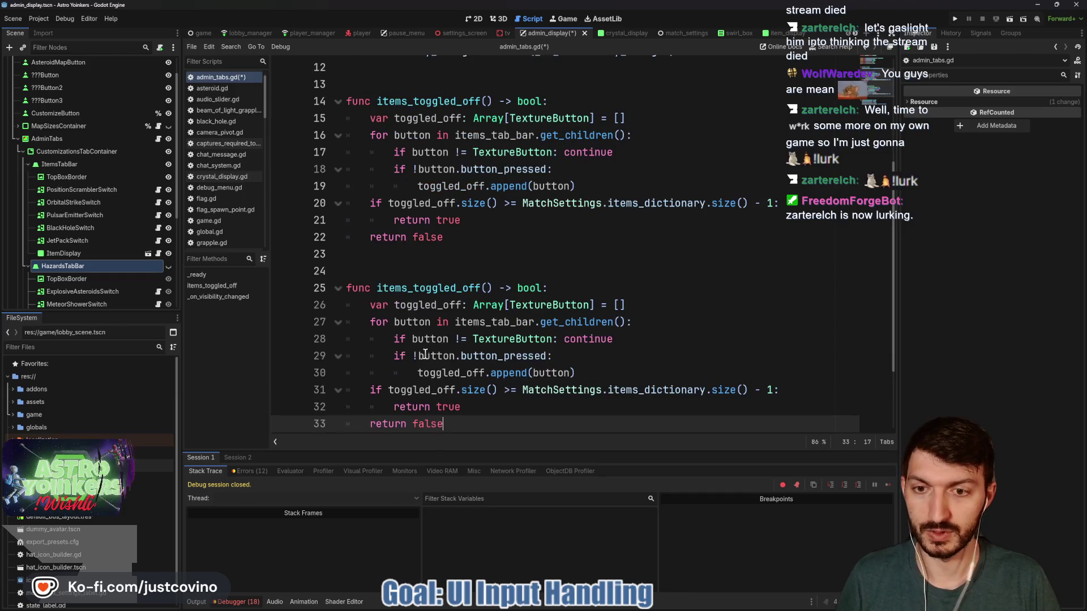
# Step: Rename the copy to hazards_toggled_off, using hazards_tab_bar and hazards_dictionary
pyautogui.doubleClick(378, 288)
pyautogui.write('hazards')
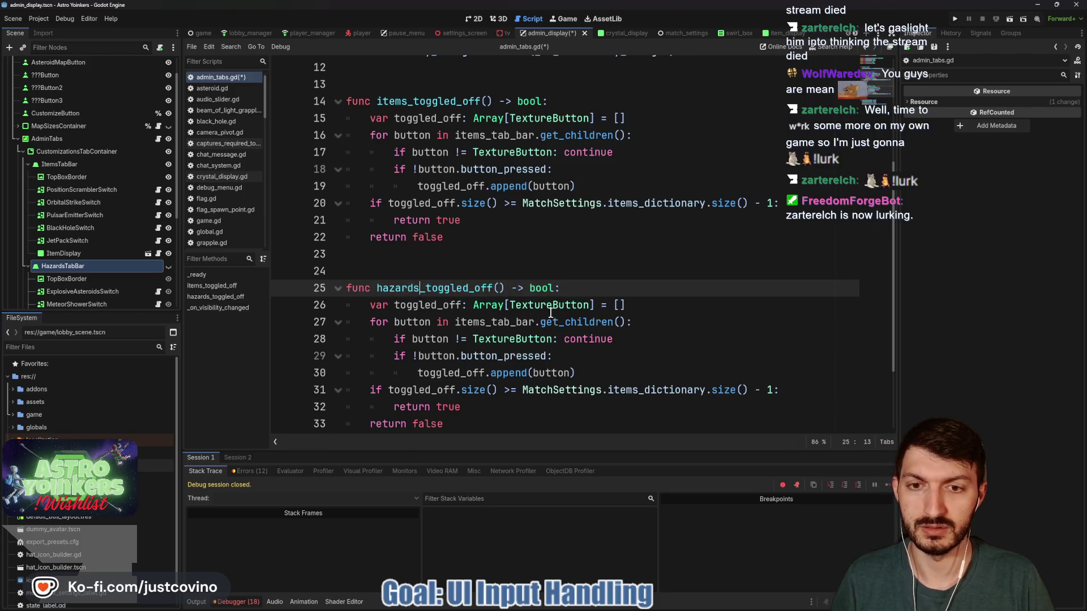
pyautogui.moveTo(457, 322); pyautogui.dragTo(476, 322)
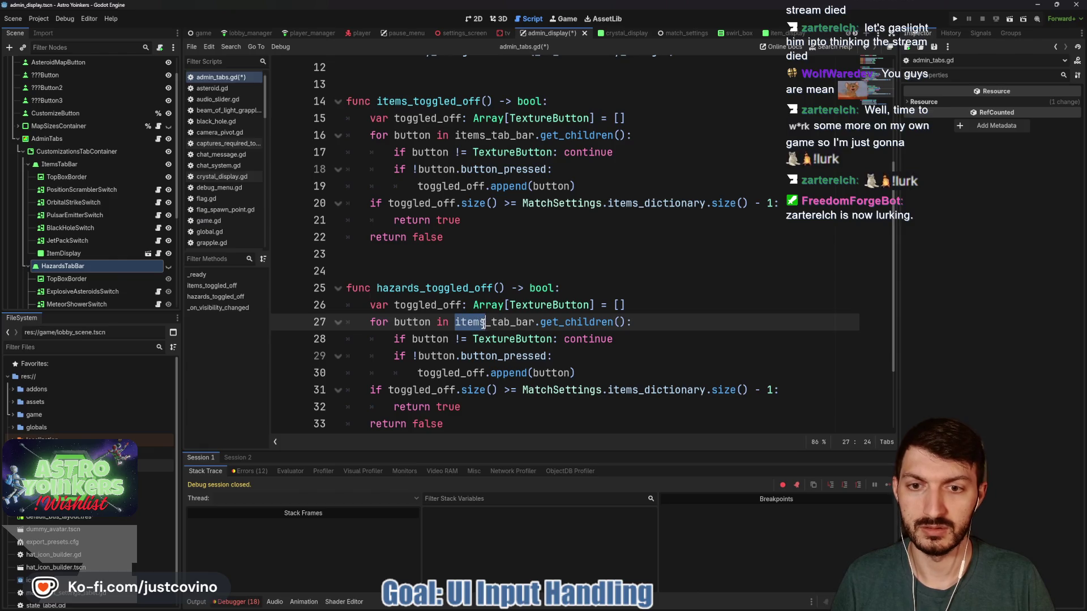
pyautogui.write('hazards')
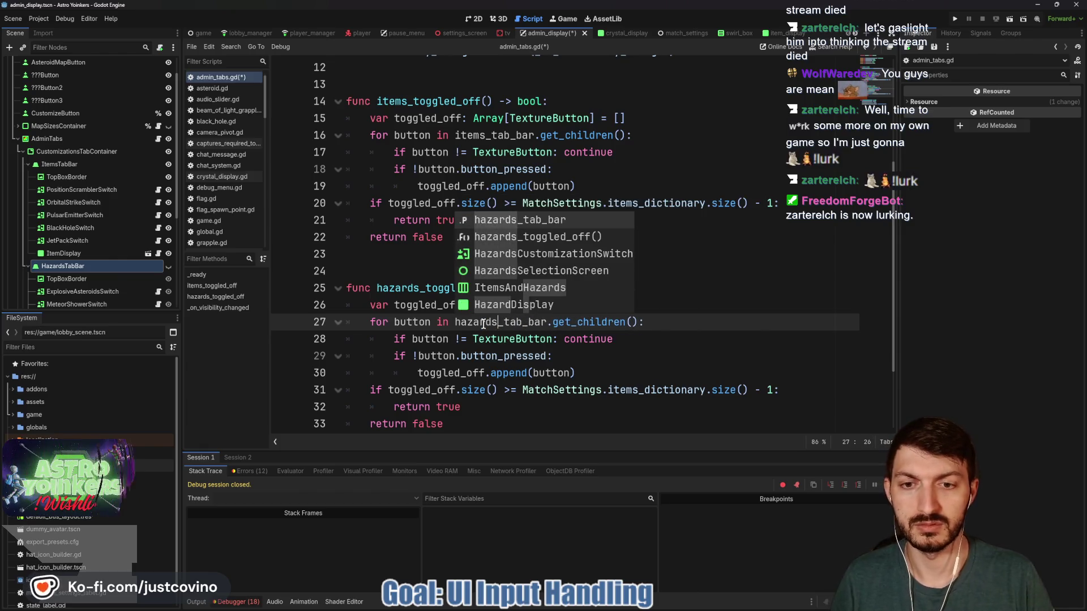
pyautogui.click(489, 356)
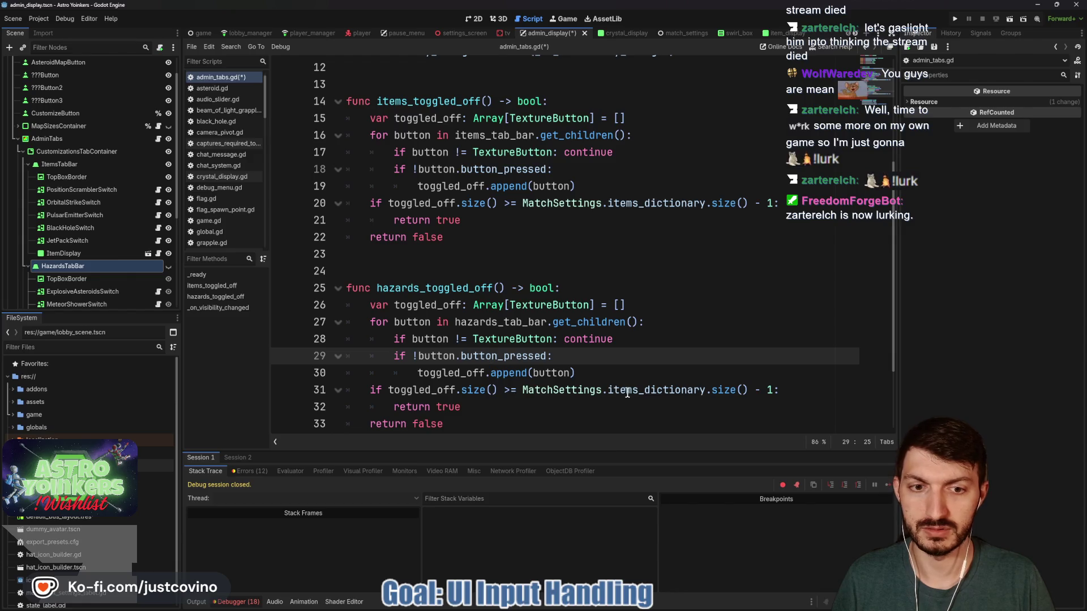
pyautogui.moveTo(609, 389); pyautogui.dragTo(631, 391)
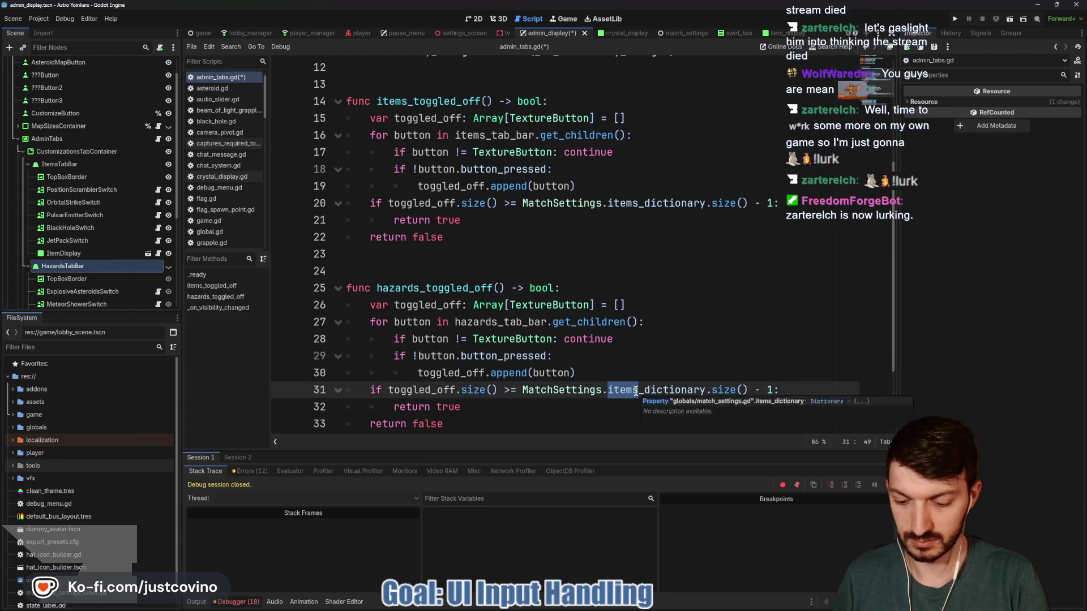
pyautogui.write('hazards')
pyautogui.press('Escape')
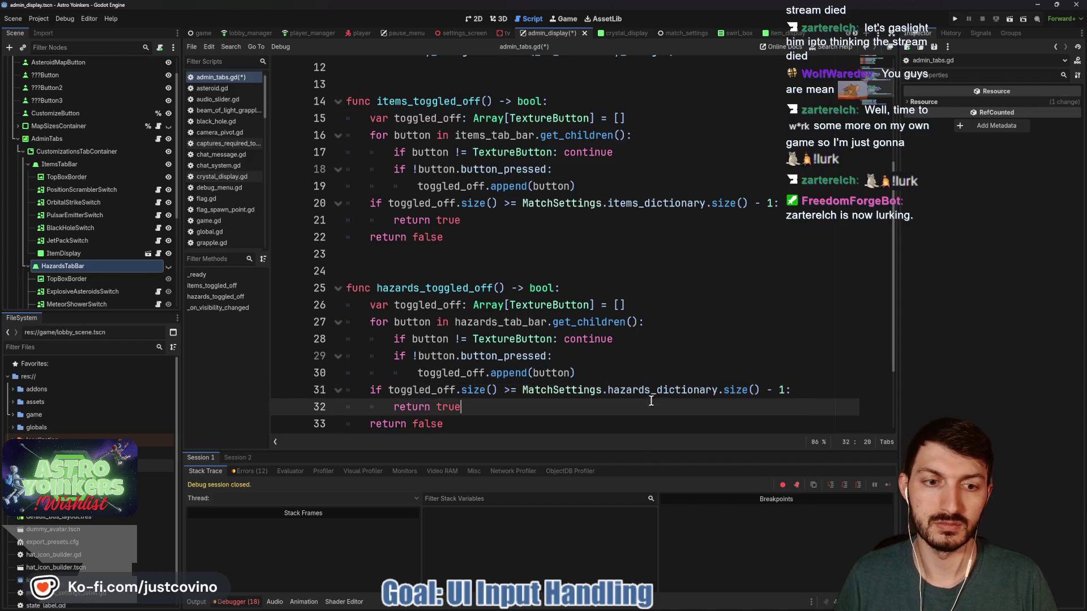
# Step: Check hazards_dictionary in match_settings.gd, then drop the '- 1' from the hazards check and save
pyautogui.keyDown('ctrl'); pyautogui.click(637, 390); pyautogui.keyUp('ctrl')
pyautogui.scroll(-18, 659, 307)
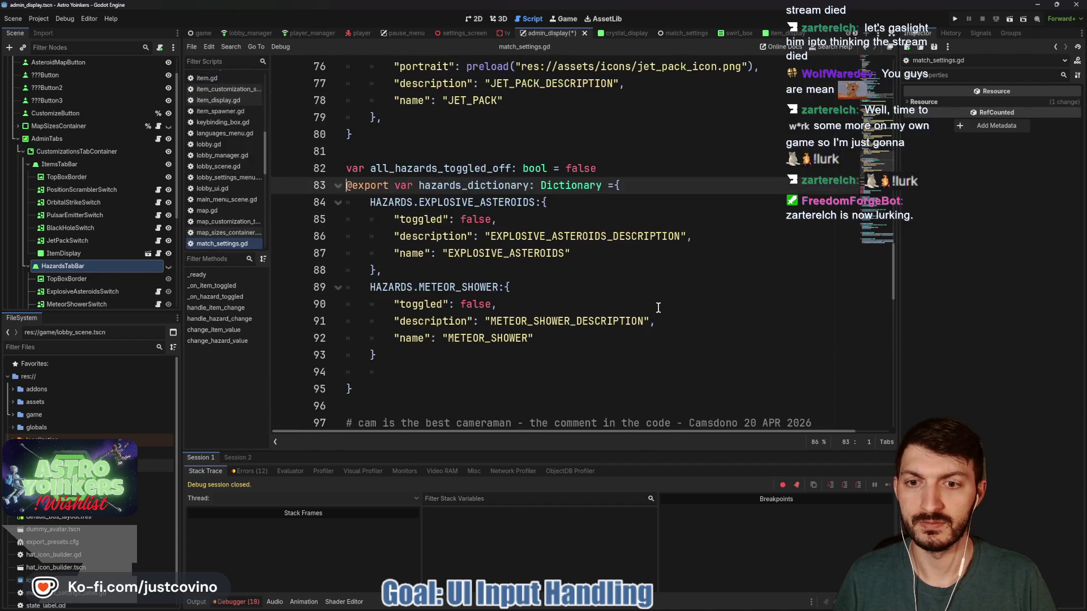
pyautogui.click(658, 309)
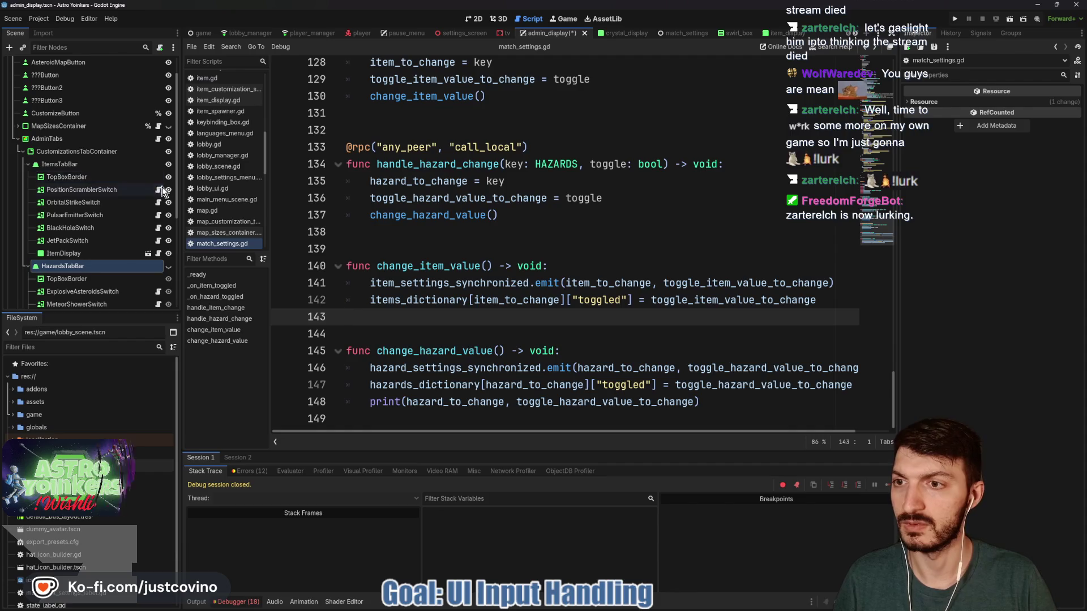
pyautogui.hotkey('alt', 'Left')
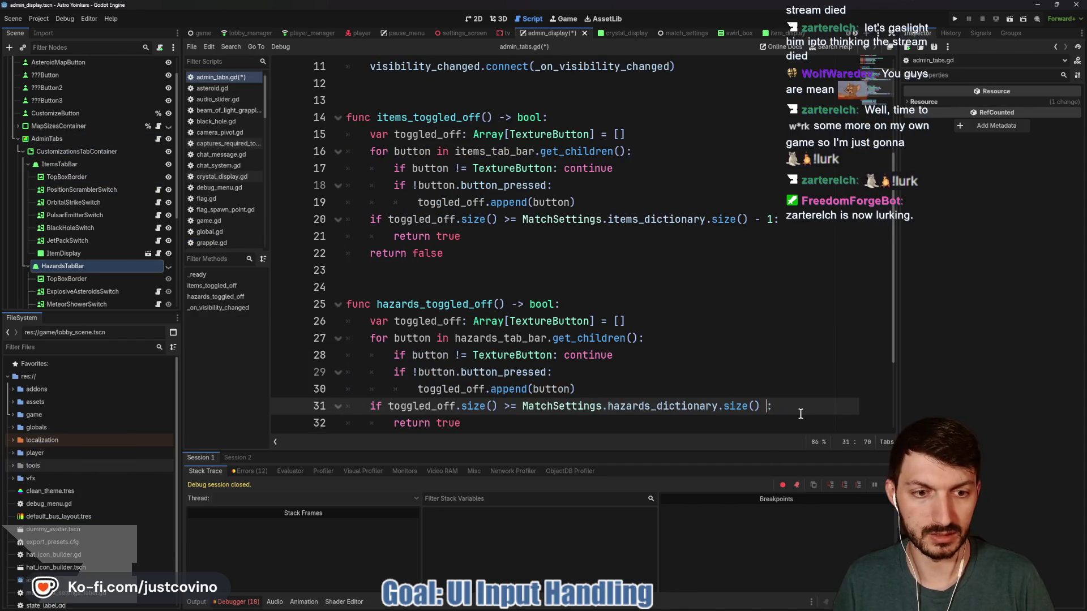
pyautogui.press('BackSpace')
pyautogui.press('Delete')
pyautogui.scroll(-2, 597, 373)
pyautogui.click(514, 330)
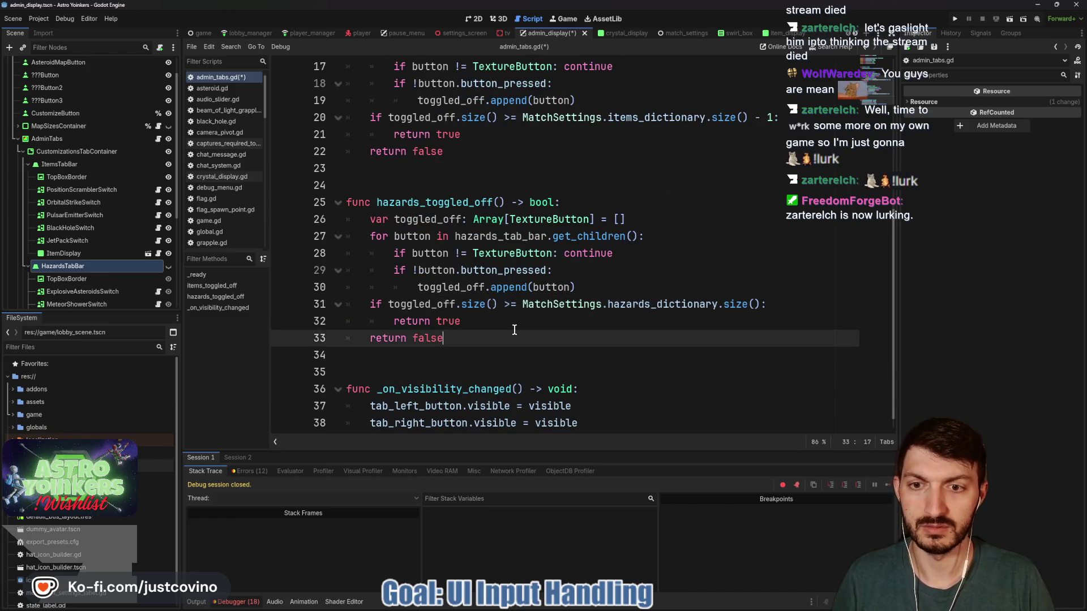
pyautogui.hotkey('ctrl', 's')
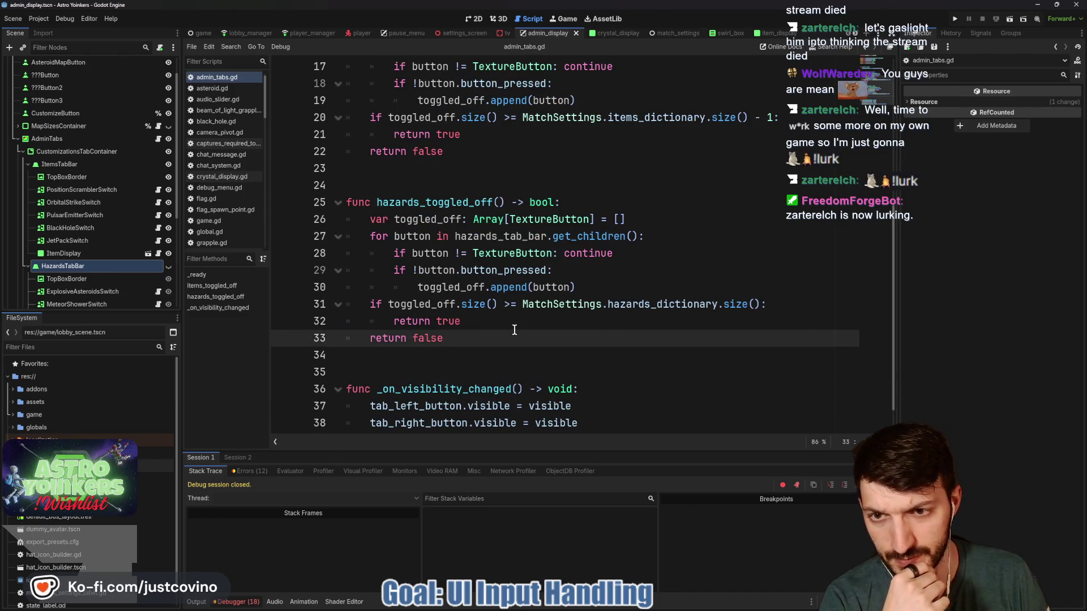
# Step: Add MatchSettings.all_hazards_toggled_off = hazards_toggled_off() to _on_visibility_changed and save
pyautogui.scroll(-1, 515, 330)
pyautogui.click(767, 406)
pyautogui.press('Return')
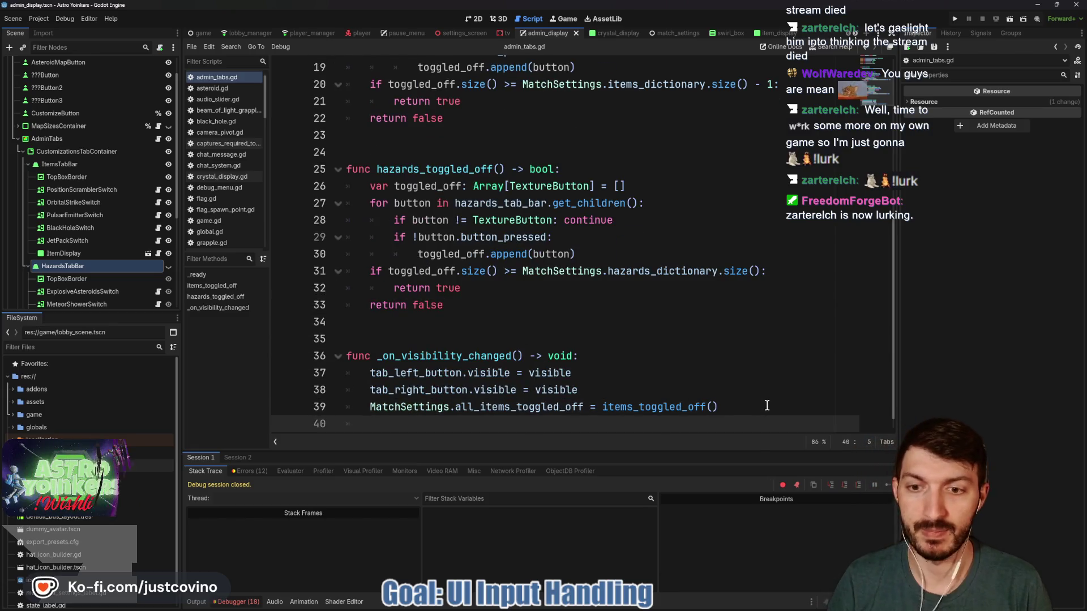
pyautogui.write('MatchS')
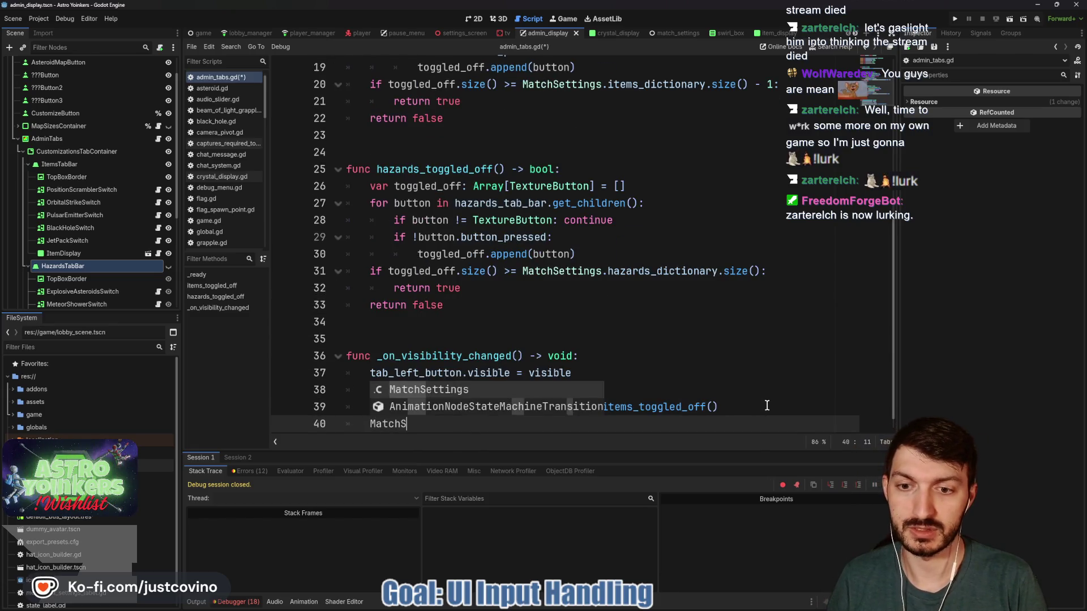
pyautogui.press('Return')
pyautogui.write('.all')
pyautogui.press('Return')
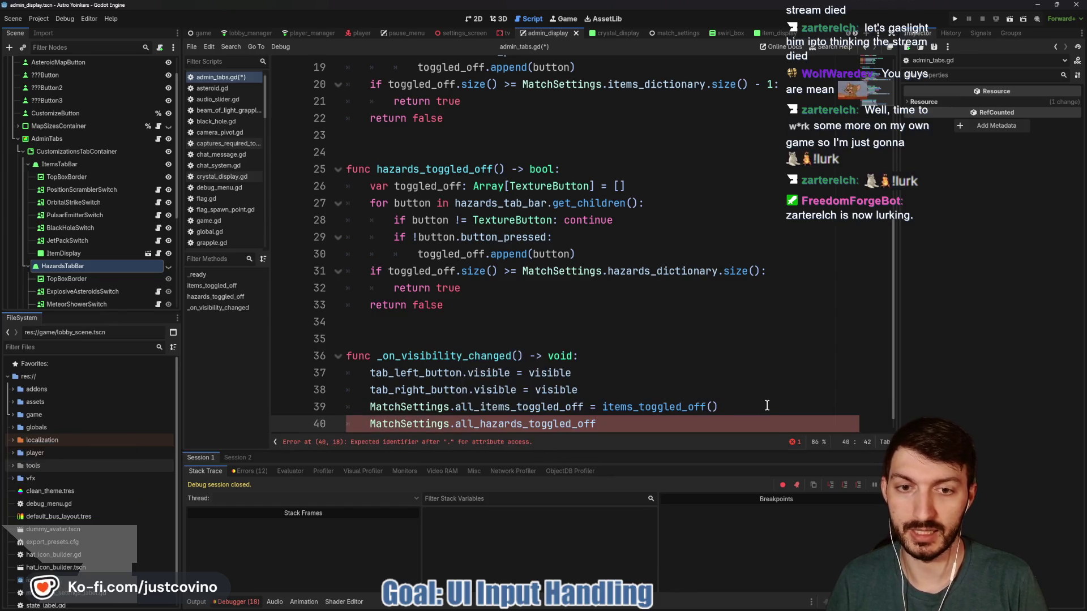
pyautogui.write('= item')
pyautogui.press('BackSpace')
pyautogui.press('BackSpace')
pyautogui.press('BackSpace')
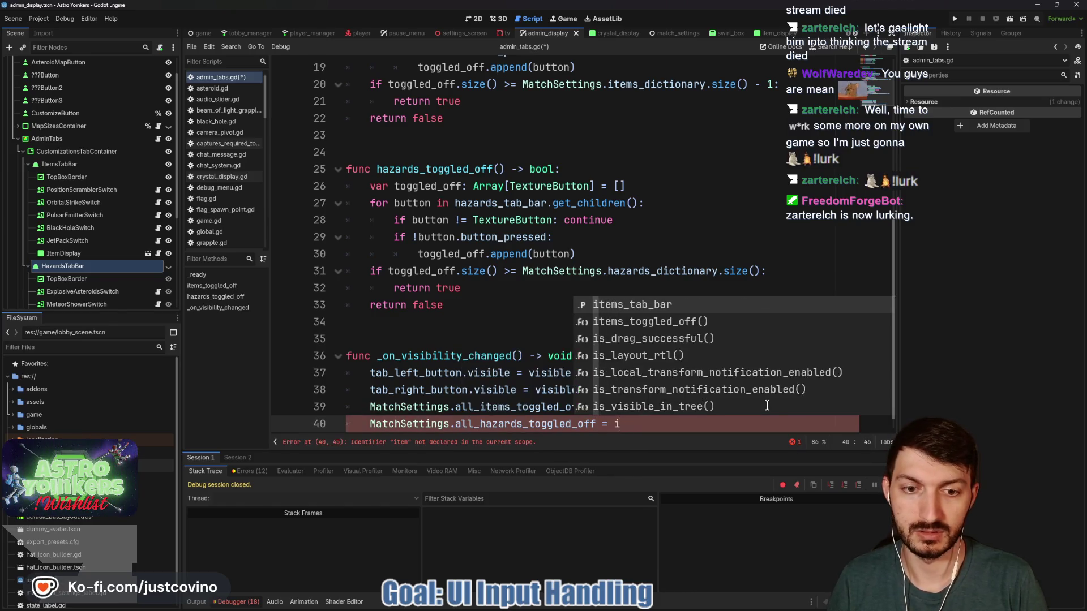
pyautogui.press('BackSpace')
pyautogui.write('ha')
pyautogui.press('Return')
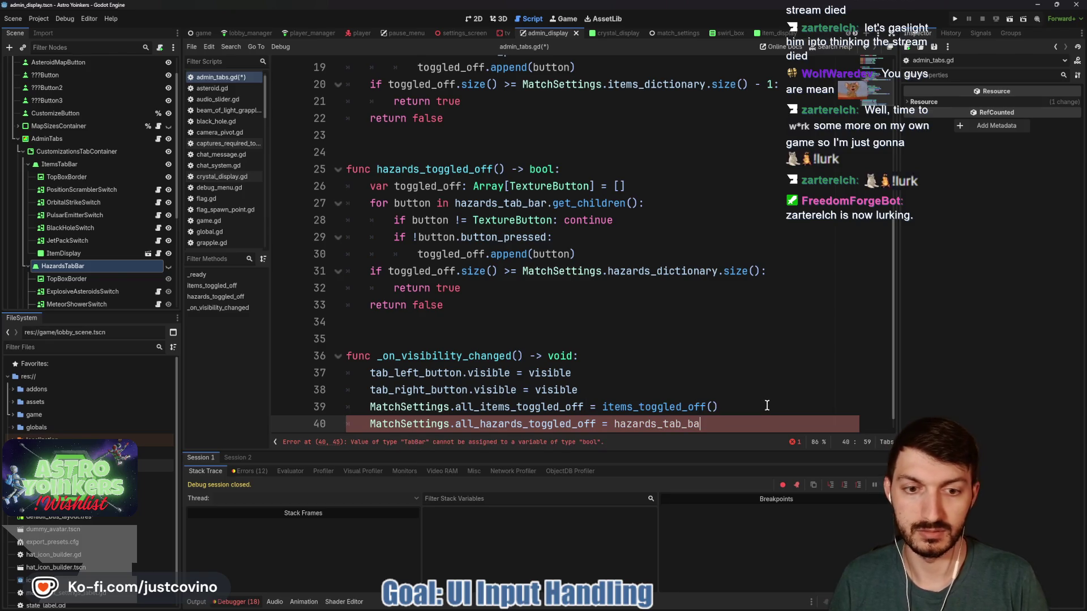
pyautogui.press('BackSpace')
pyautogui.press('BackSpace')
pyautogui.press('BackSpace')
pyautogui.write('_t')
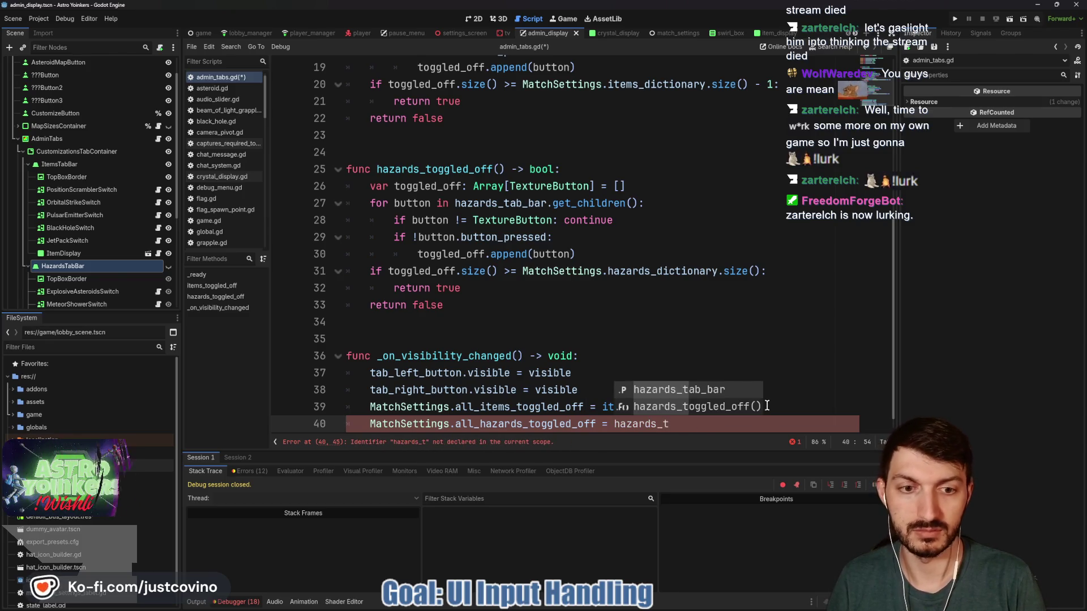
pyautogui.press('Down')
pyautogui.press('Return')
pyautogui.hotkey('ctrl', 's')
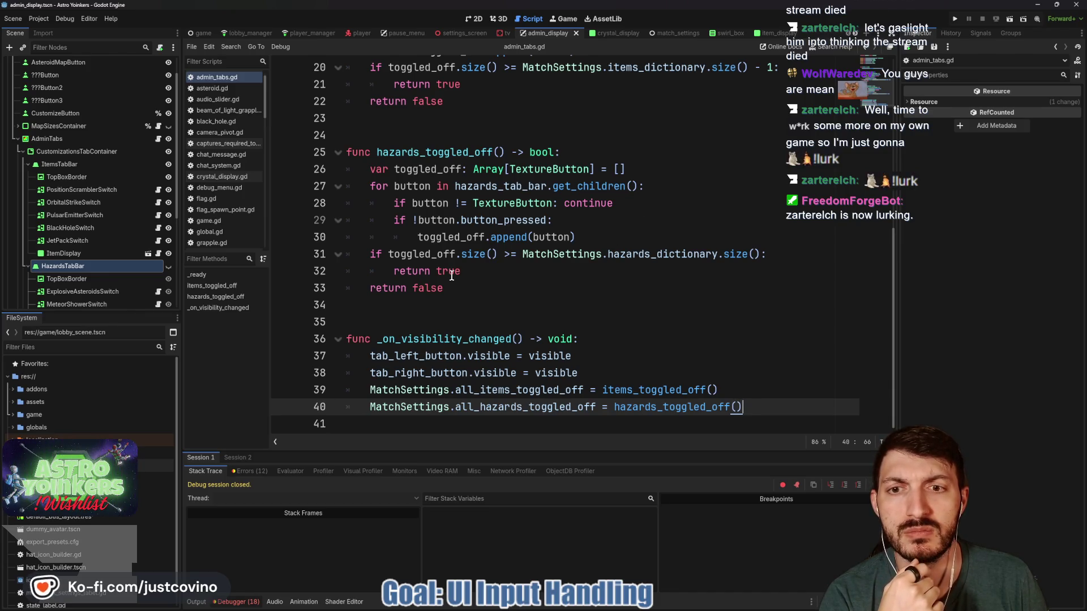
pyautogui.click(103, 292)
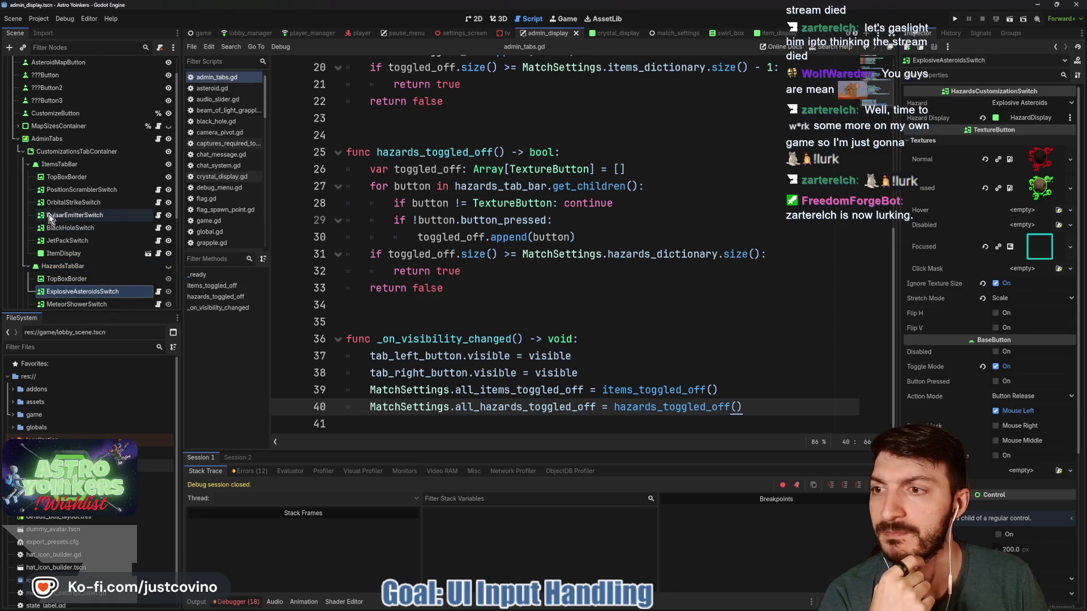
pyautogui.click(74, 189)
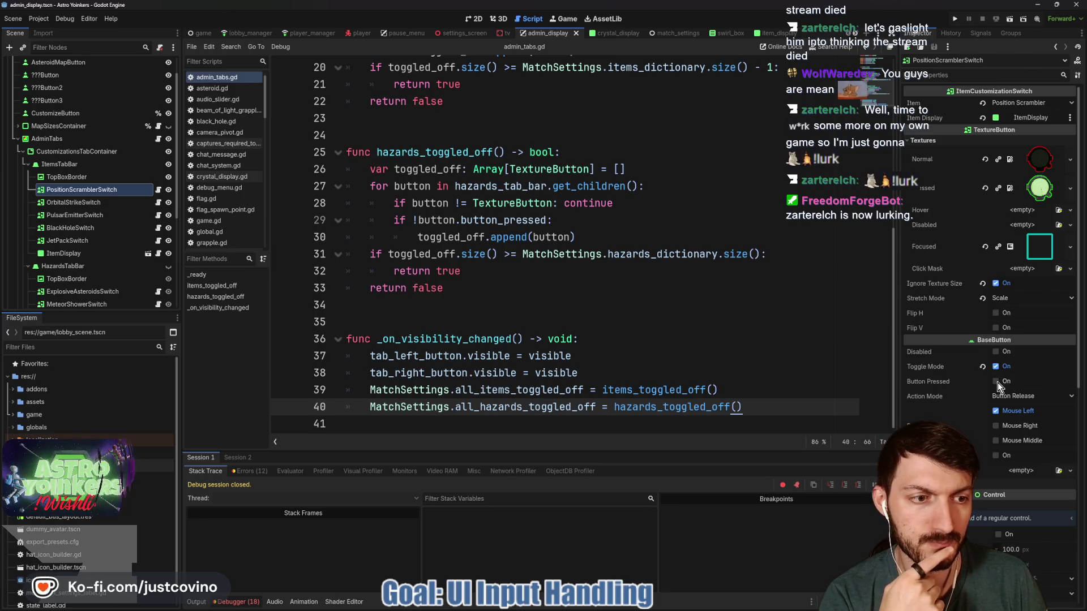
pyautogui.click(464, 18)
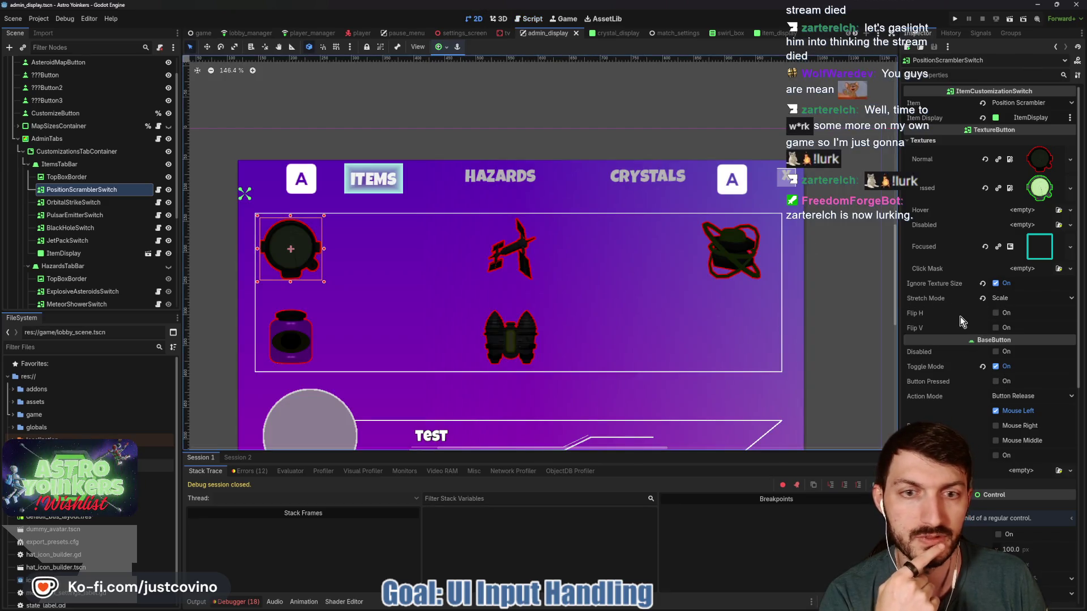
pyautogui.click(996, 382)
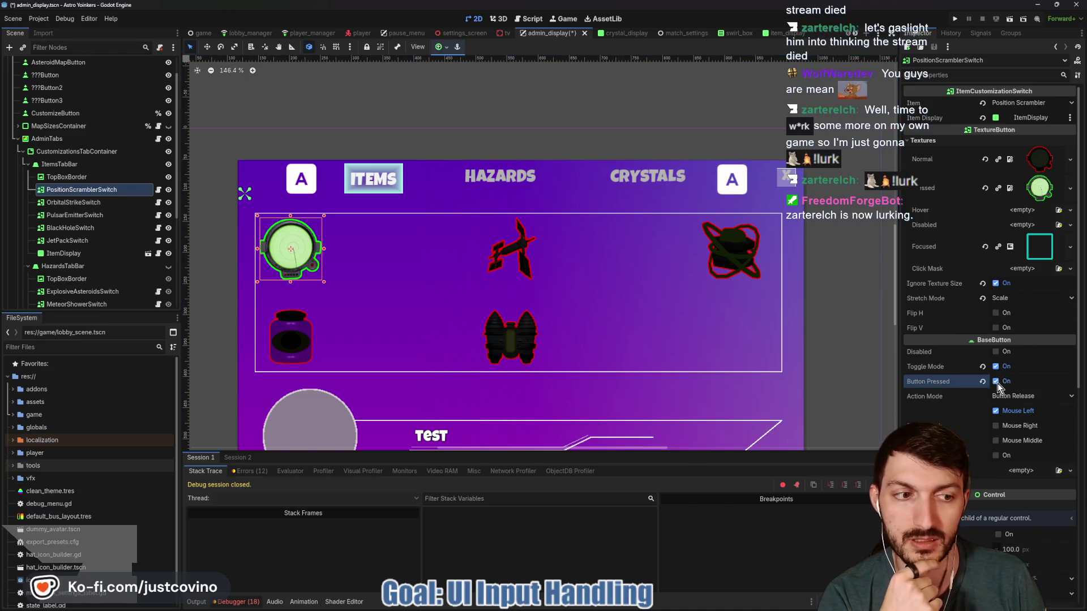
pyautogui.click(996, 382)
pyautogui.click(534, 21)
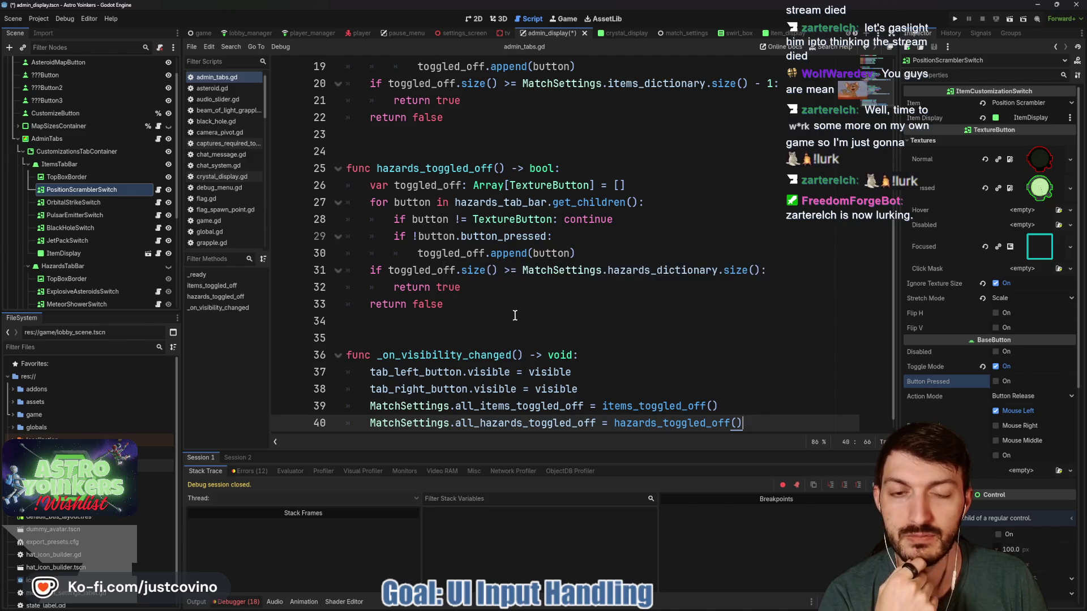
# Step: Run the project, host a lobby and walk to the Asteroid Map sign
pyautogui.click(962, 19)
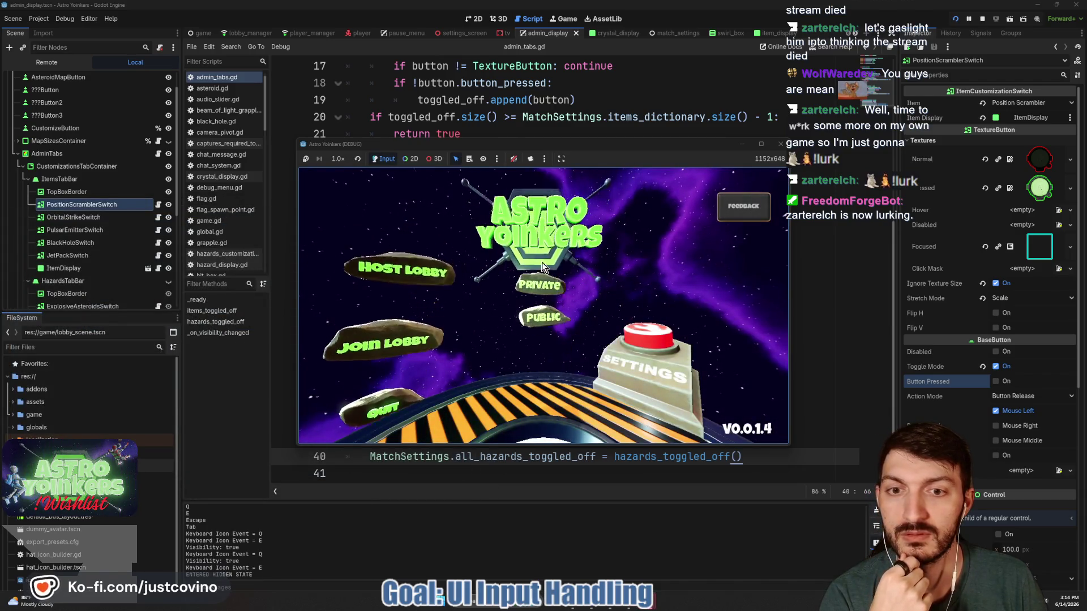
pyautogui.click(542, 263)
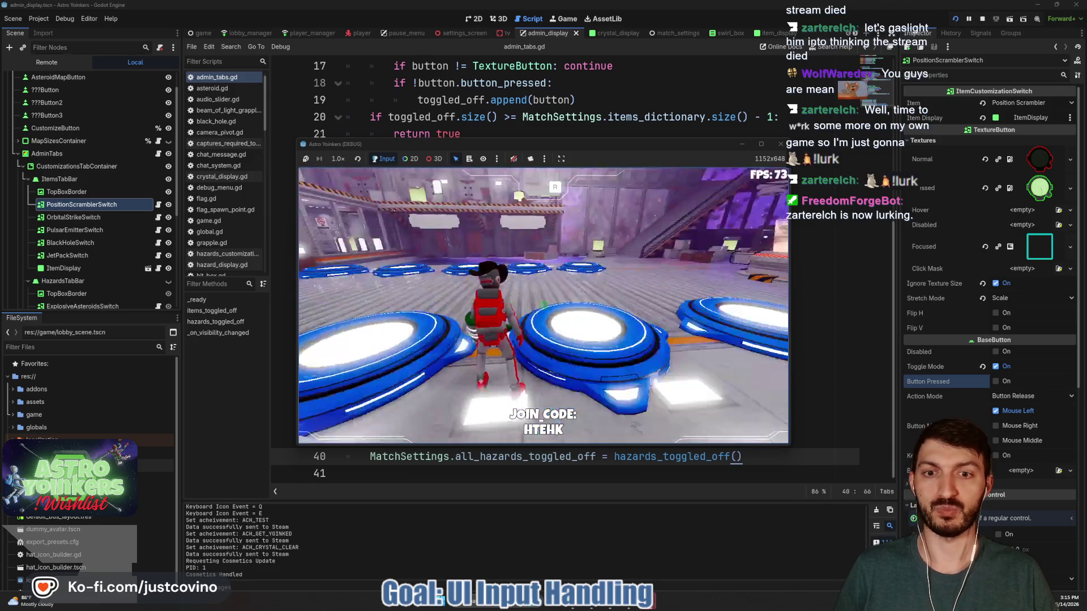
pyautogui.press('w')
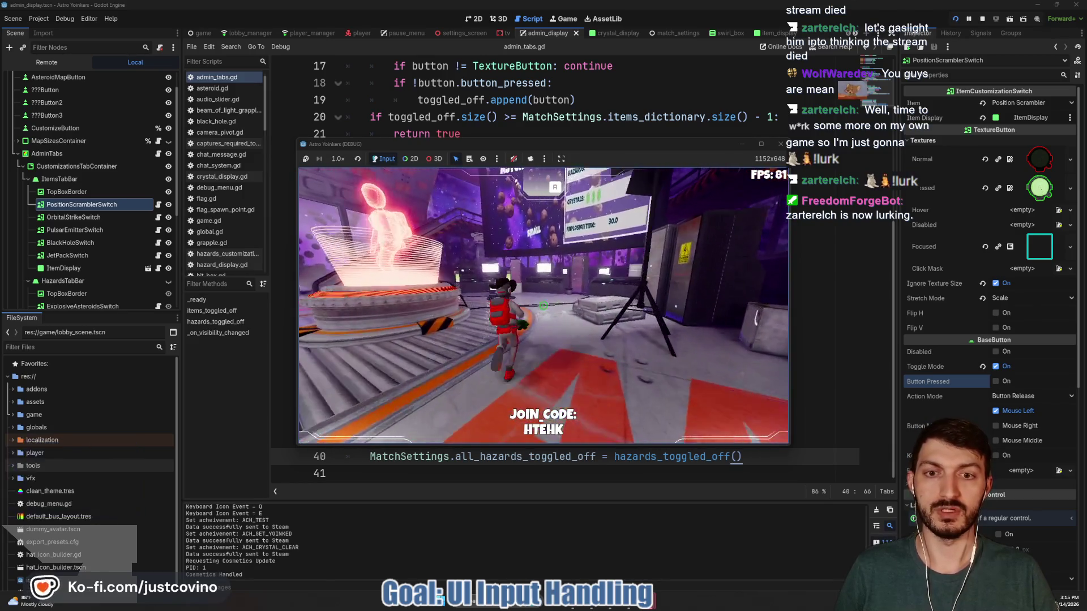
pyautogui.press('w')
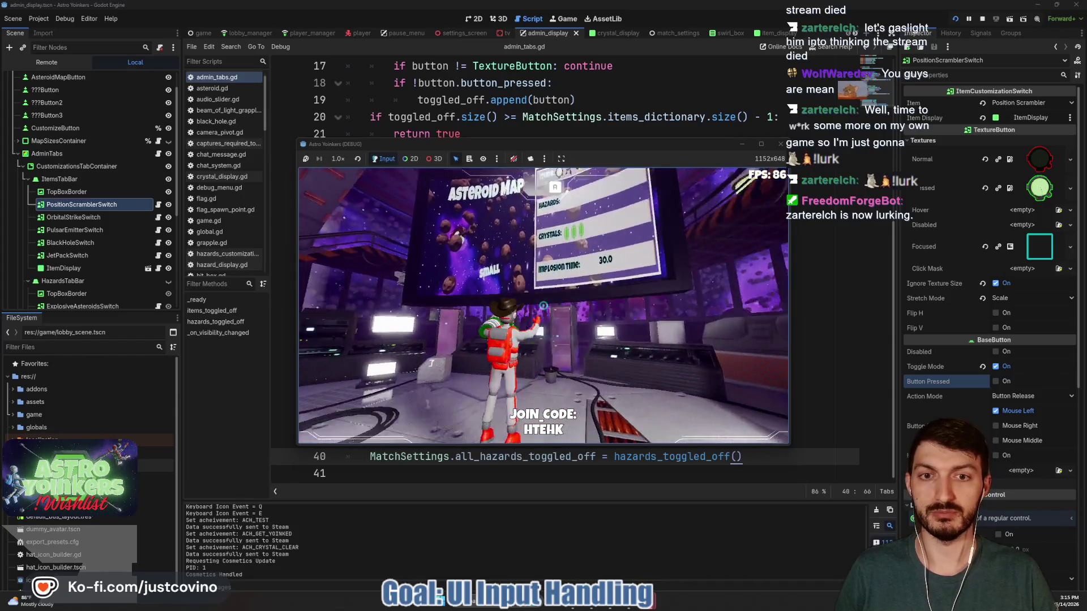
# Step: Turn off all five items in the customization menu's Items tab
pyautogui.press('e')
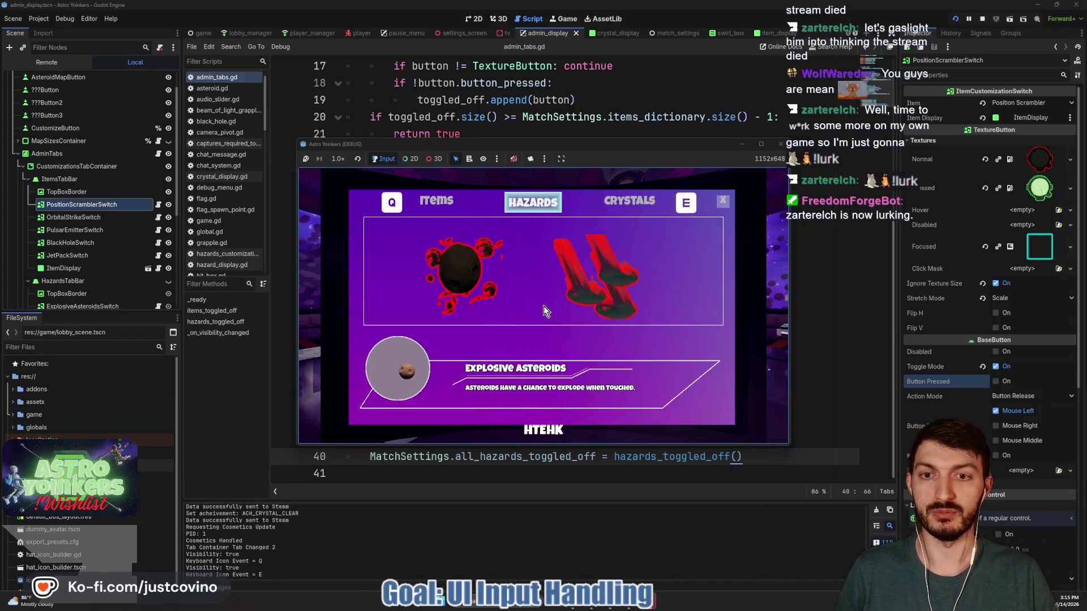
pyautogui.press('q')
pyautogui.click(387, 255)
pyautogui.click(390, 311)
pyautogui.click(535, 311)
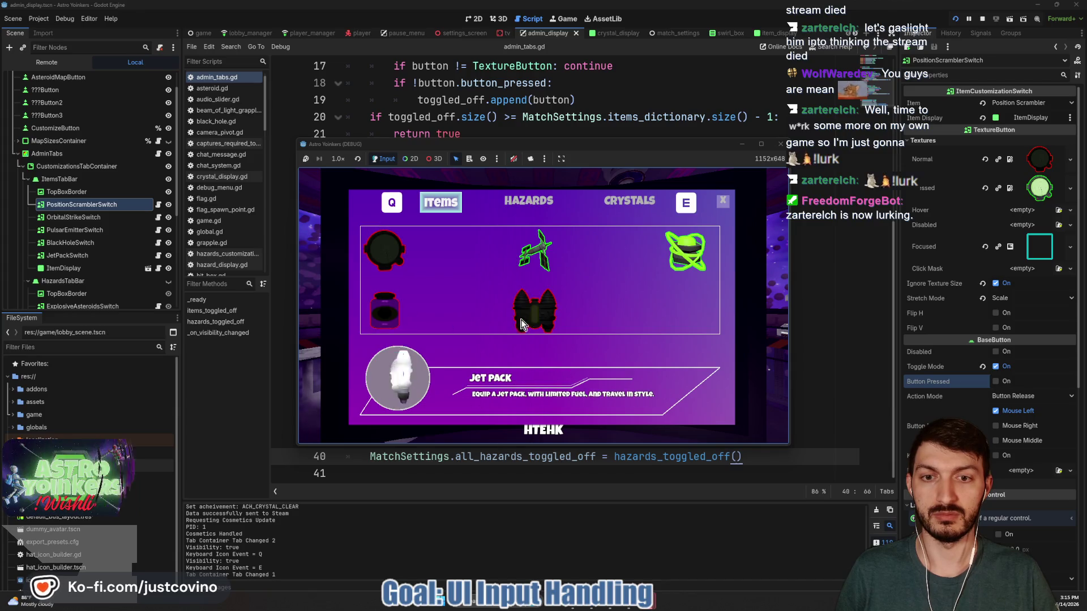
pyautogui.click(535, 250)
pyautogui.click(685, 250)
pyautogui.press('Escape')
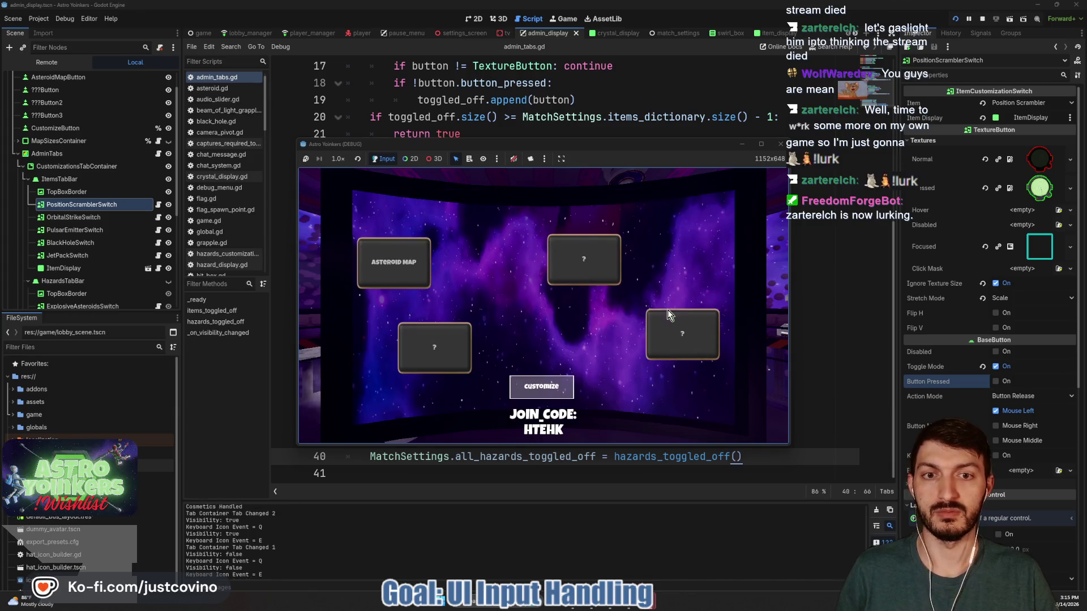
# Step: Walk the character across the lobby onto the ready pad to ready up
pyautogui.press('w')
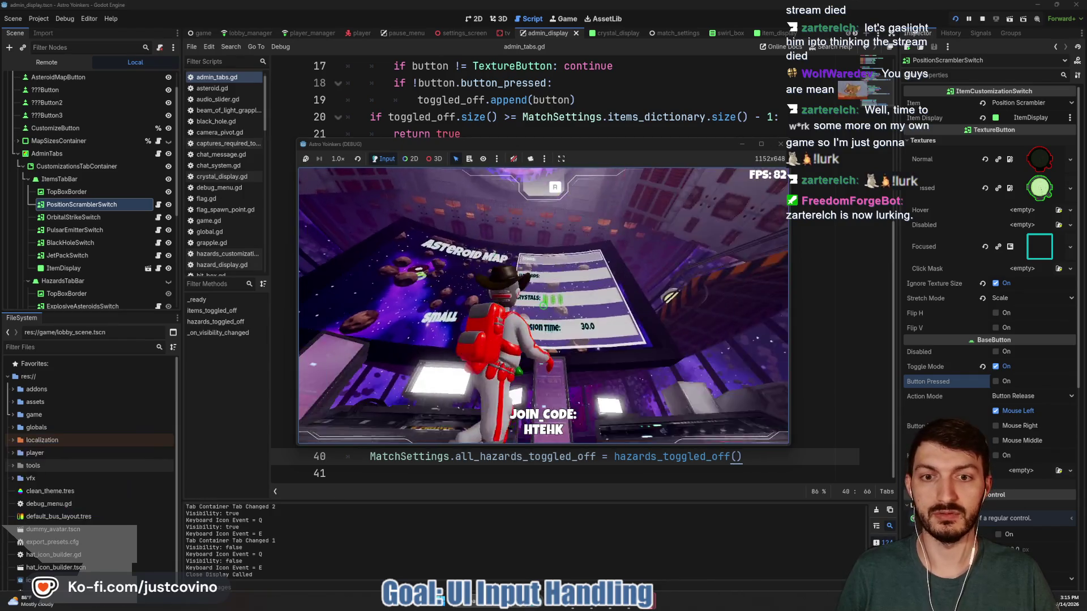
pyautogui.press('w')
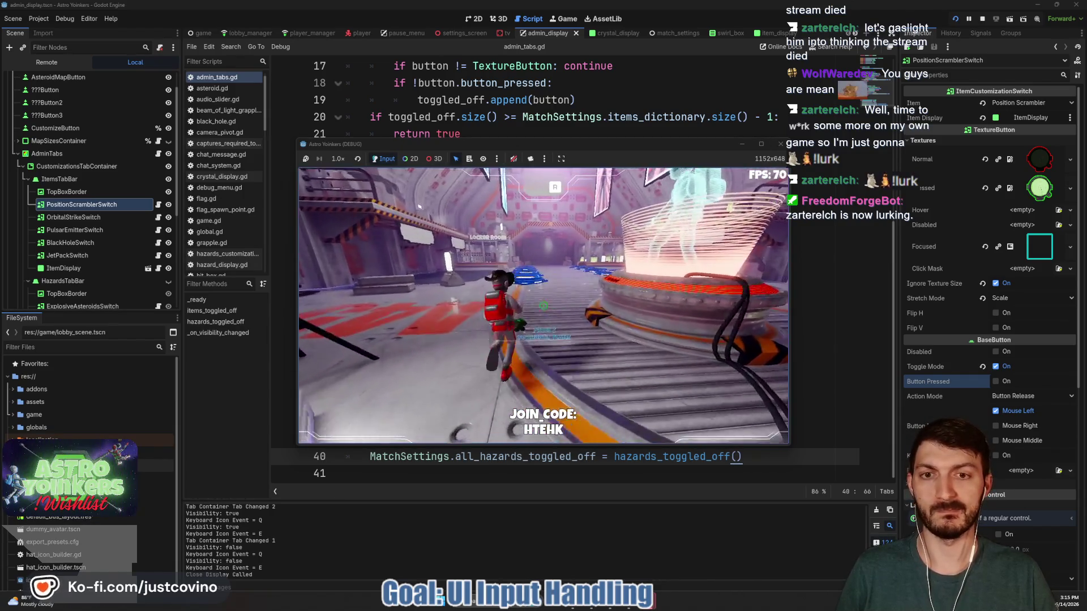
pyautogui.press('w')
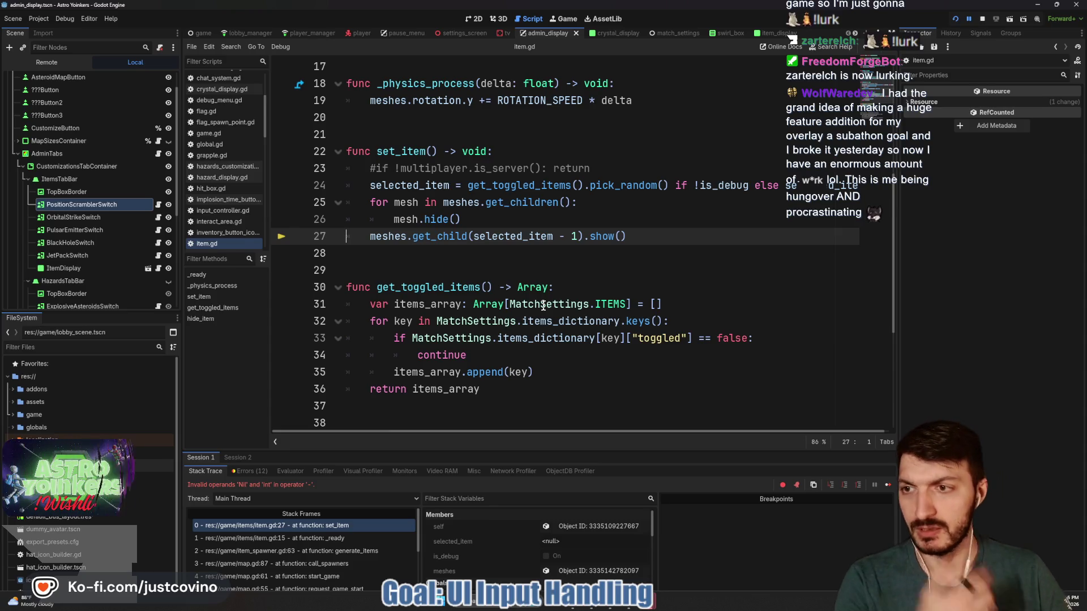
# Step: Stop the game after the Nil-minus-int error at item.gd line 27
pyautogui.scroll(5, 510, 252)
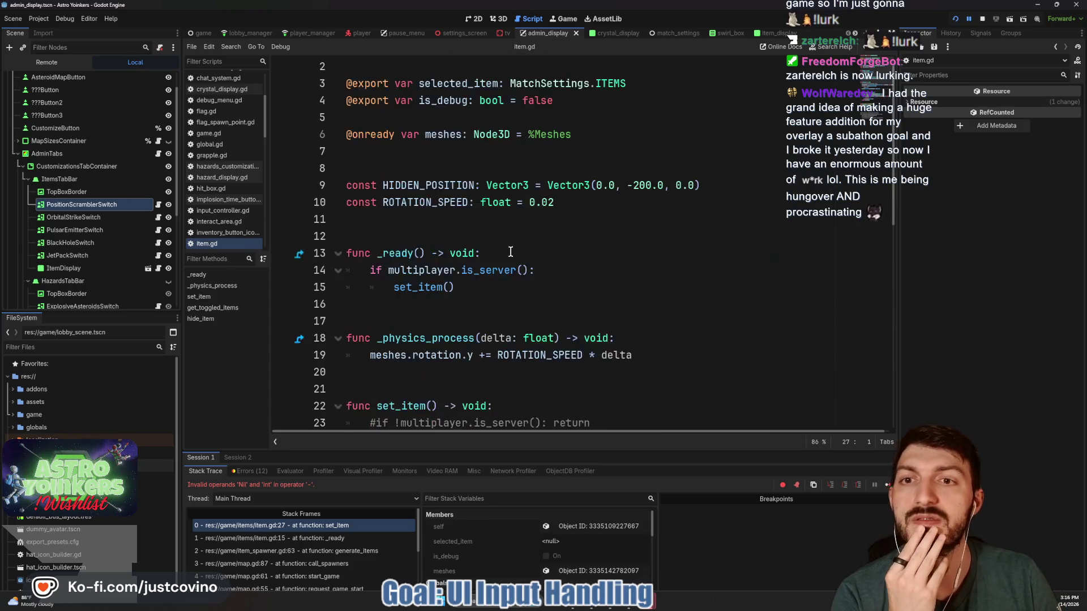
pyautogui.click(982, 20)
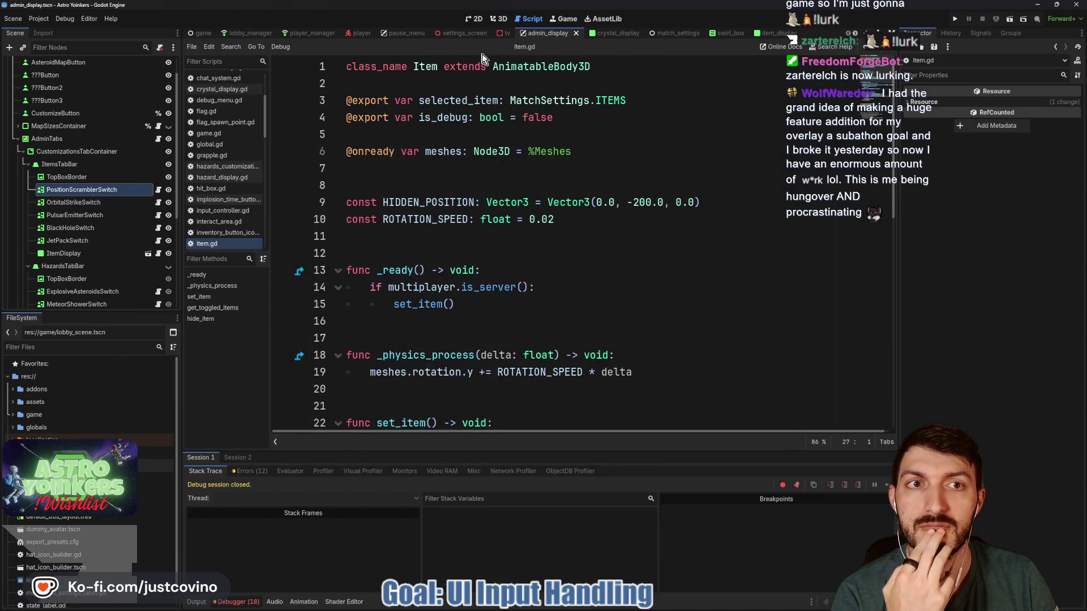
# Step: Close the item_display, swirl_box and extra hazard_display scene tabs
pyautogui.click(781, 34)
pyautogui.click(792, 34)
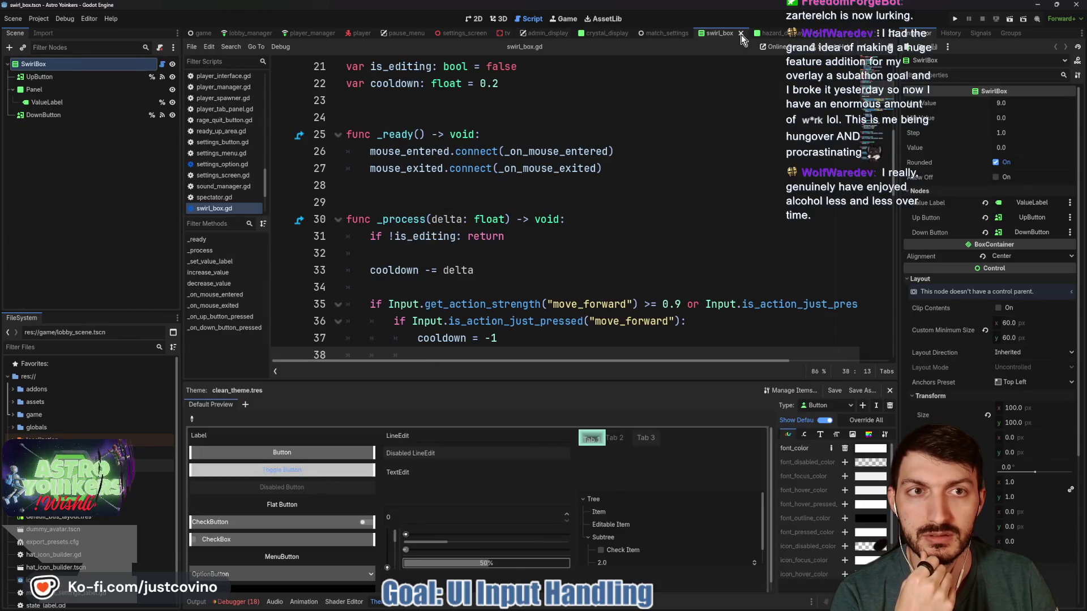
pyautogui.click(741, 33)
pyautogui.click(755, 35)
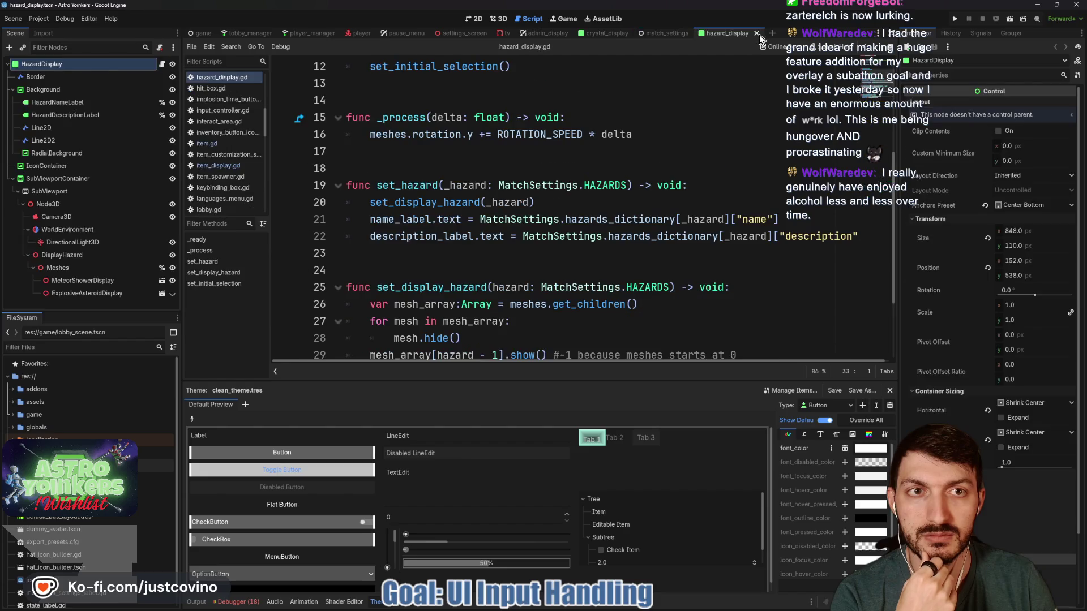
# Step: In match_settings.gd, place the cursor at the end of the all_items_toggled_off line
pyautogui.click(759, 34)
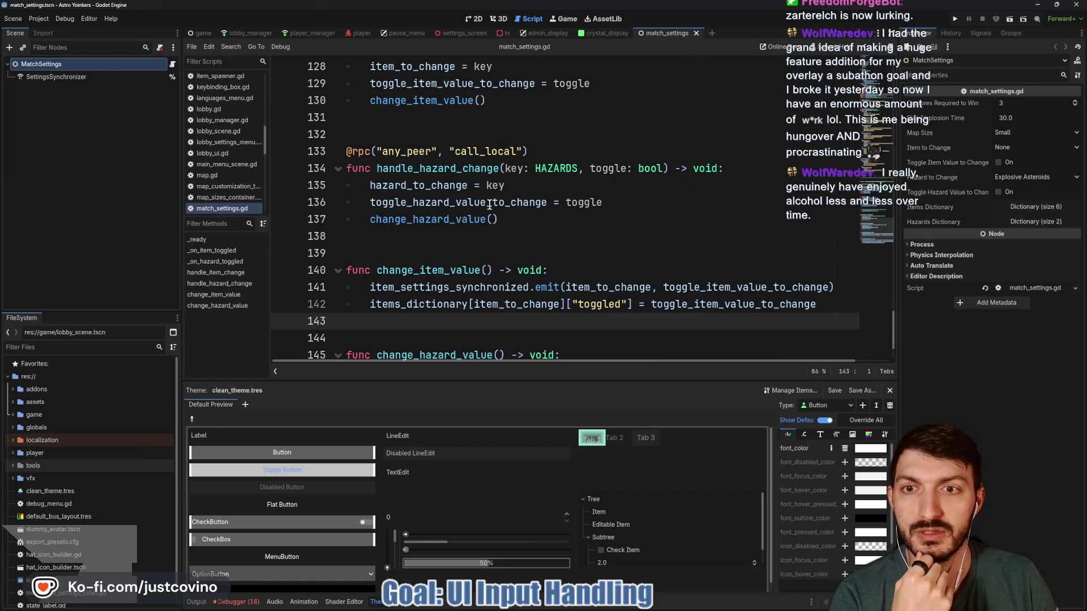
pyautogui.scroll(20, 469, 221)
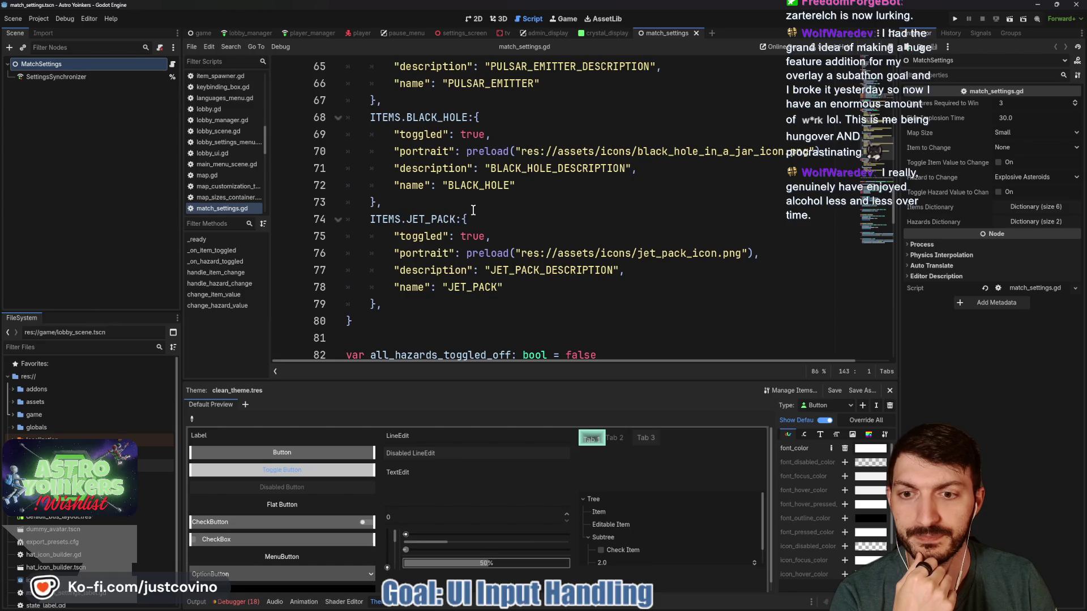
pyautogui.scroll(-4, 473, 210)
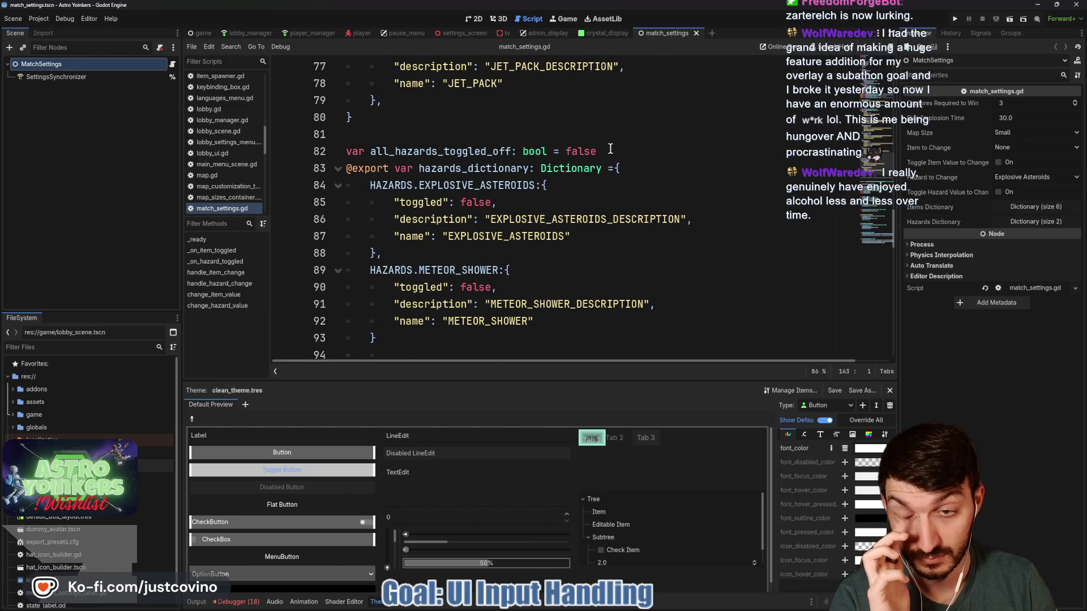
pyautogui.scroll(5, 606, 170)
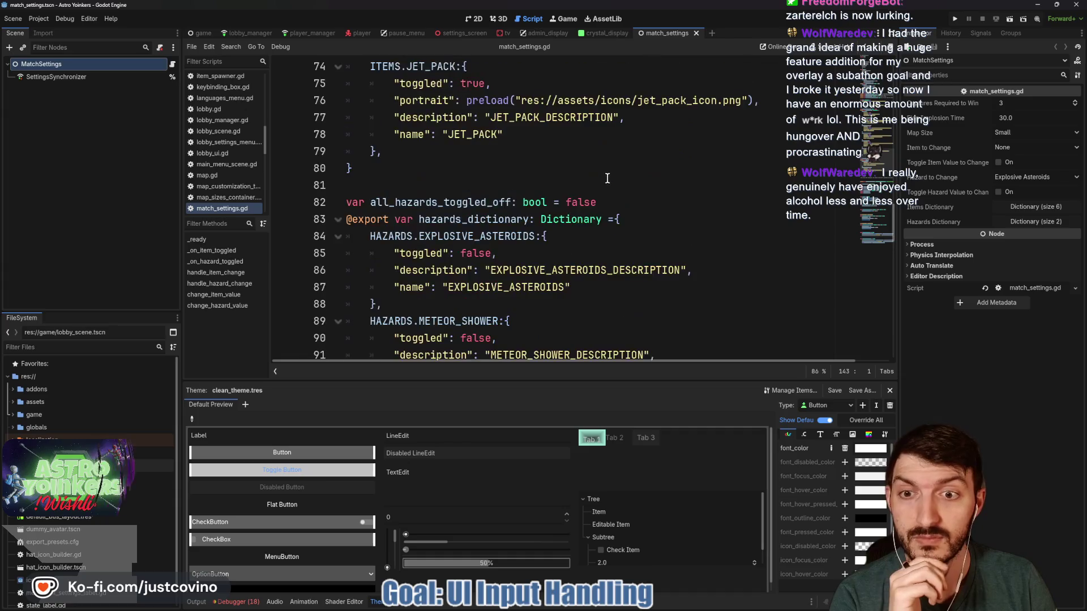
pyautogui.scroll(11, 603, 189)
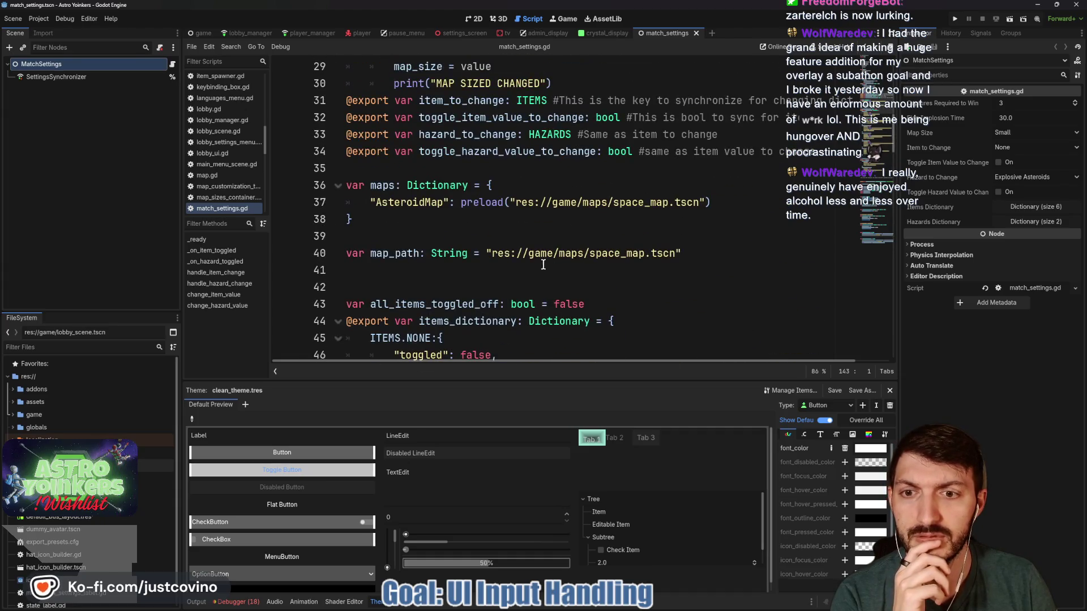
pyautogui.scroll(-1, 543, 264)
pyautogui.click(621, 253)
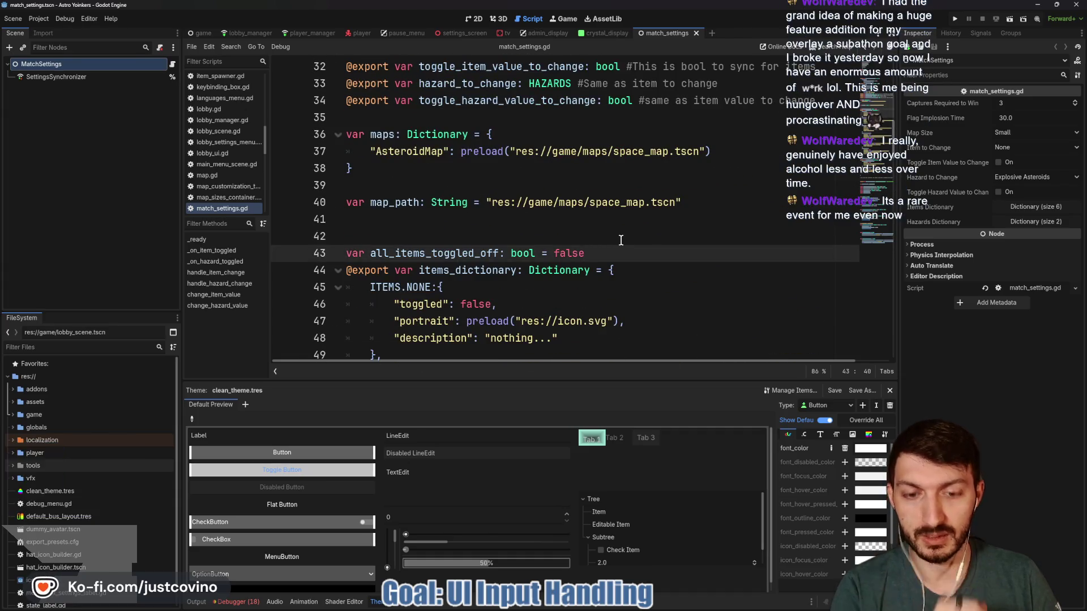
# Step: Add a set(value) block that assigns value to all_items_toggled_off
pyautogui.write(':')
pyautogui.press('Return')
pyautogui.write('set(vcal')
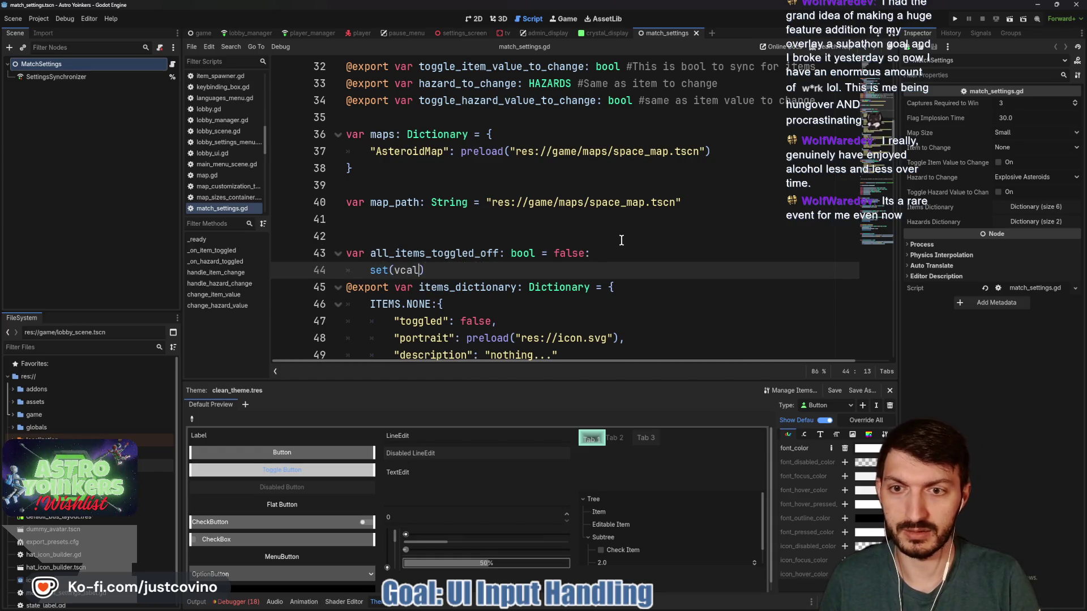
pyautogui.write(')')
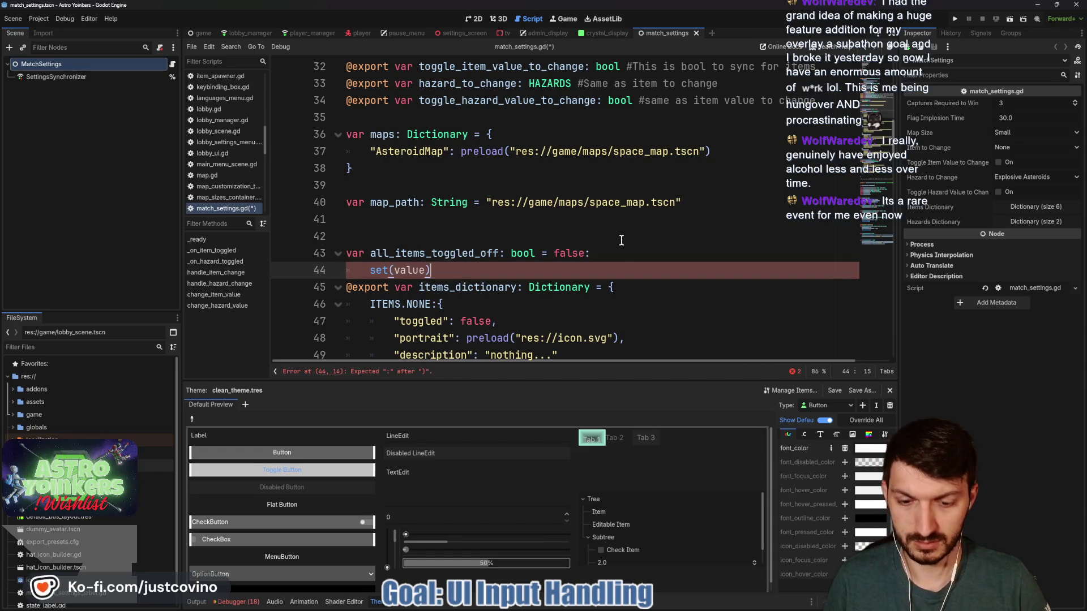
pyautogui.press('Return')
pyautogui.write('all')
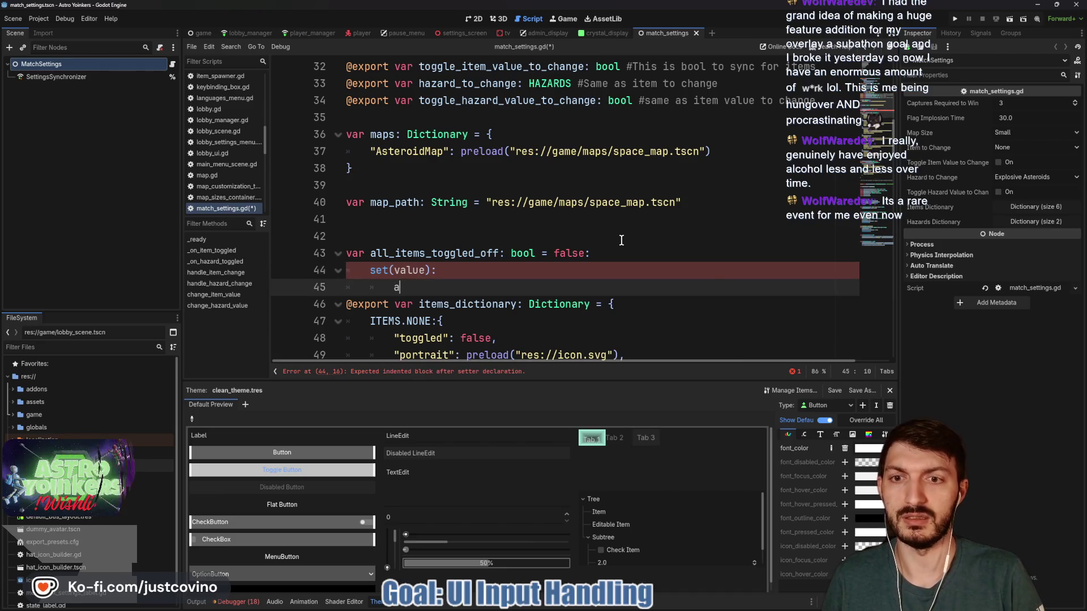
pyautogui.press('Down')
pyautogui.press('Return')
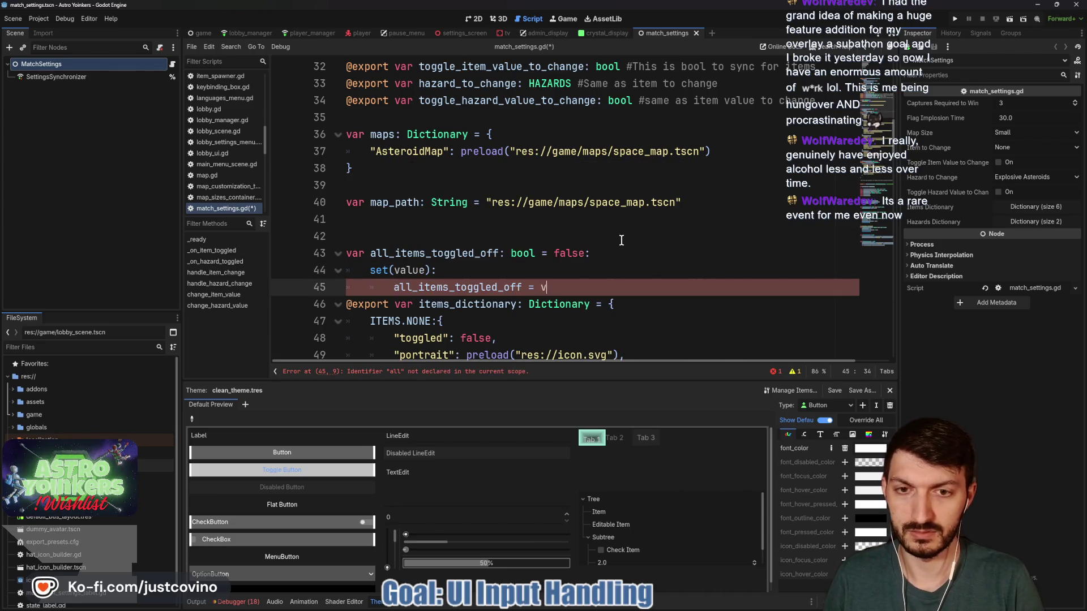
pyautogui.write('alue')
pyautogui.press('Return')
pyautogui.press('Return')
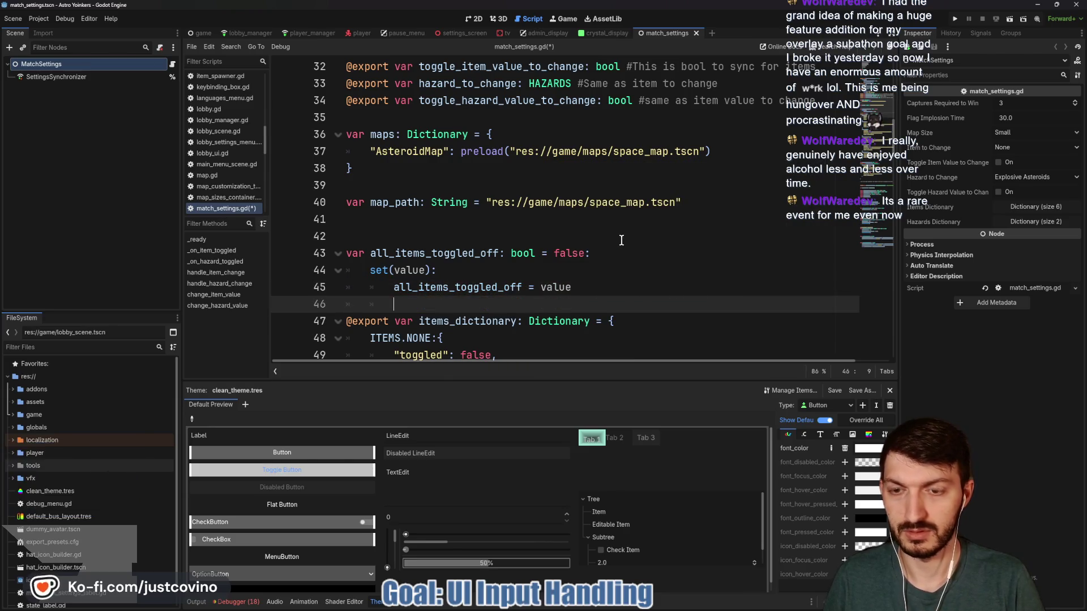
# Step: Add print("All Items Off: ", all_items_toggled_off) to the setter and save the script
pyautogui.write('print(')
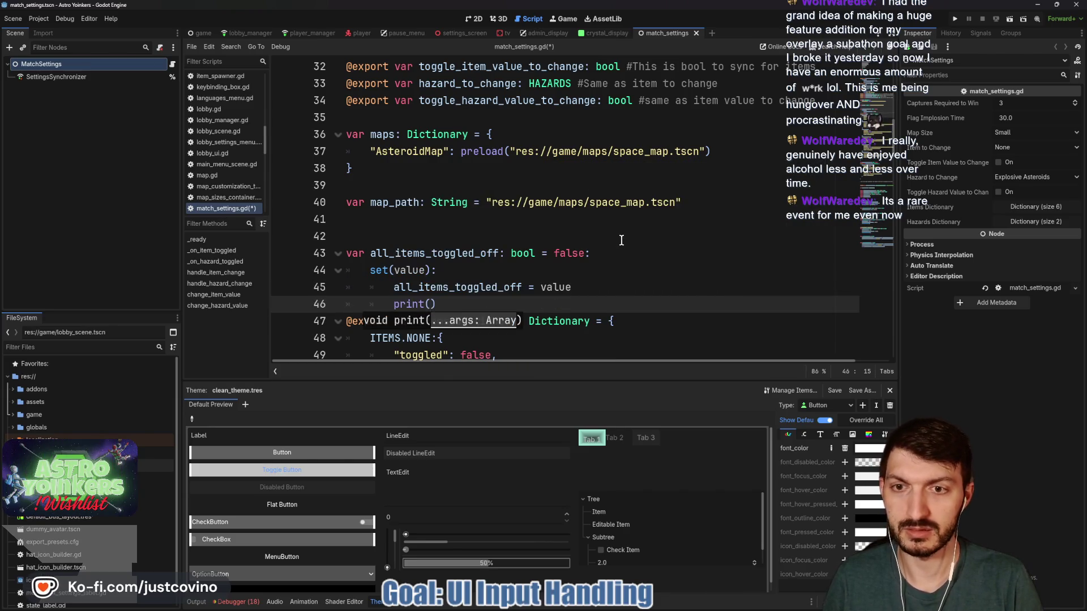
pyautogui.write('"A')
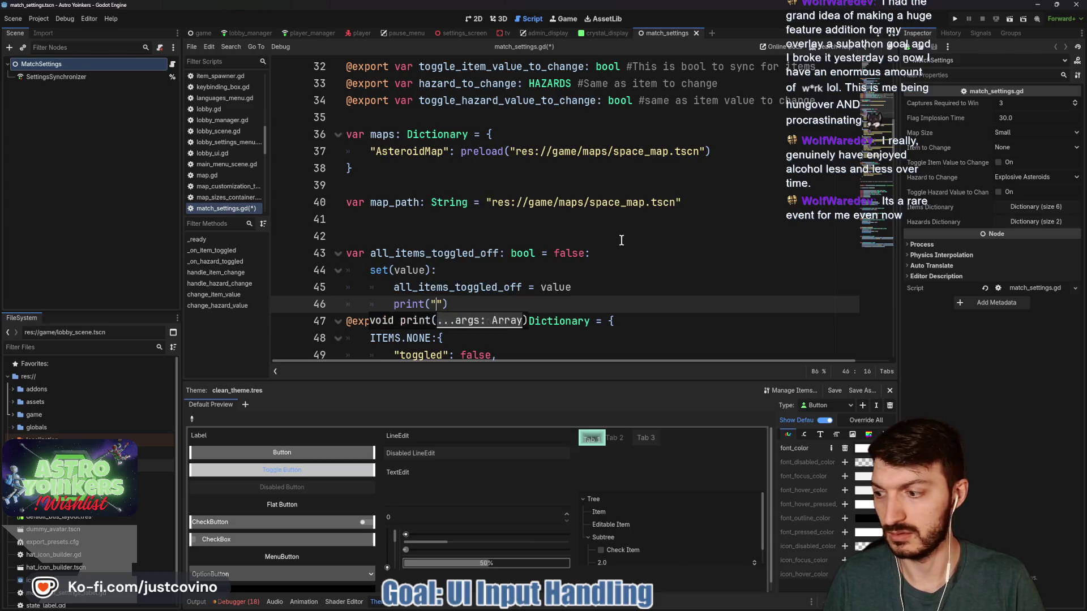
pyautogui.write('ll Items Off:')
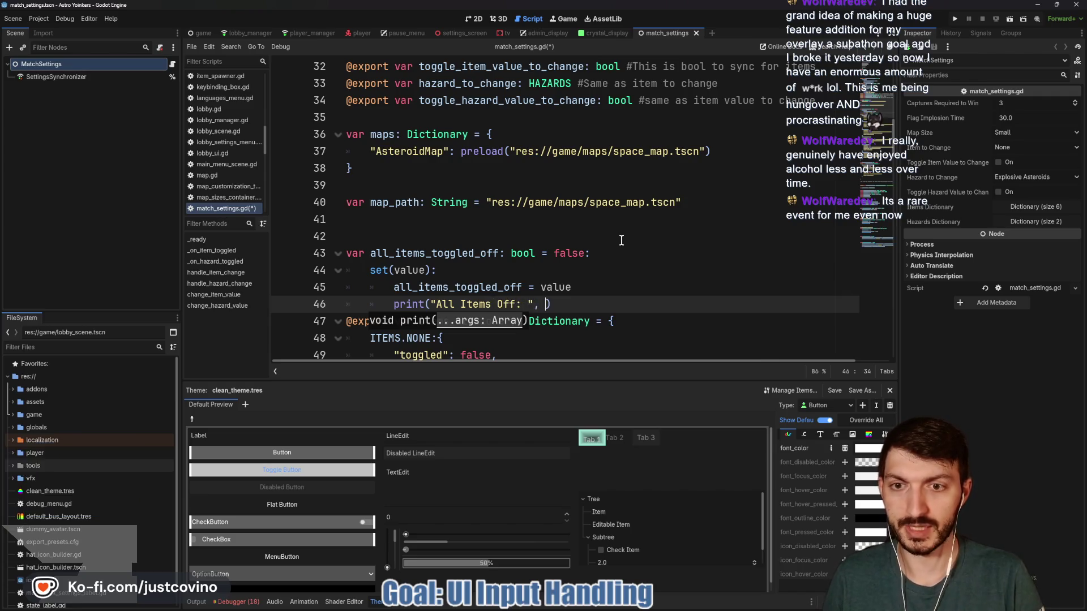
pyautogui.write('all')
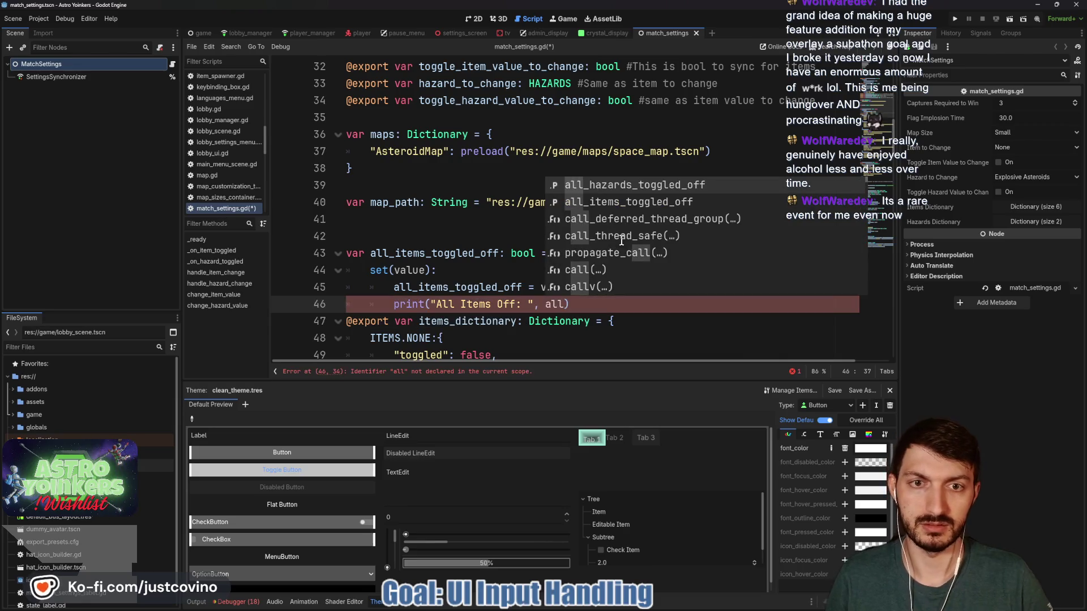
pyautogui.press('Down')
pyautogui.press('Return')
pyautogui.click(714, 298)
pyautogui.hotkey('ctrl', 's')
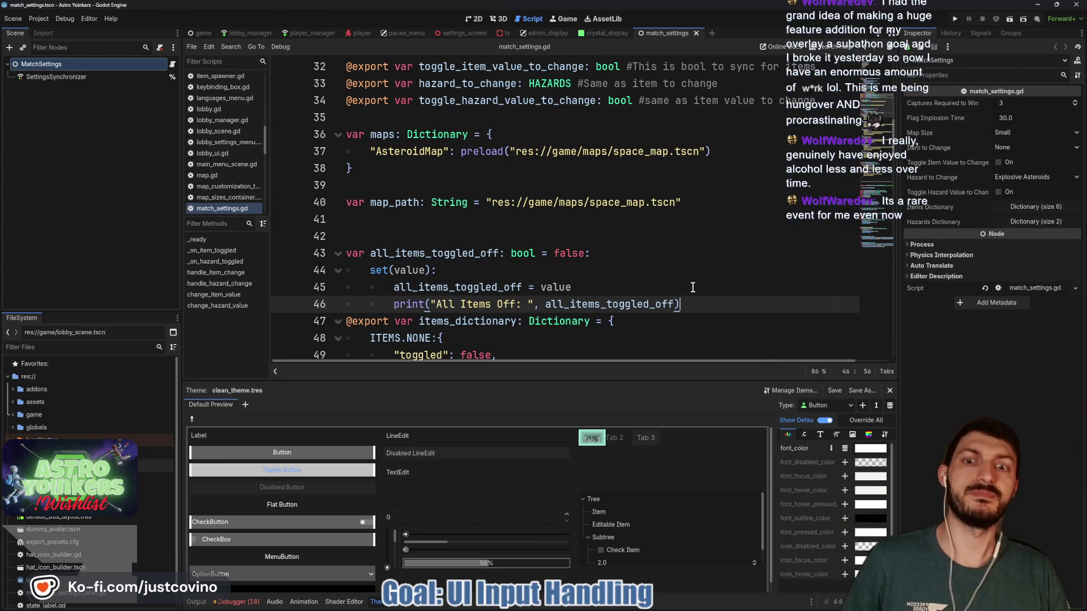
pyautogui.click(374, 602)
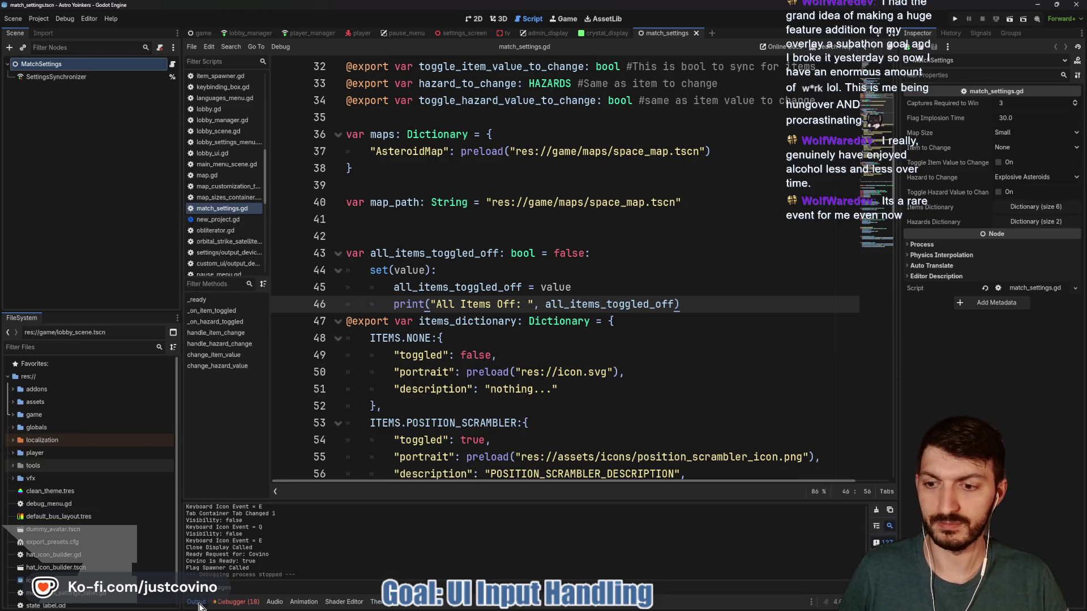
pyautogui.click(579, 339)
pyautogui.hotkey('ctrl', 's')
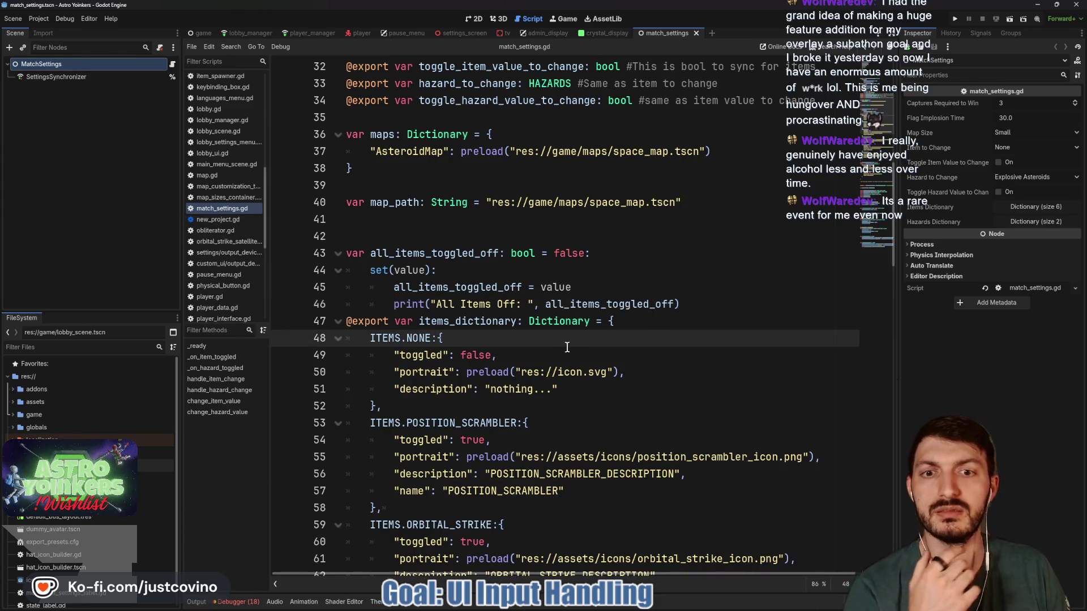
pyautogui.click(685, 305)
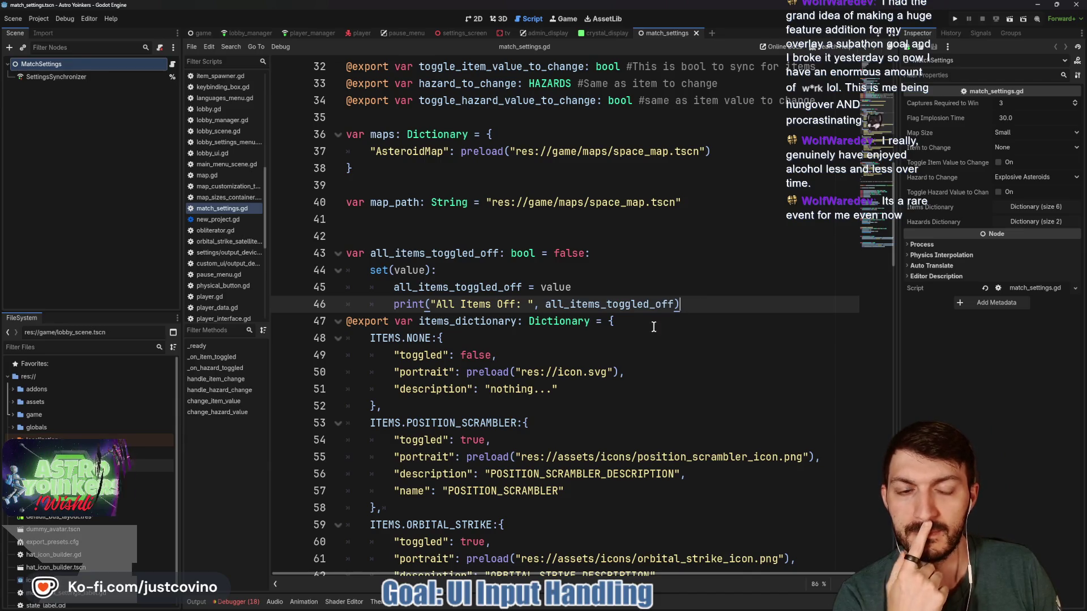
# Step: Run the project, host a lobby and walk to the customize hologram
pyautogui.click(955, 20)
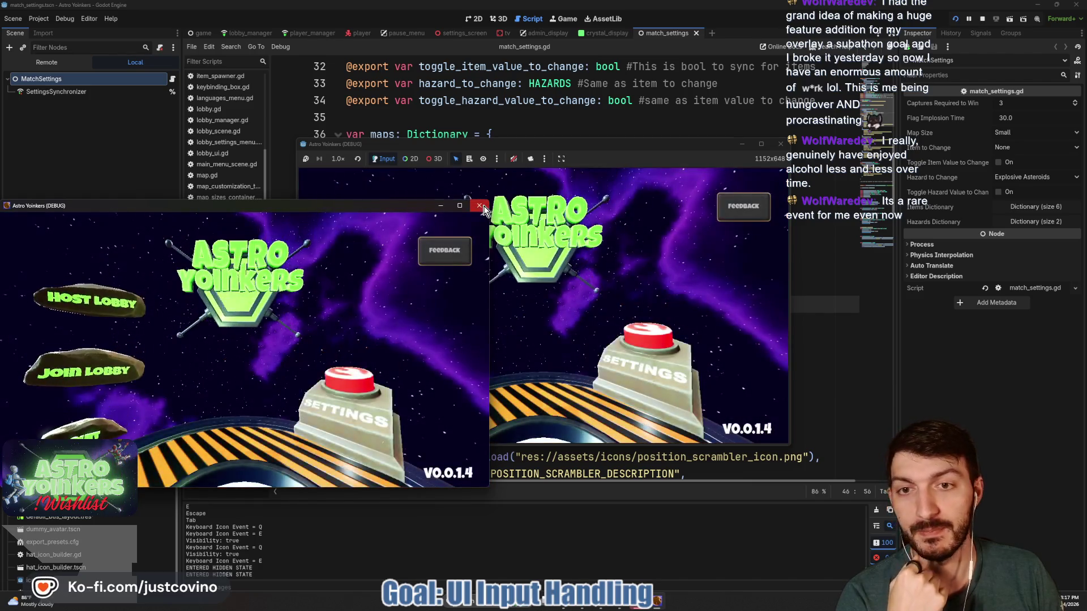
pyautogui.click(372, 270)
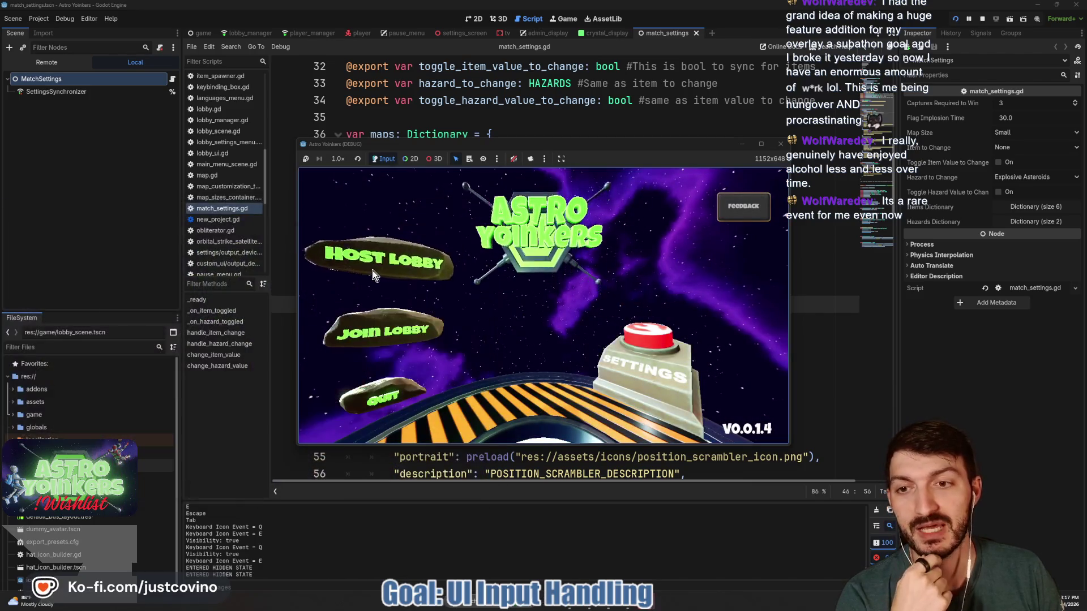
pyautogui.click(521, 260)
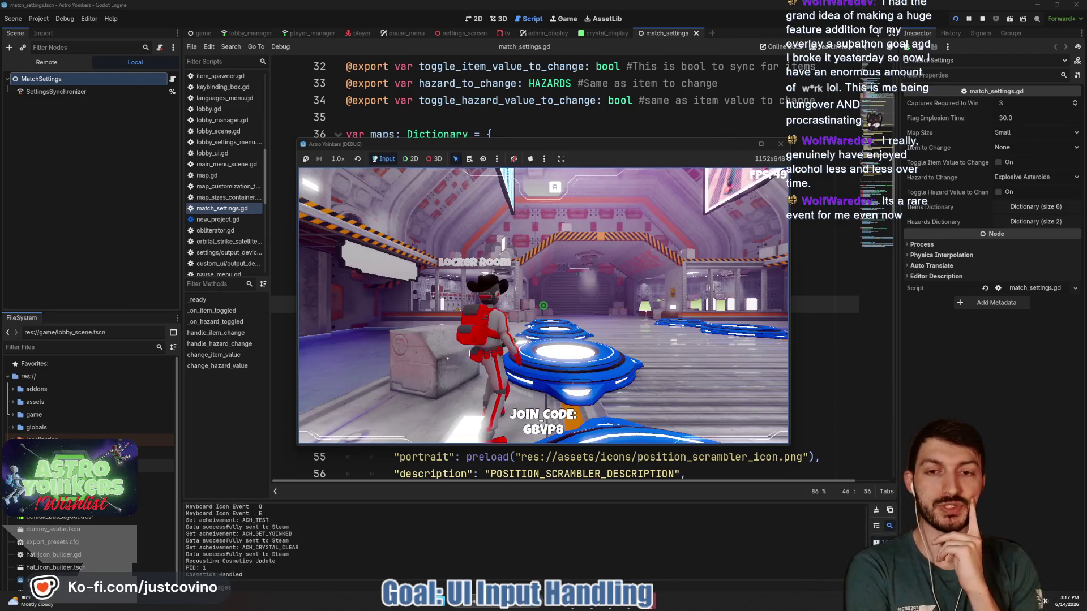
pyautogui.press('w')
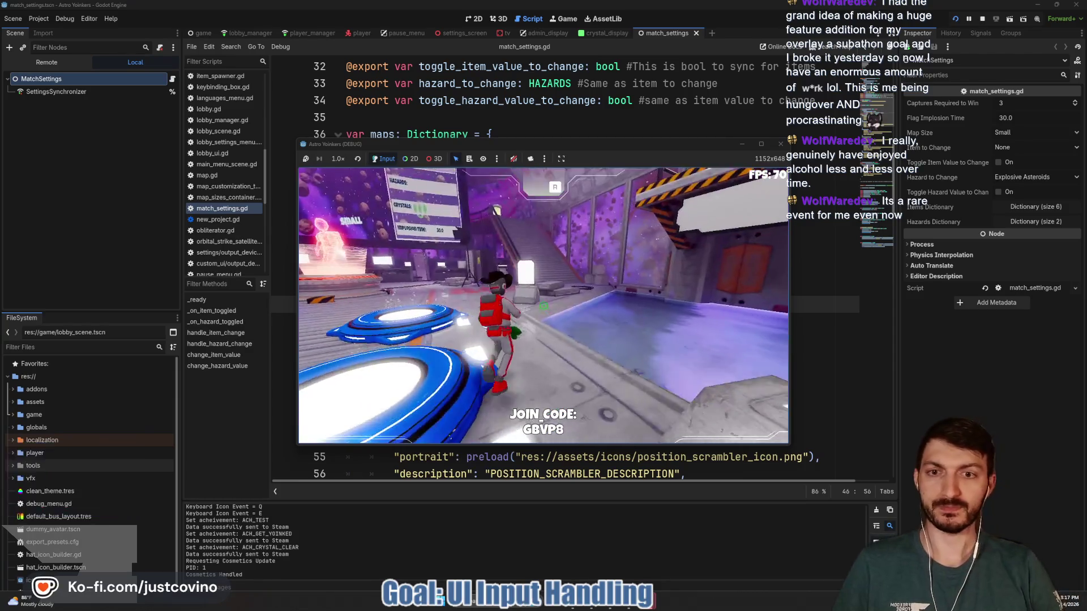
pyautogui.press('w')
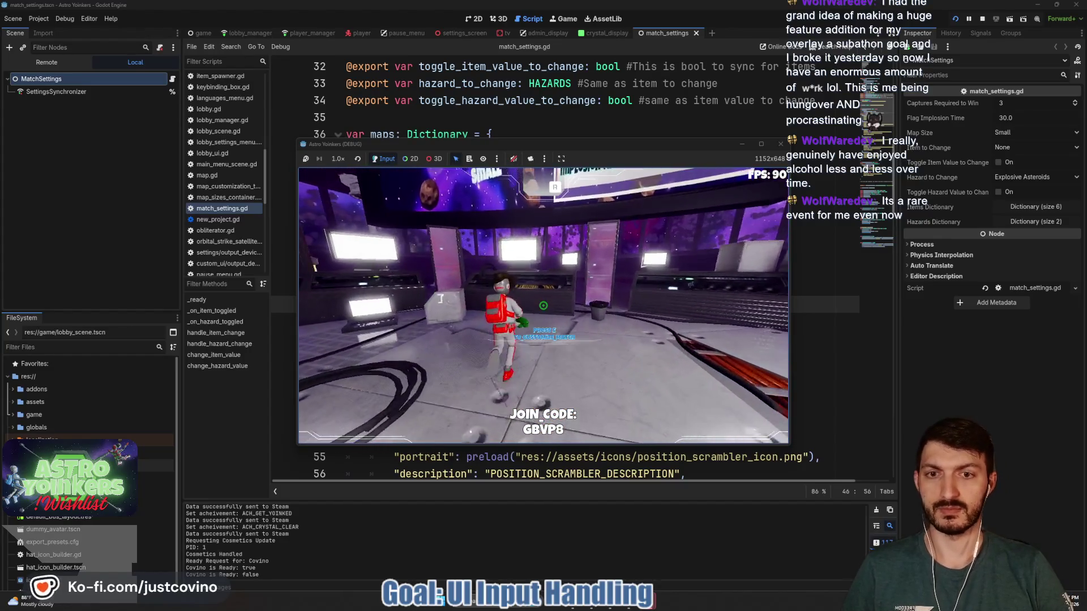
# Step: Check the customization menu's Hazards and Items tabs, stop the game, and open admin_display.gd
pyautogui.press('e')
pyautogui.press('q')
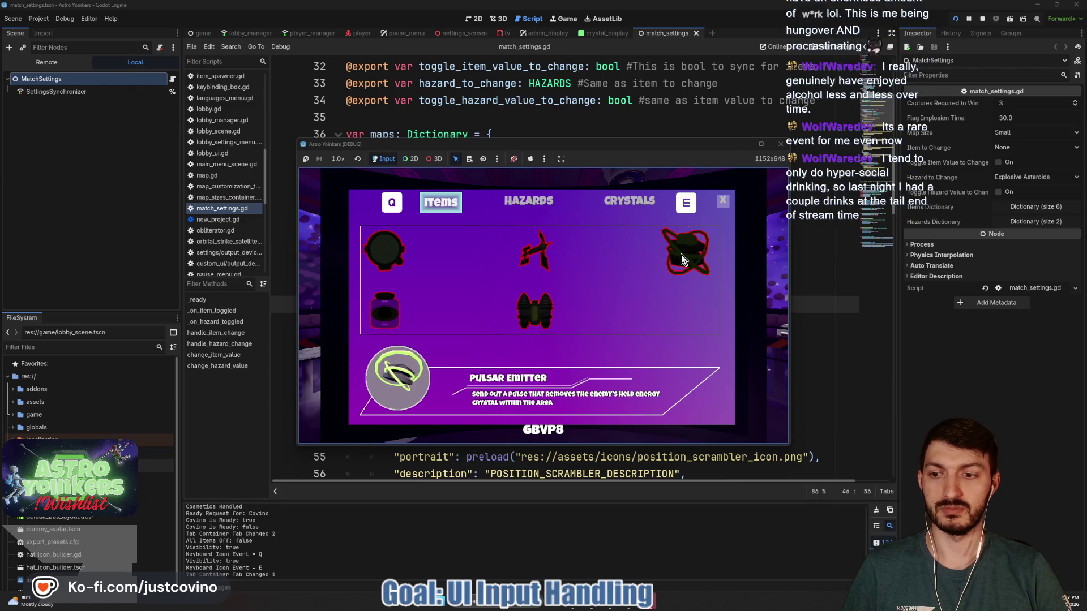
pyautogui.press('Escape')
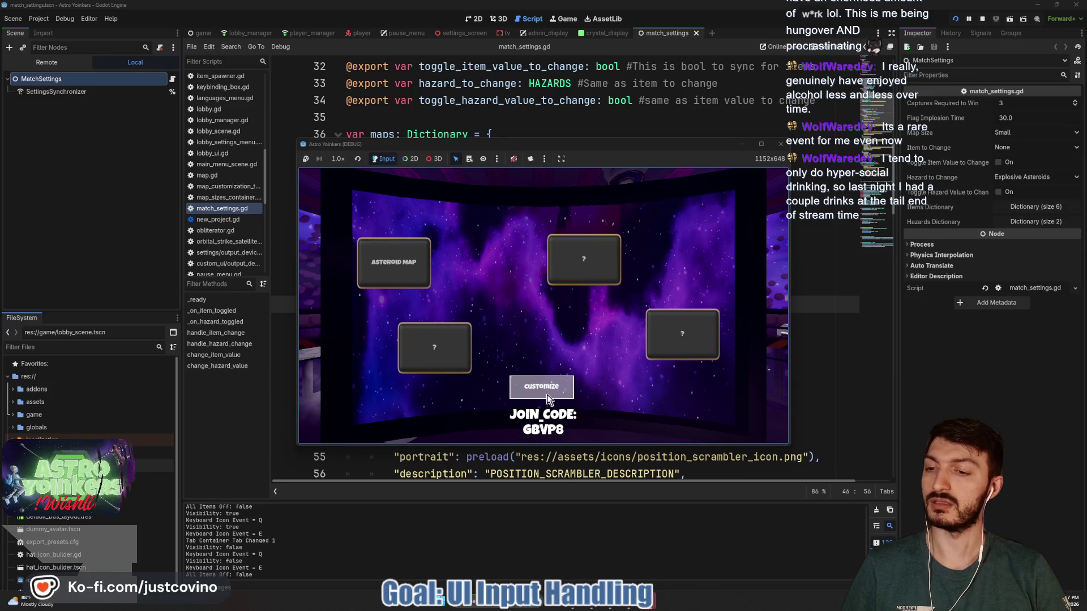
pyautogui.press('F8')
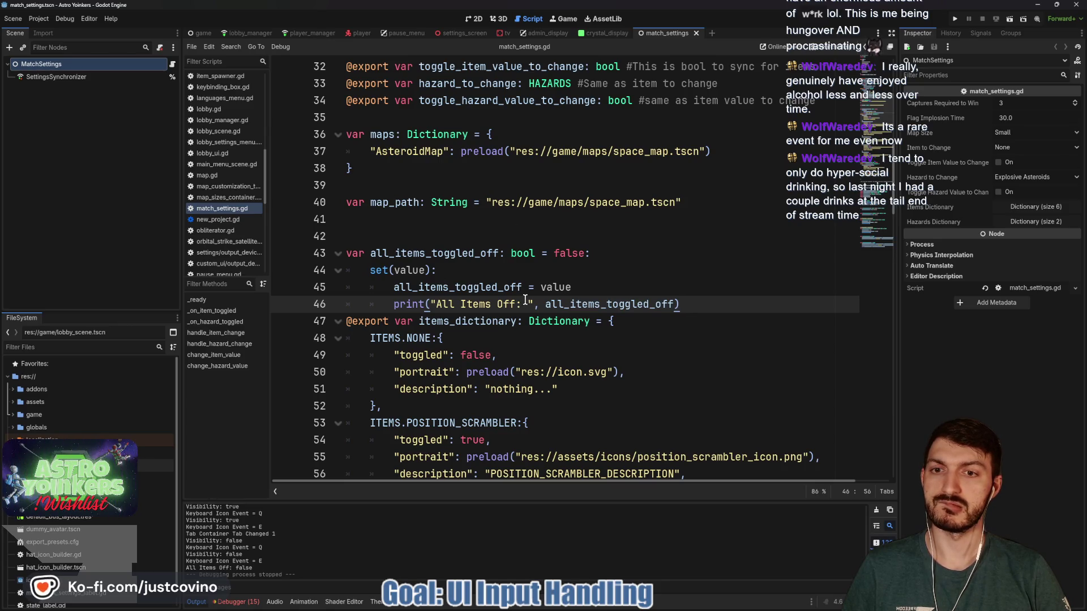
pyautogui.click(548, 36)
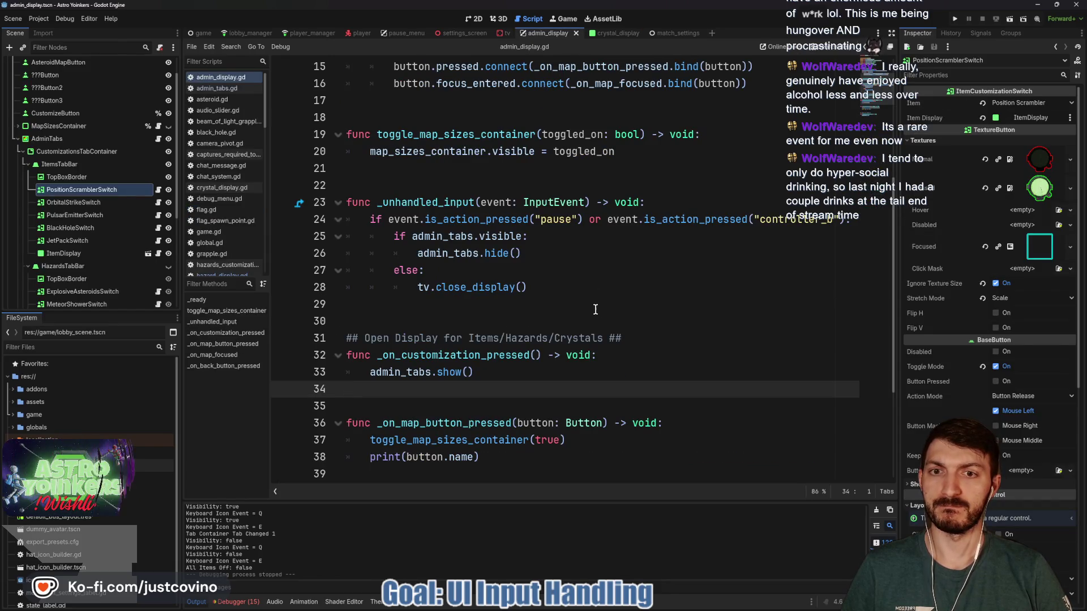